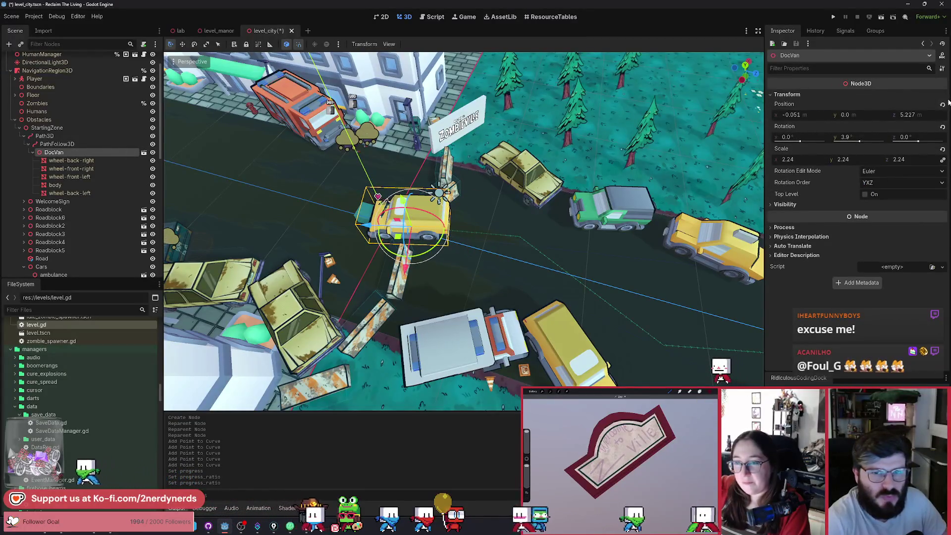
Step: Revert DocVan's position to the origin, save, and drag PathFollow3D's Progress Ratio back to 0
left_click(942, 105)
key("ctrl+s")
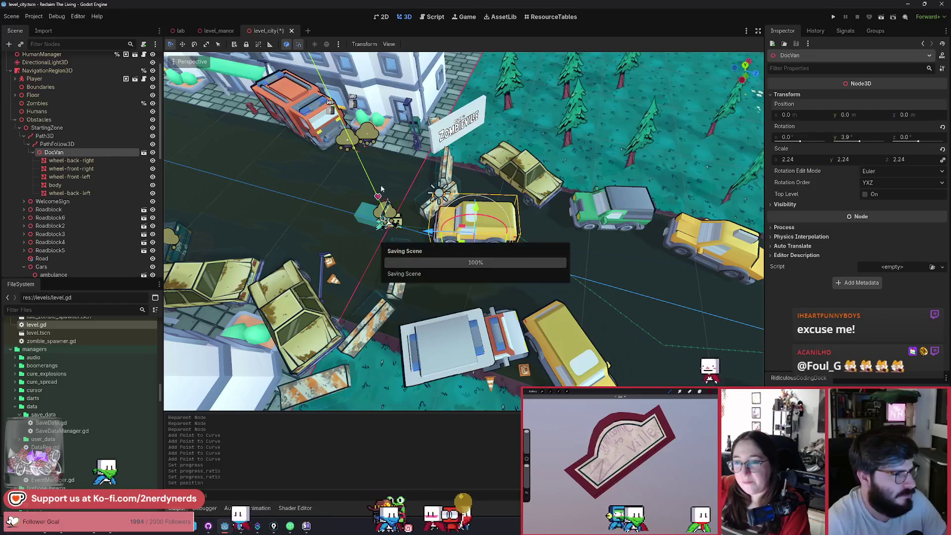
left_click(54, 144)
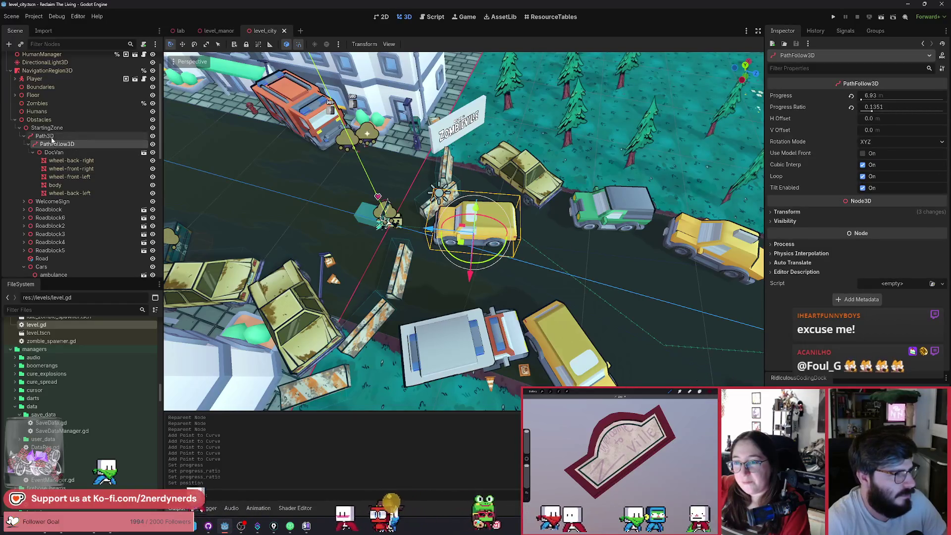
mouse_move(872, 111)
left_mouse_down()
mouse_move(894, 119)
mouse_move(859, 113)
mouse_move(947, 138)
mouse_move(852, 143)
left_mouse_up()
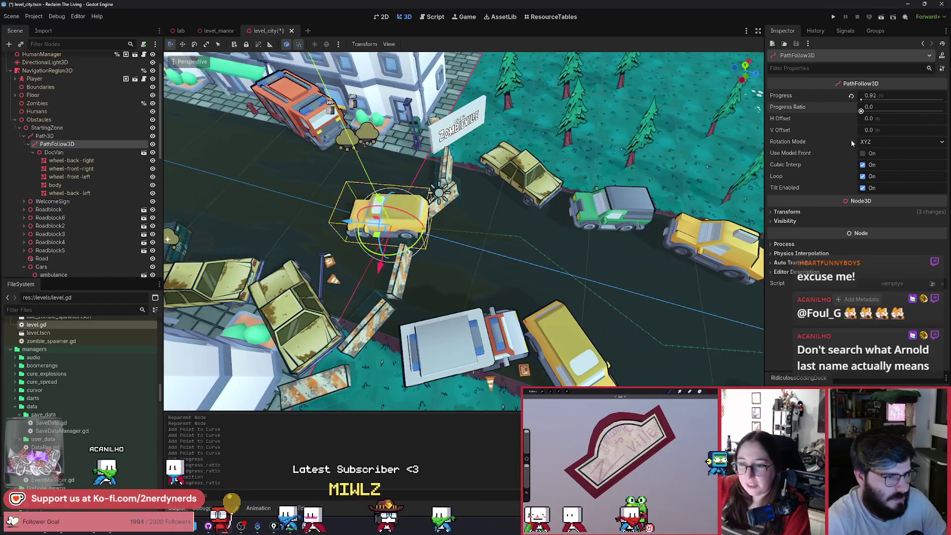
Step: Fly the view along the road toward the van and select Path3D
key("d")
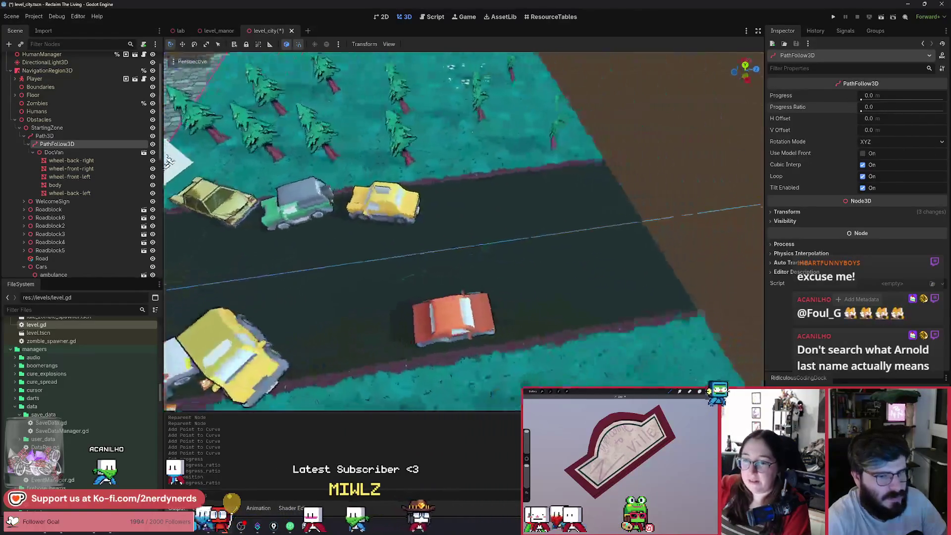
key("w")
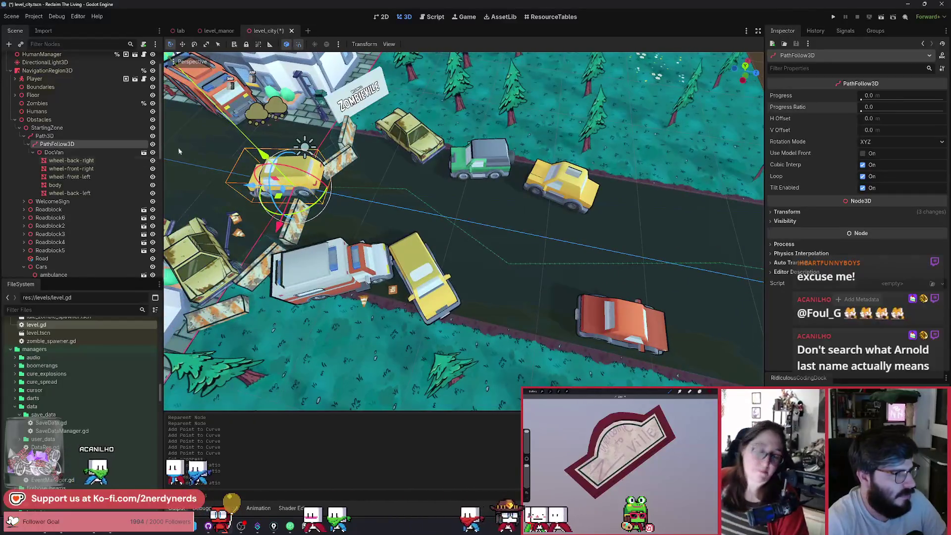
left_click(44, 136)
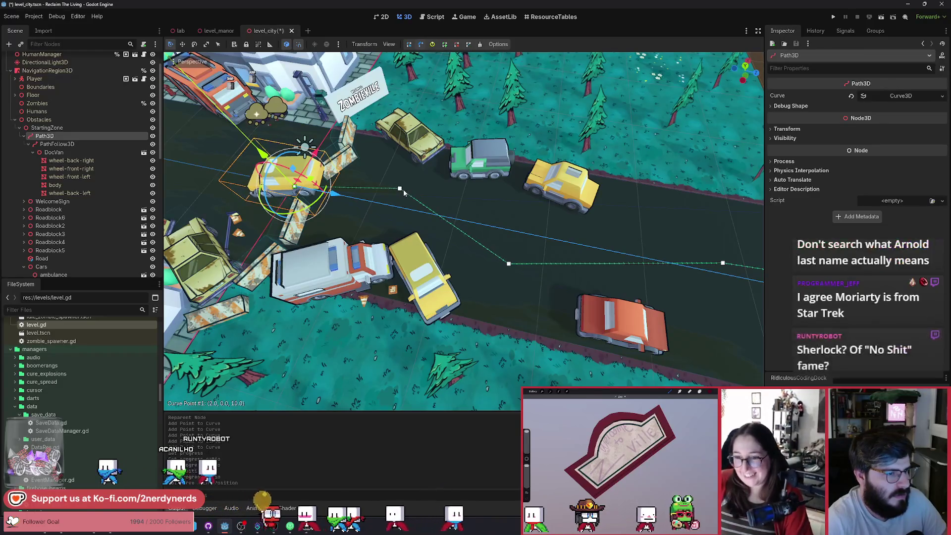
Step: Move curve point #1 and pull out point #2's Bezier handle to bend the path
left_click_drag(406, 189, 344, 177)
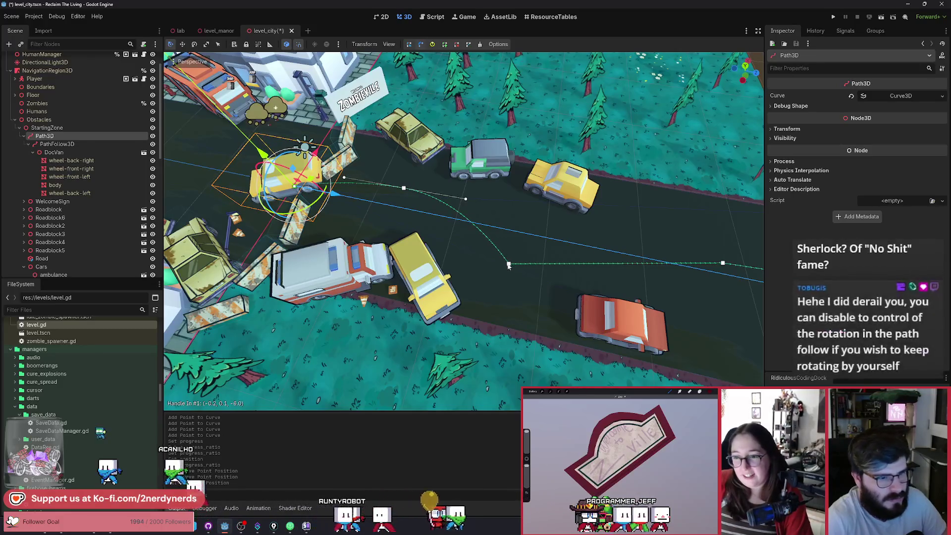
left_click_drag(508, 263, 453, 259)
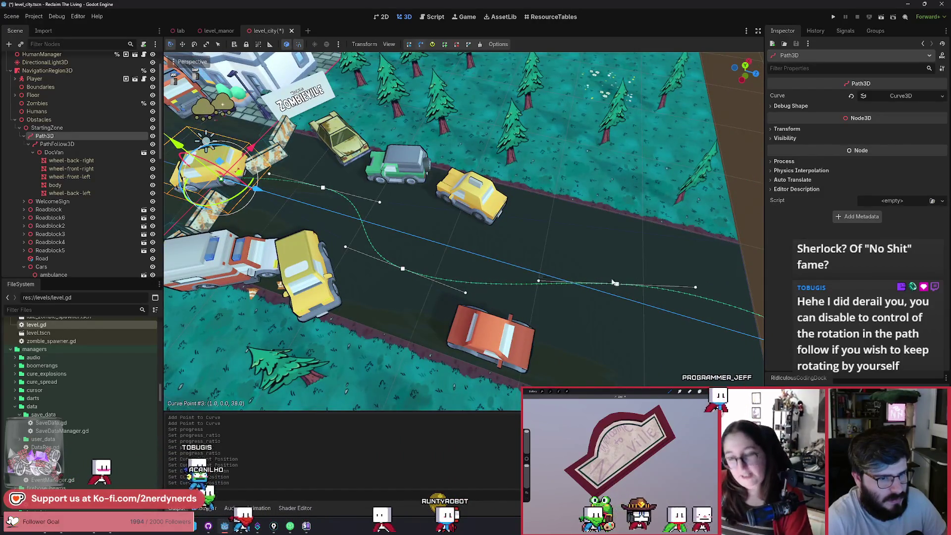
left_click_drag(537, 226, 505, 243)
scroll(338, 213, "up", 3)
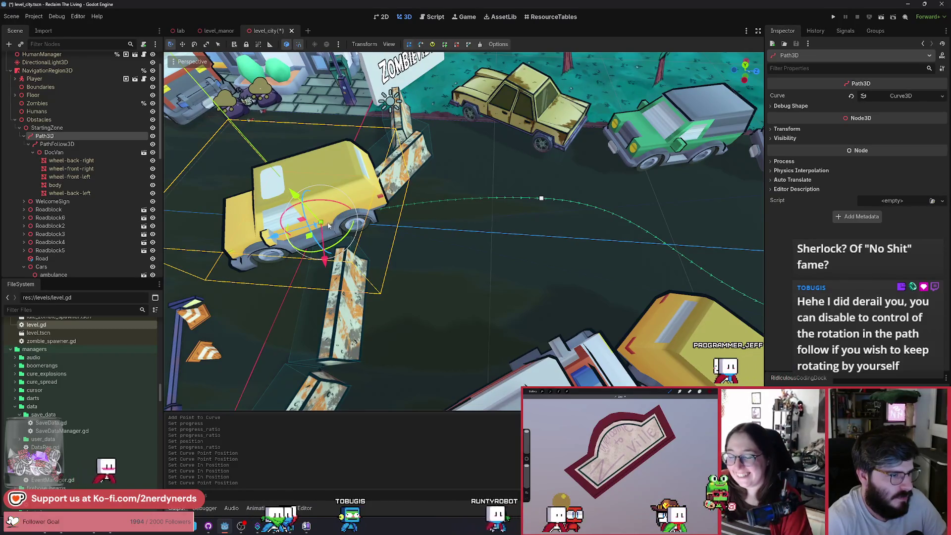
scroll(333, 226, "up", 3)
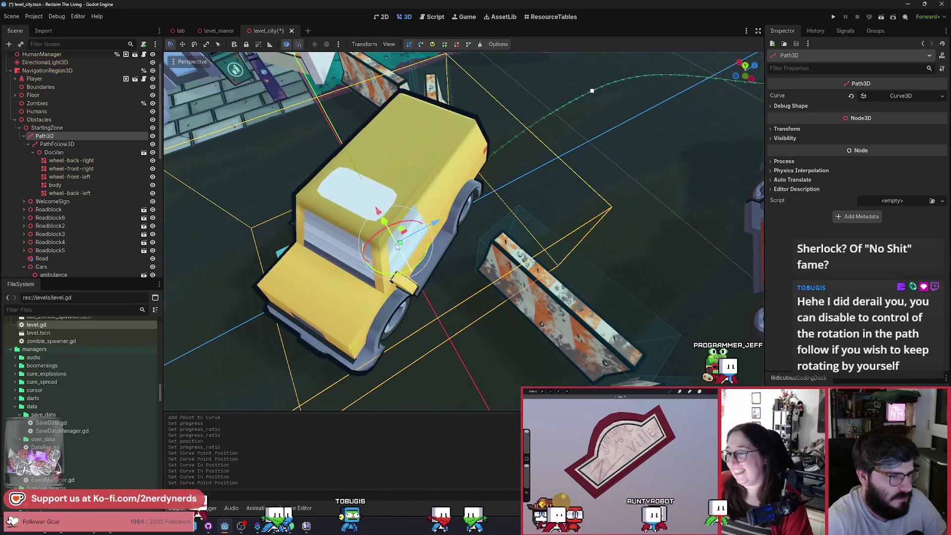
Step: Try rotating the van -15 degrees, undo it, and view the roadblock area
left_click_drag(396, 246, 409, 237)
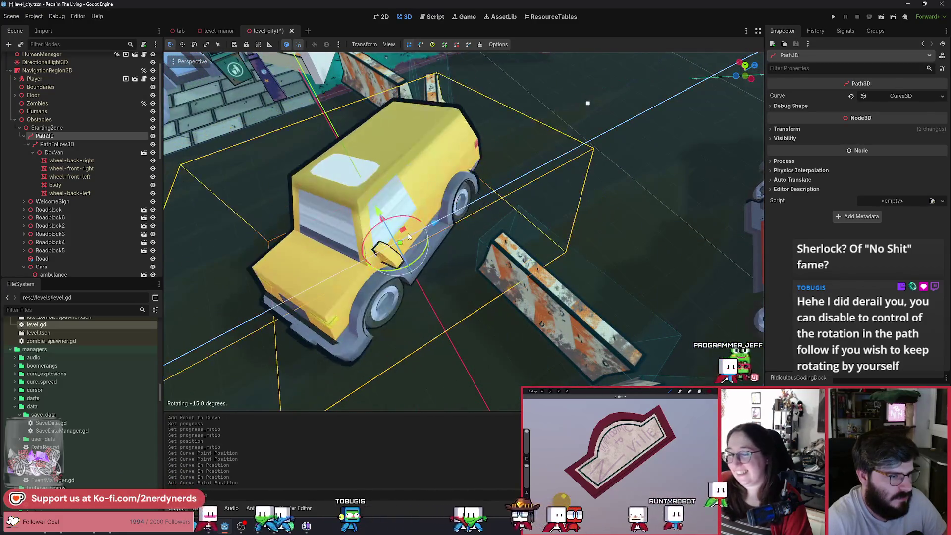
scroll(465, 245, "down", 5)
key("ctrl+z")
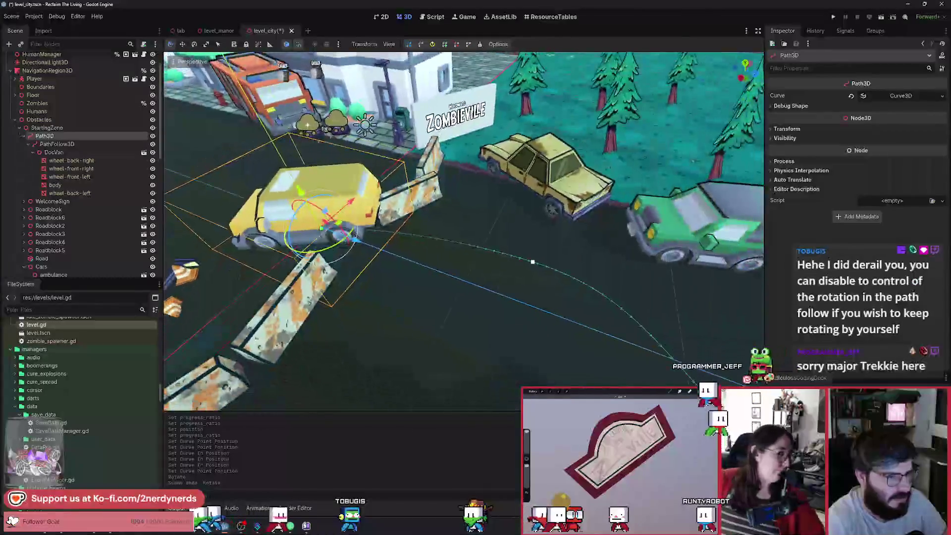
scroll(463, 230, "up", 5)
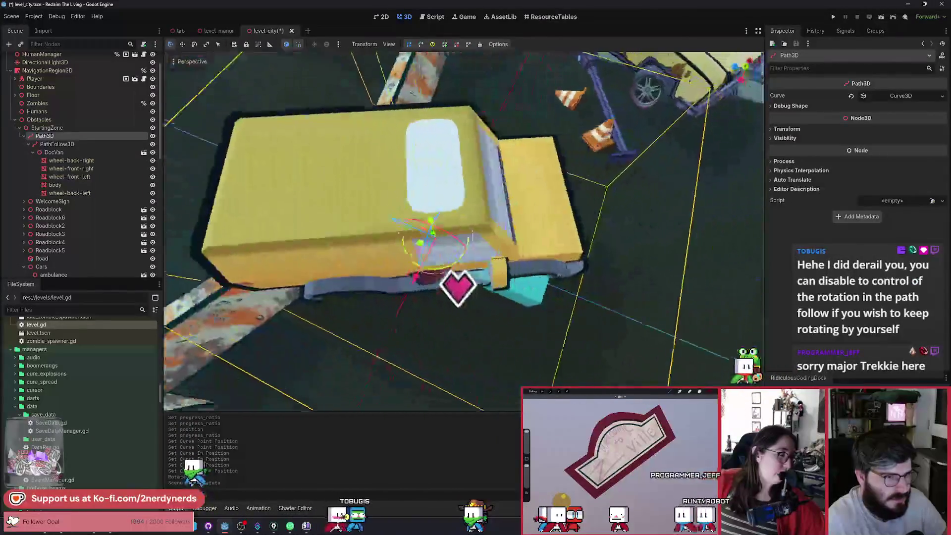
scroll(463, 290, "up", 5)
scroll(496, 322, "down", 3)
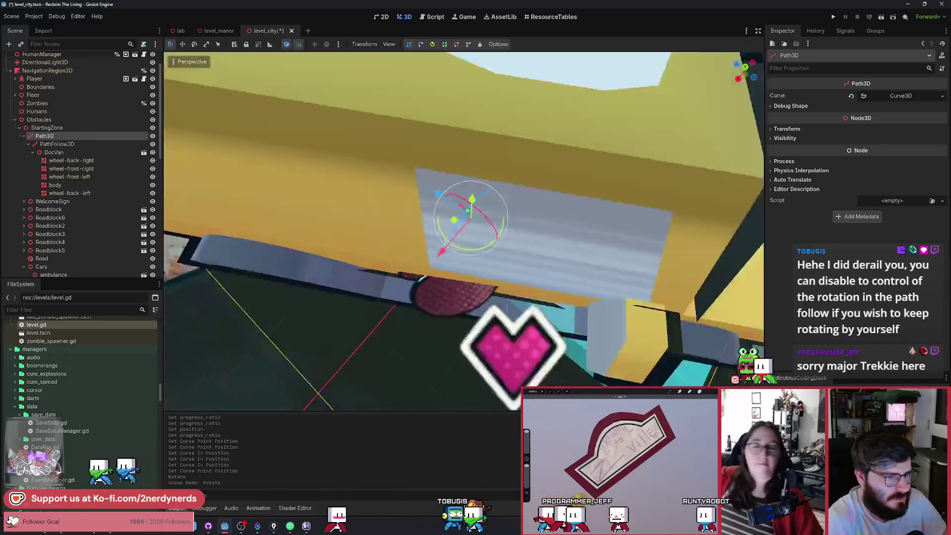
scroll(464, 231, "down", 5)
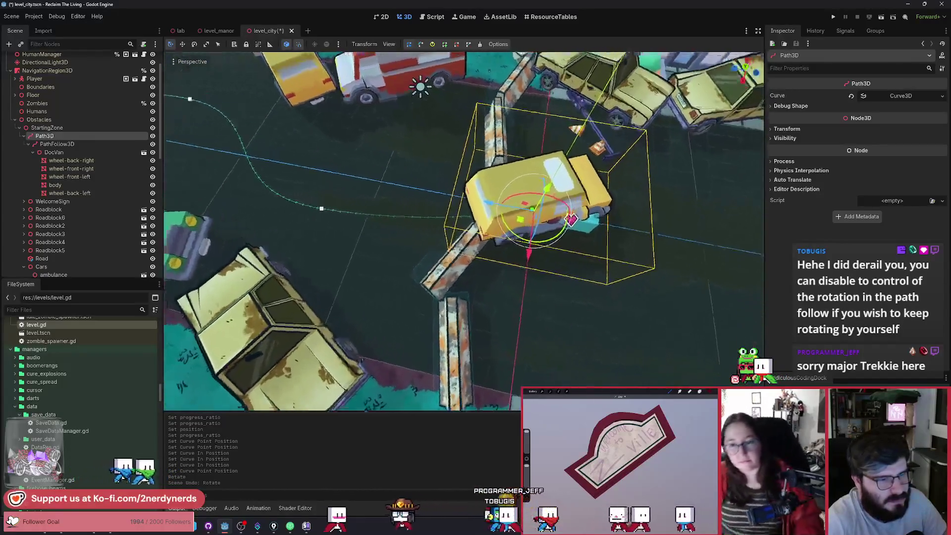
left_click_drag(277, 232, 235, 241)
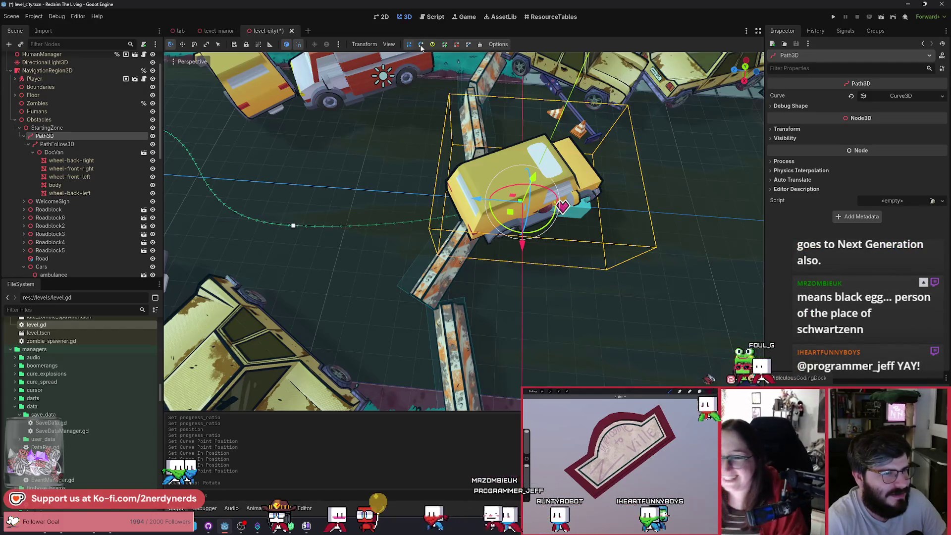
Step: Drag curve point #0 to a new spot and set PathFollow3D's Rotation Mode to None
left_click(420, 44)
mouse_move(522, 203)
left_mouse_down()
mouse_move(500, 219)
mouse_move(279, 162)
mouse_move(379, 172)
mouse_move(439, 197)
mouse_move(420, 194)
mouse_move(450, 195)
mouse_move(346, 186)
mouse_move(419, 194)
left_mouse_up()
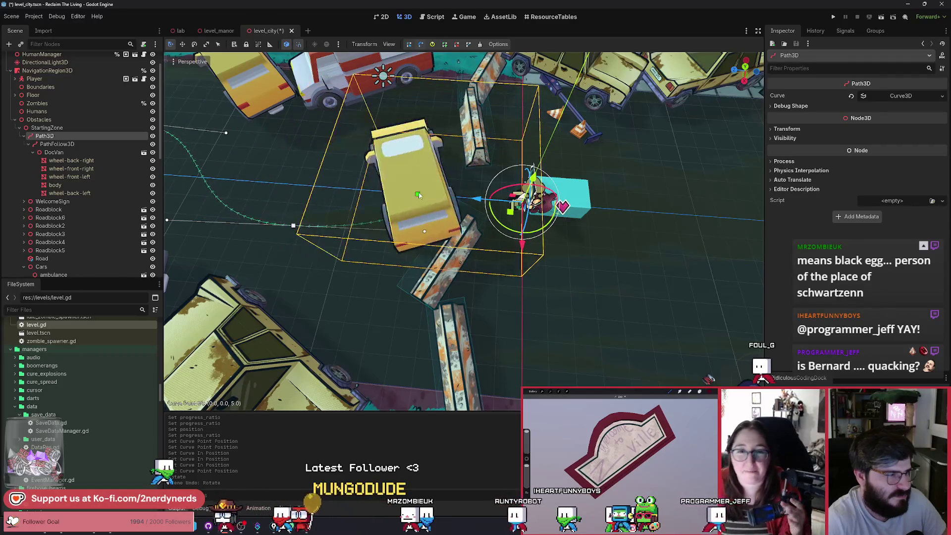
left_click(99, 144)
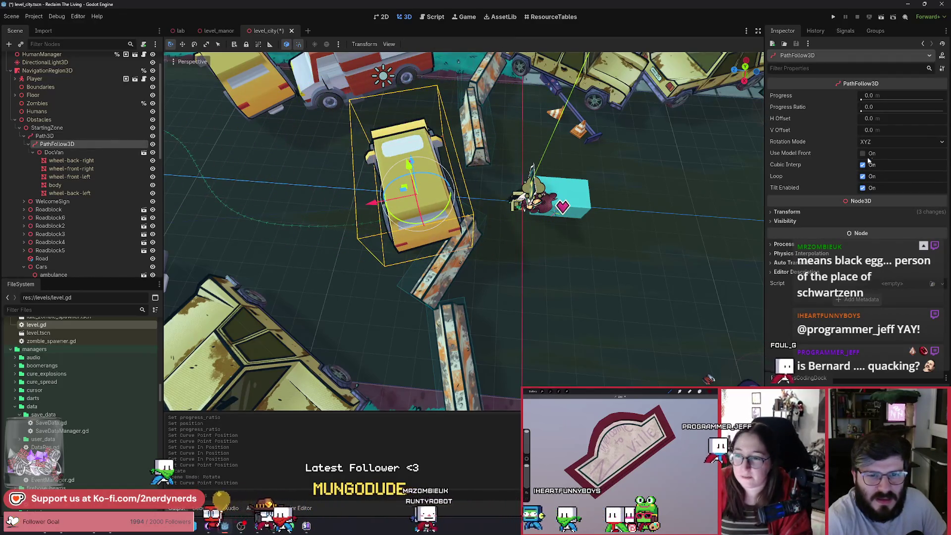
left_click(879, 142)
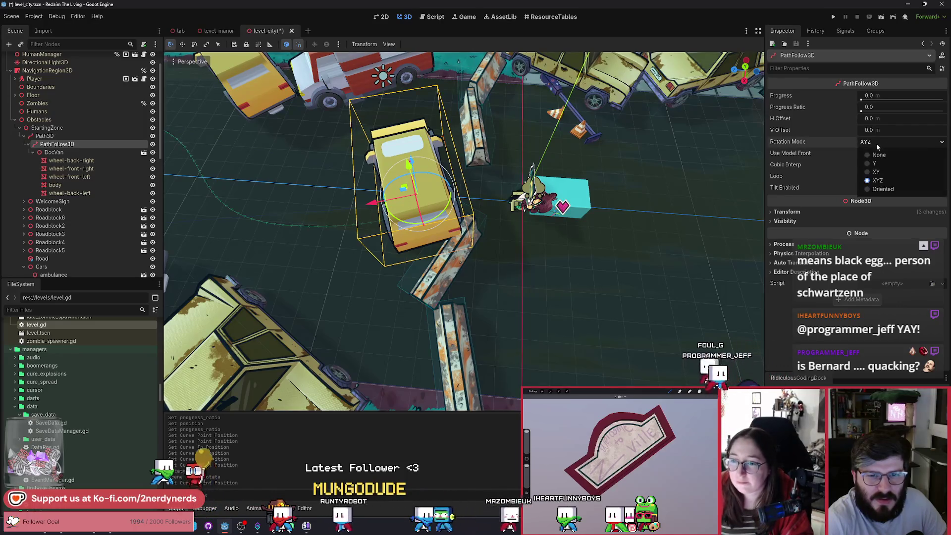
left_click(874, 152)
left_click_drag(578, 170, 505, 208)
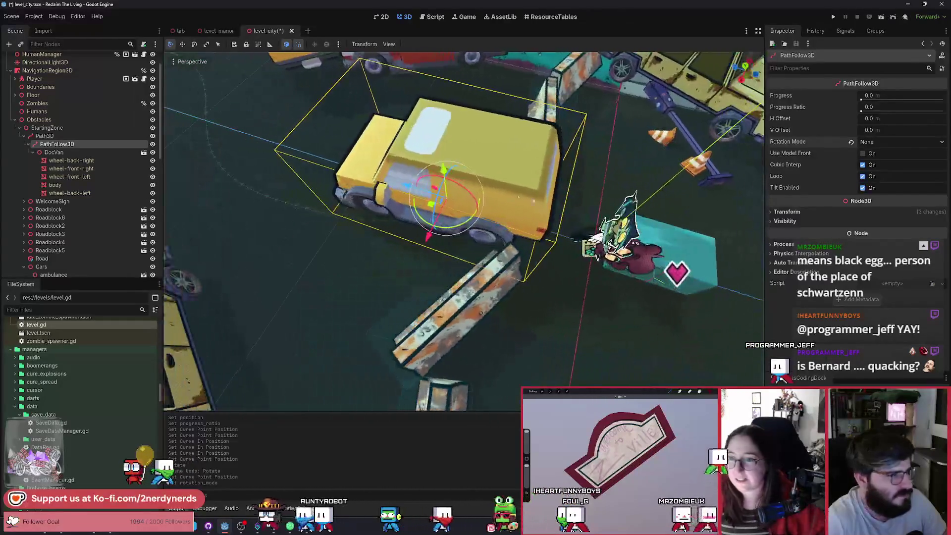
left_click(45, 135)
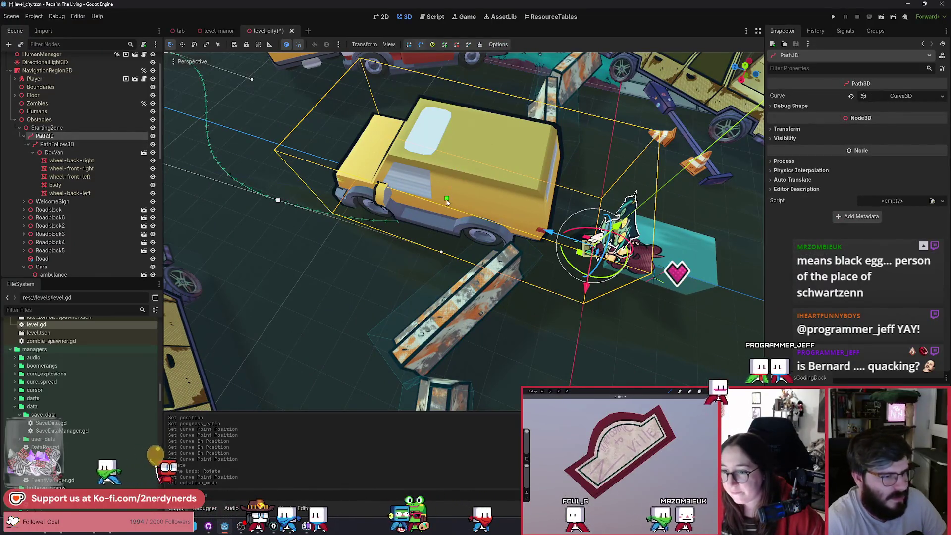
Step: Nudge the path's first curve point and orbit to a low side view of the van
left_click_drag(447, 201, 453, 203)
scroll(453, 203, "up", 5)
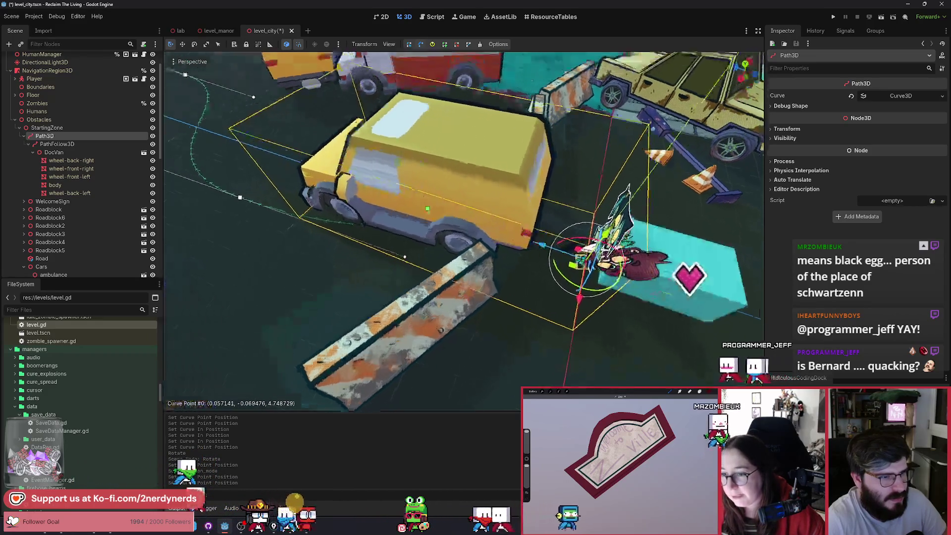
scroll(452, 203, "down", 5)
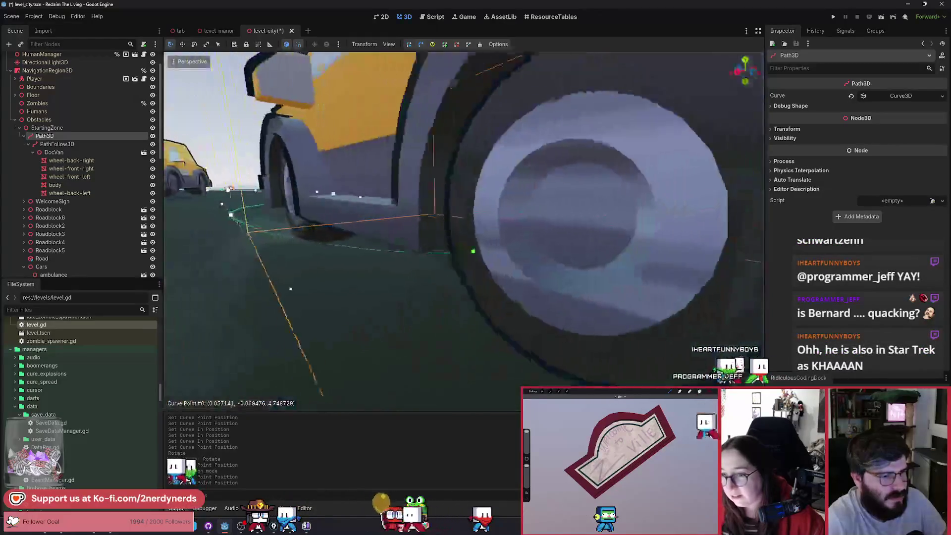
scroll(452, 203, "down", 3)
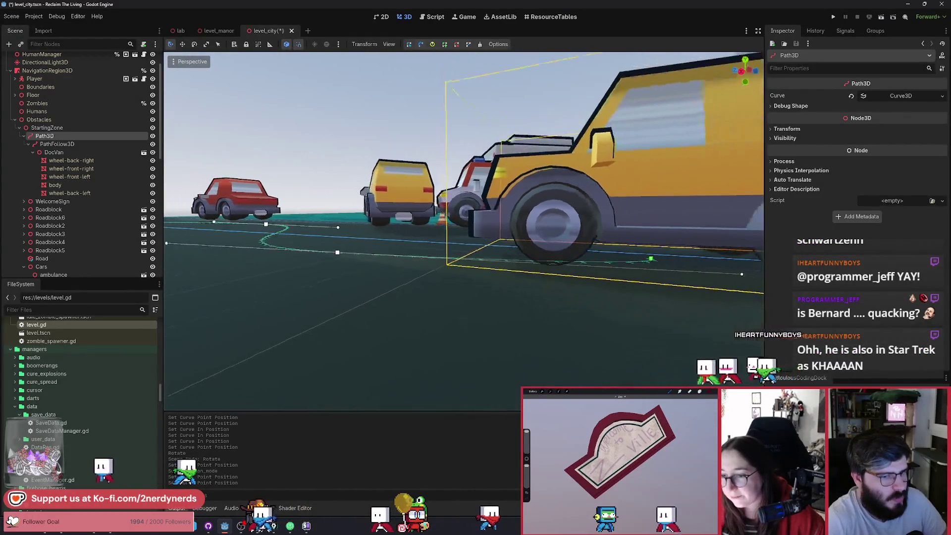
scroll(452, 203, "up", 8)
scroll(452, 203, "down", 5)
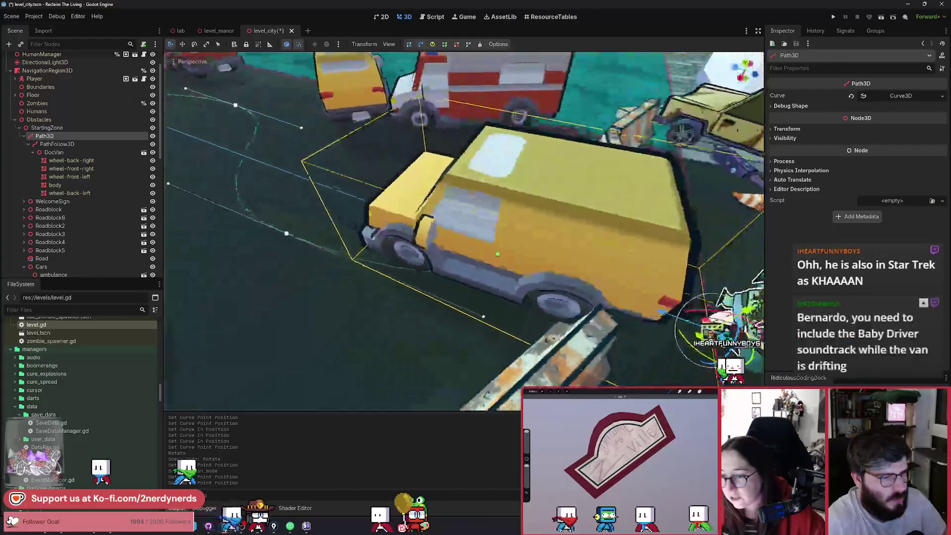
scroll(512, 198, "down", 3)
left_click_drag(513, 198, 512, 158)
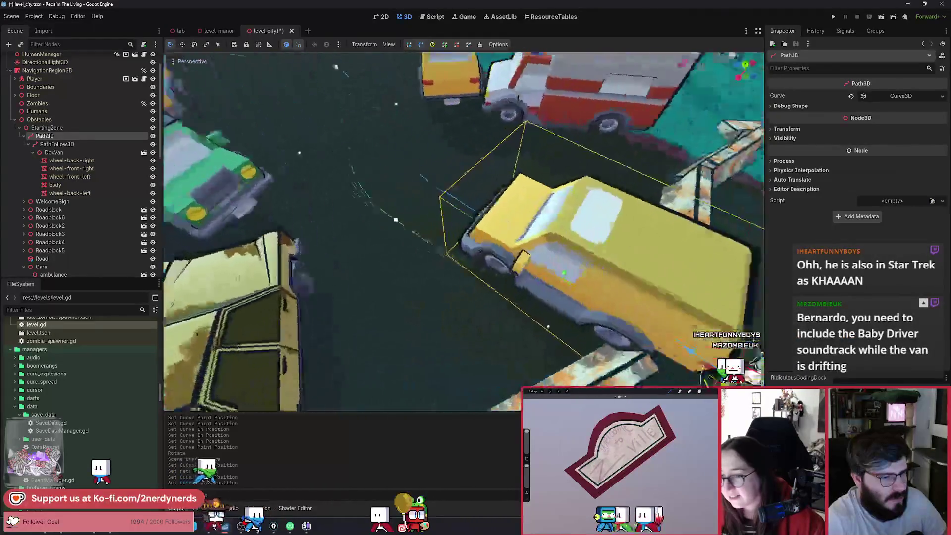
scroll(512, 192, "up", 2)
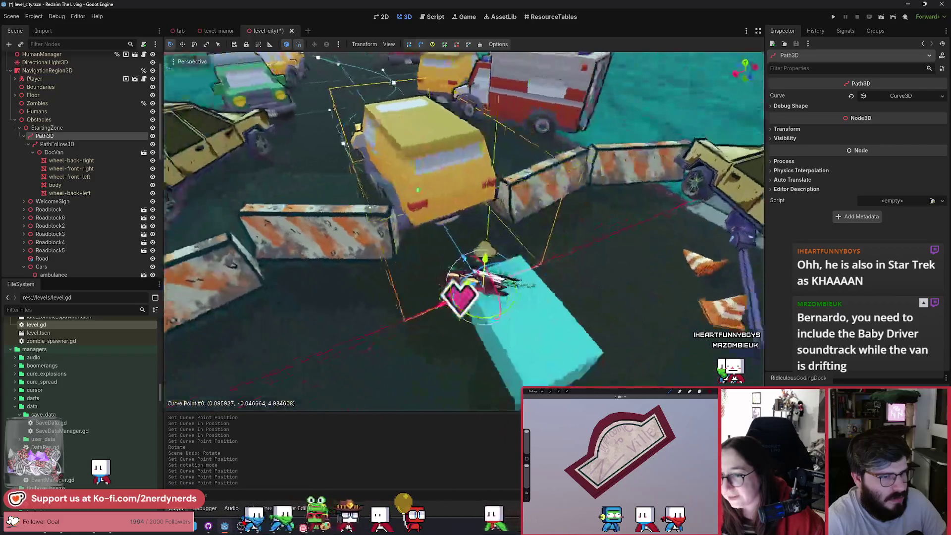
left_click_drag(494, 268, 493, 255)
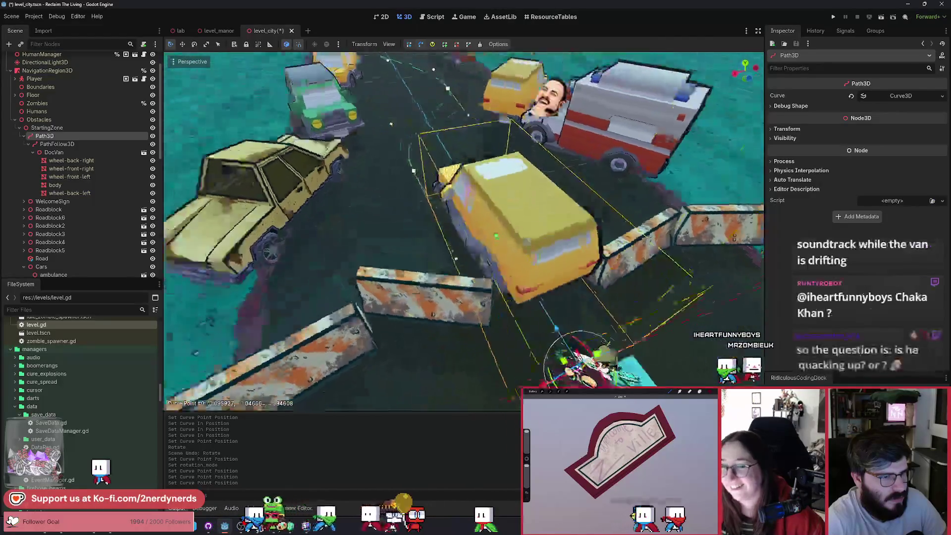
scroll(494, 255, "up", 3)
Step: Lower the first curve point to road level at about (-0.05, -0.05, 5.00)
left_click_drag(516, 191, 520, 187)
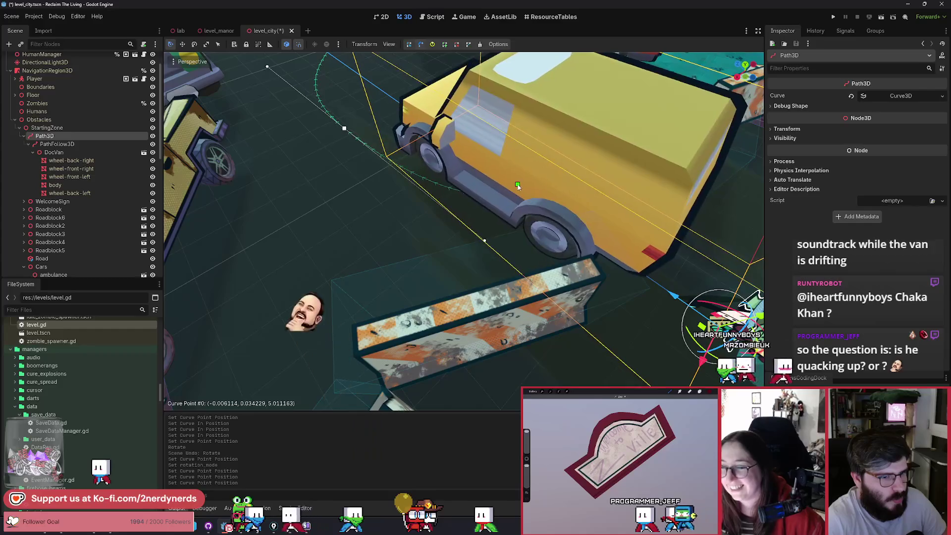
scroll(518, 186, "up", 5)
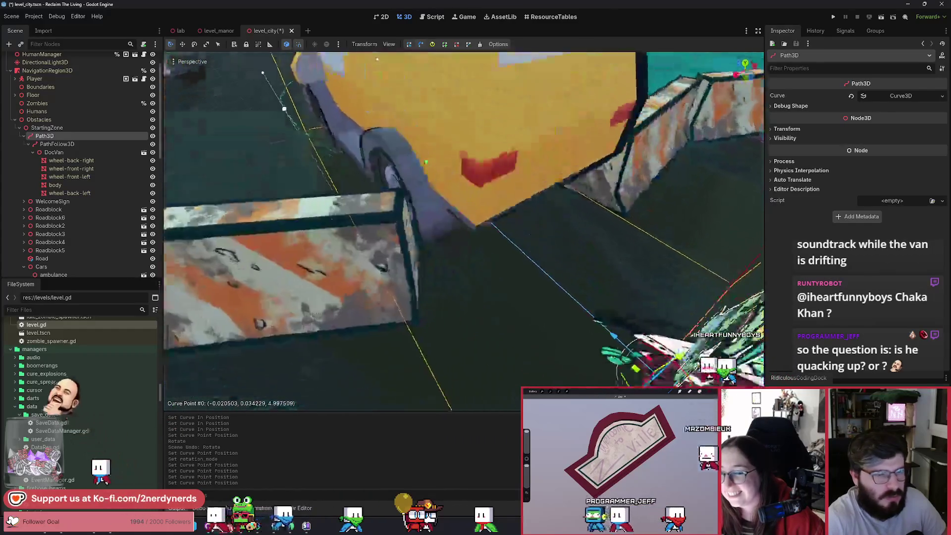
mouse_move(518, 186)
left_mouse_down()
mouse_move(534, 224)
mouse_move(456, 226)
mouse_move(452, 160)
mouse_move(456, 211)
left_mouse_up()
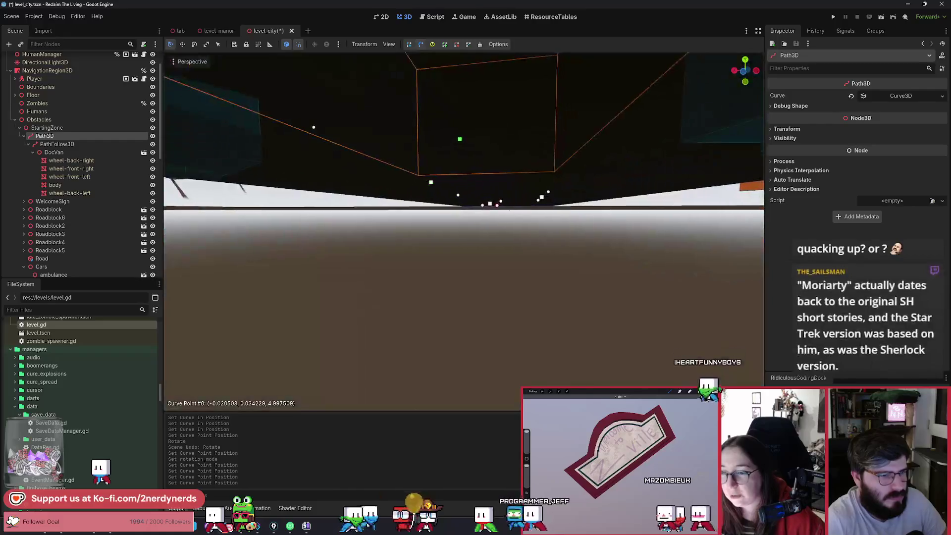
left_click_drag(513, 170, 500, 294)
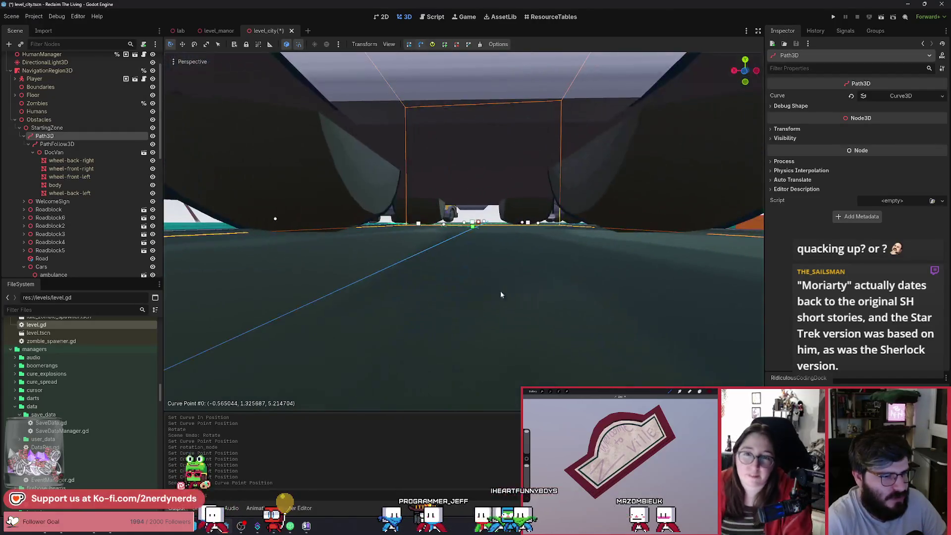
left_click_drag(473, 228, 476, 235)
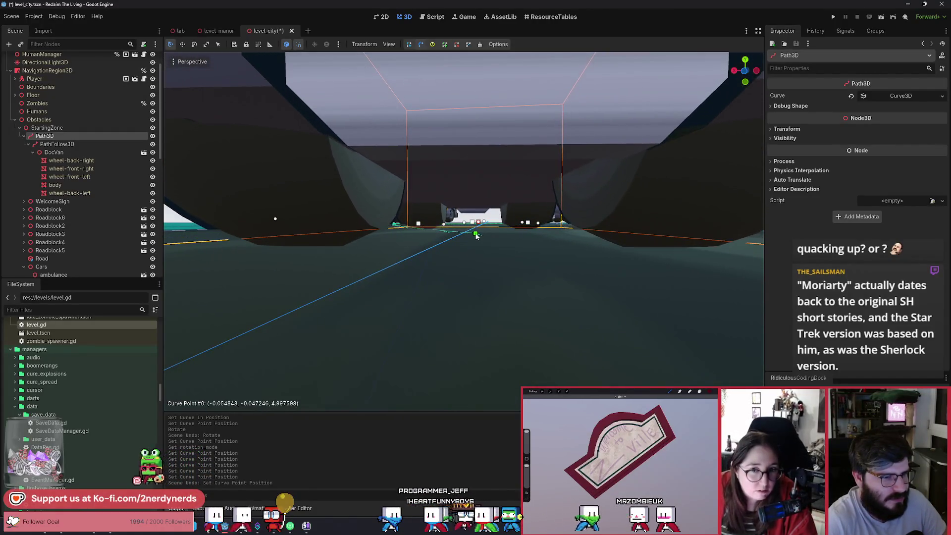
scroll(476, 236, "down", 5)
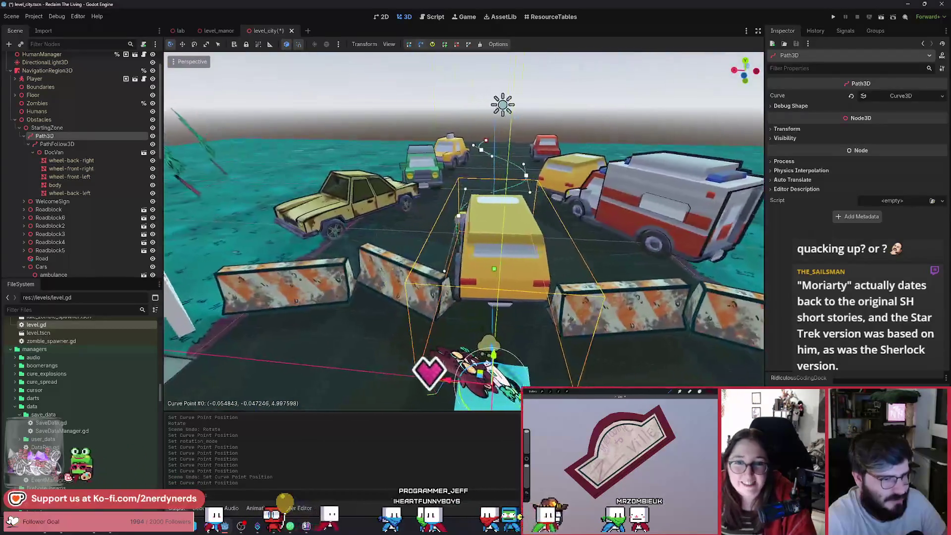
left_click_drag(476, 235, 609, 196)
left_click(74, 143)
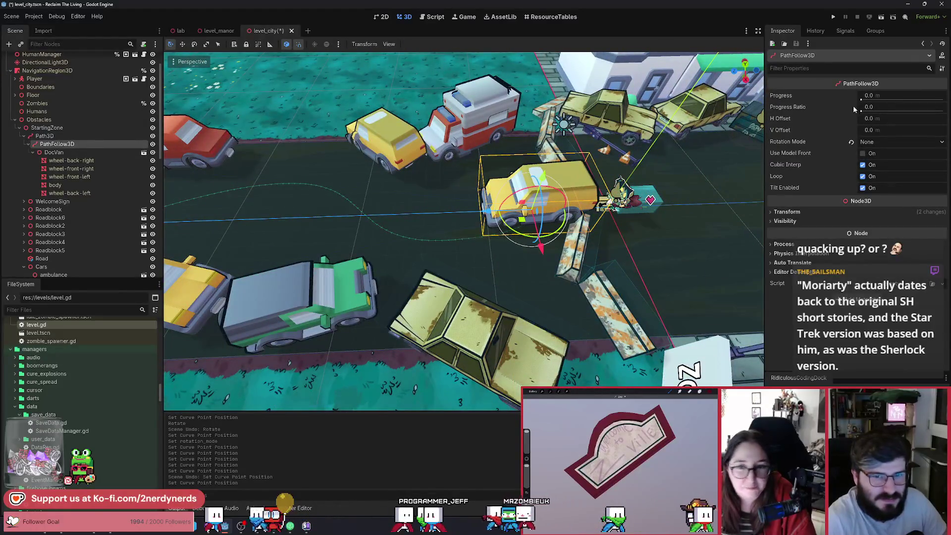
mouse_move(862, 112)
left_mouse_down()
mouse_move(943, 117)
mouse_move(848, 150)
mouse_move(916, 147)
mouse_move(850, 157)
mouse_move(917, 158)
mouse_move(850, 158)
mouse_move(891, 159)
mouse_move(859, 161)
left_mouse_up()
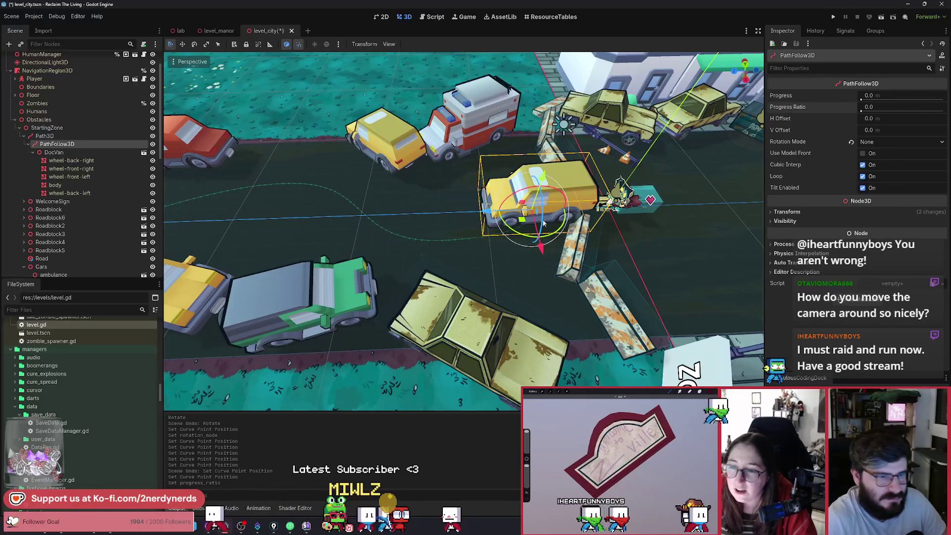
scroll(543, 224, "down", 3)
scroll(56, 253, "down", 10)
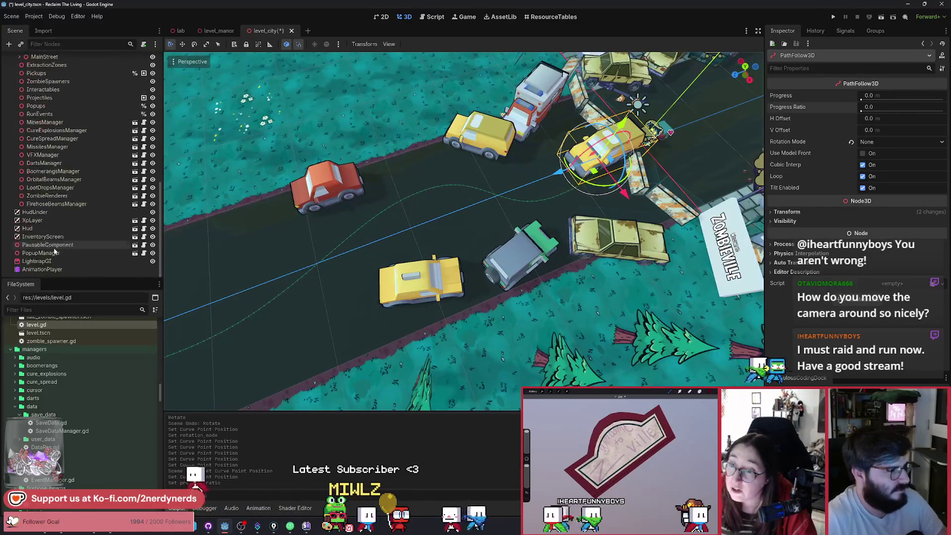
left_click(42, 269)
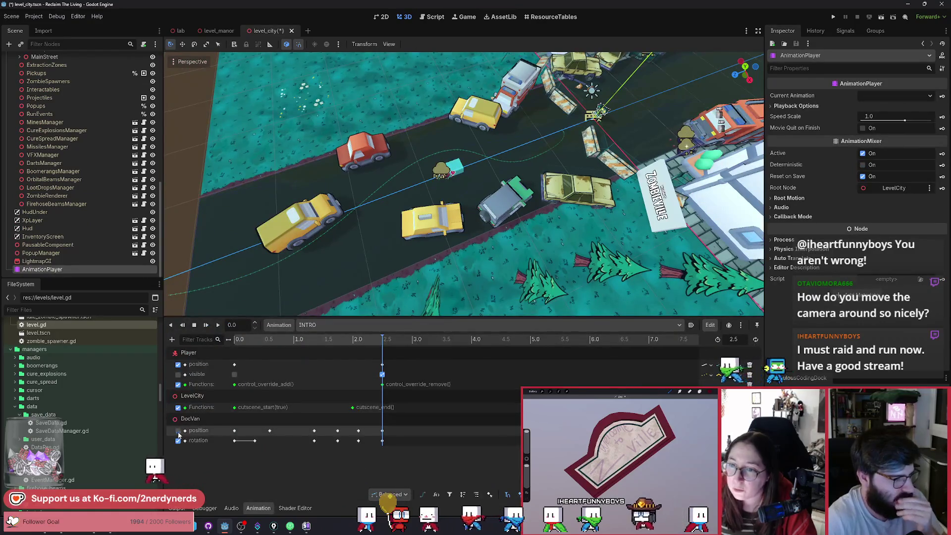
Step: Select VanPathFollow3D and create a progress_ratio track in the INTRO animation
scroll(119, 242, "up", 10)
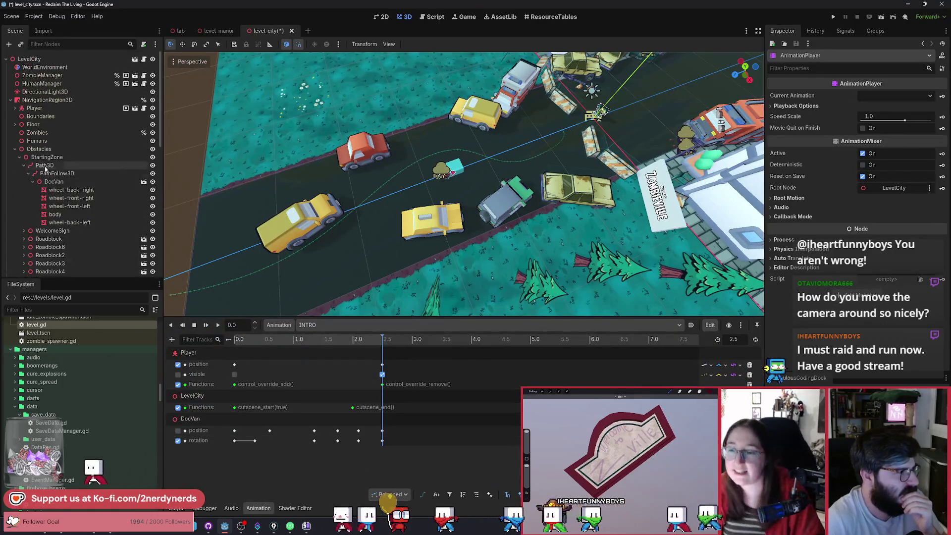
left_click(57, 174)
type("Van")
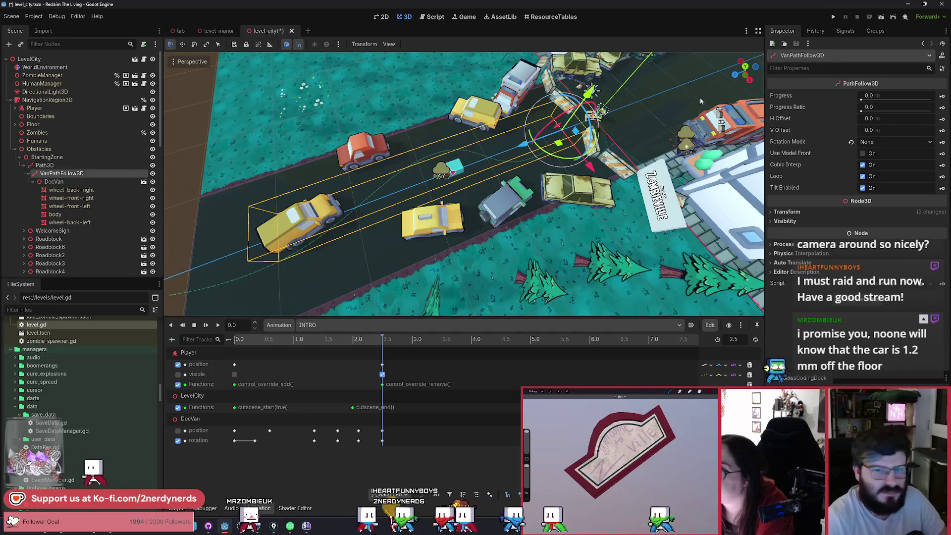
left_click(940, 108)
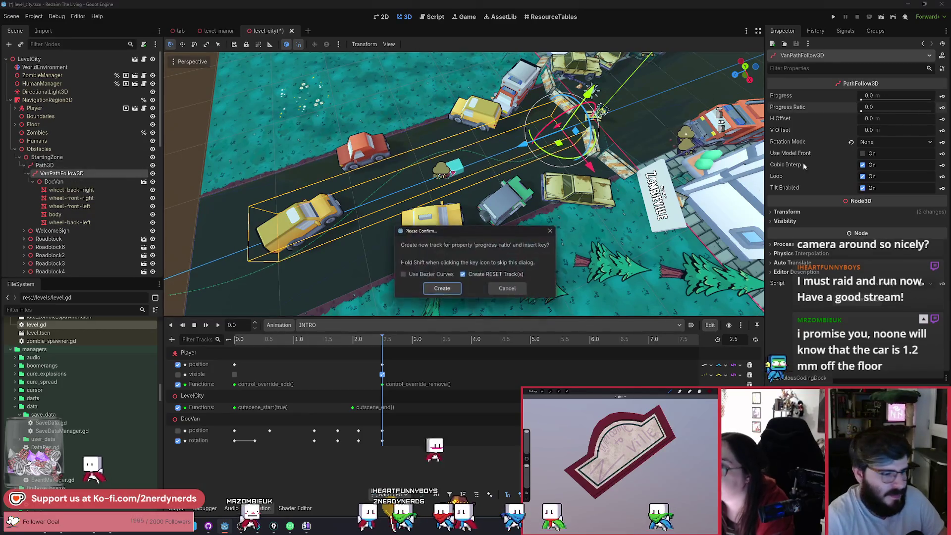
left_click(448, 291)
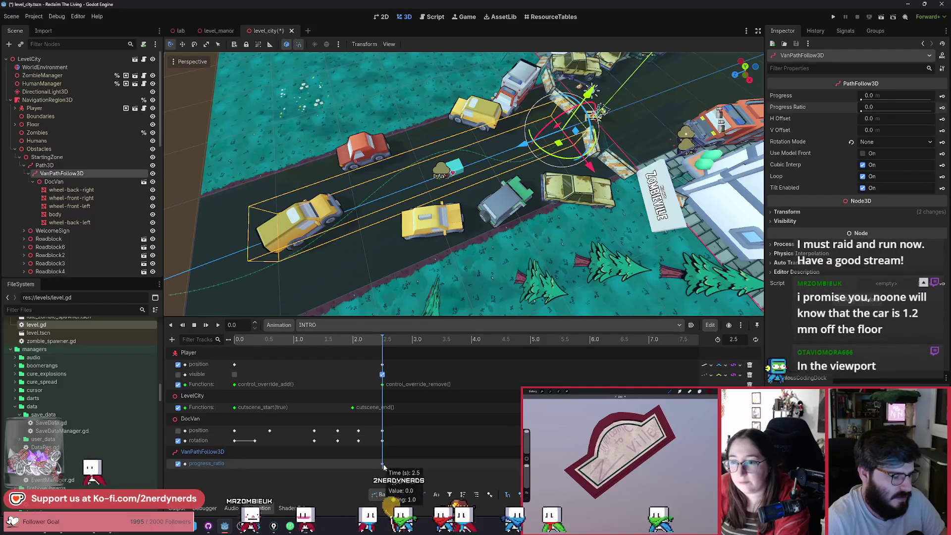
Step: Arrange the progress_ratio keys at 0 s and 2.5 s (value 1.0) and save the scene
left_click_drag(383, 467, 345, 467)
left_click_drag(239, 464, 237, 465)
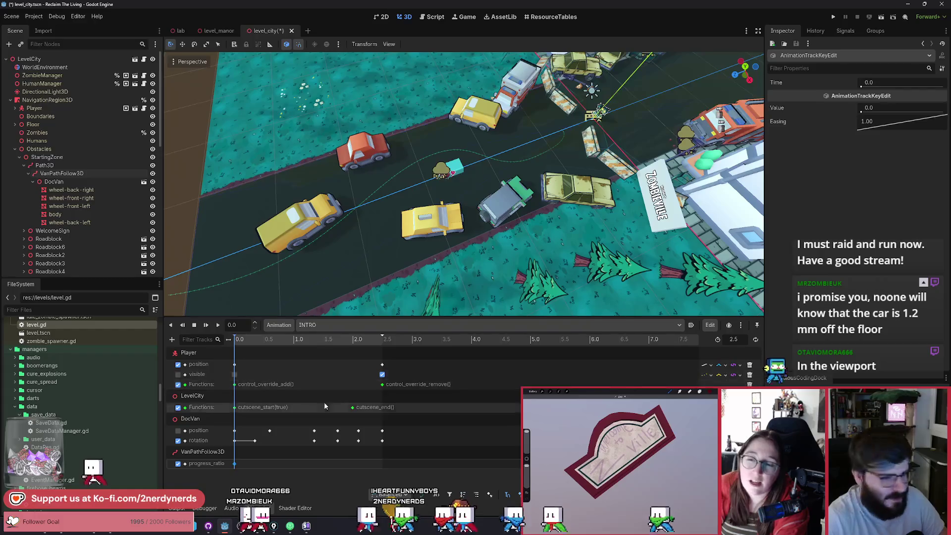
left_click(380, 340)
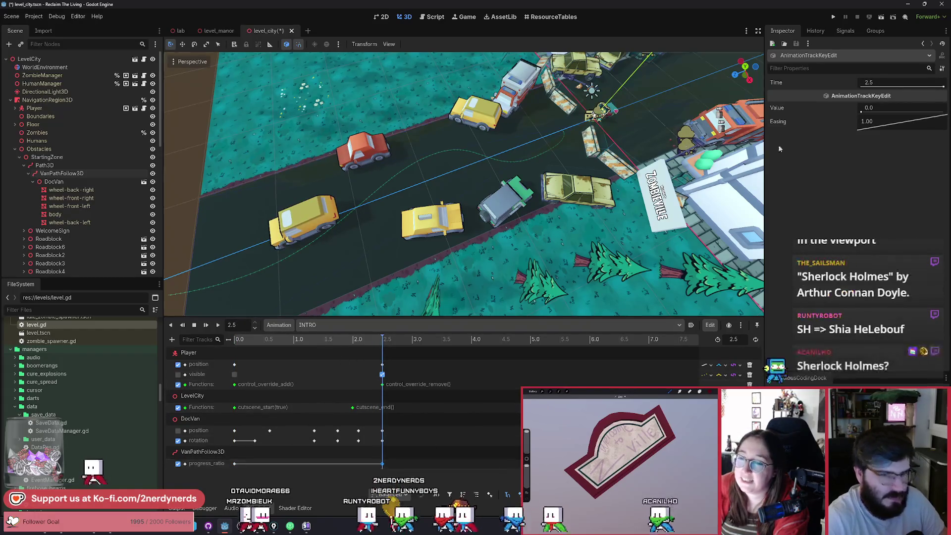
type("1")
key("ctrl+s")
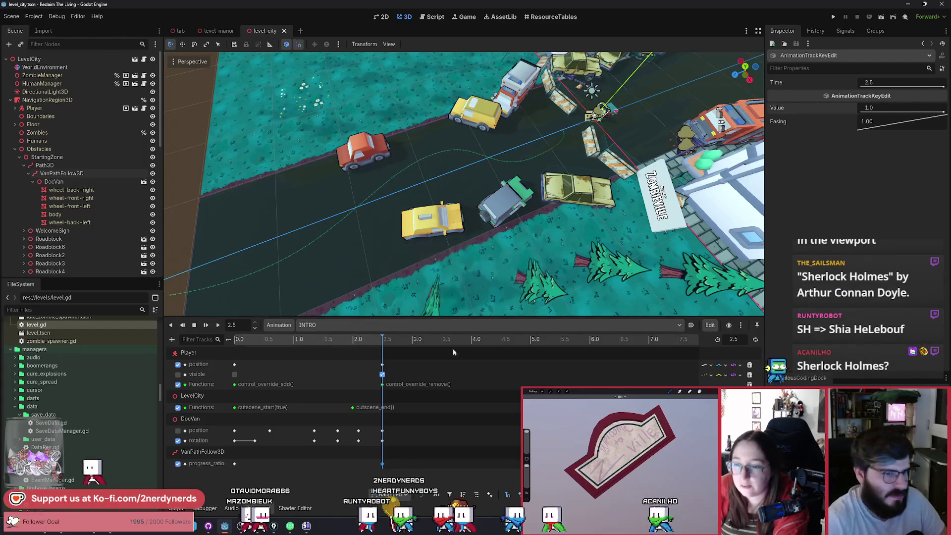
left_click(232, 339)
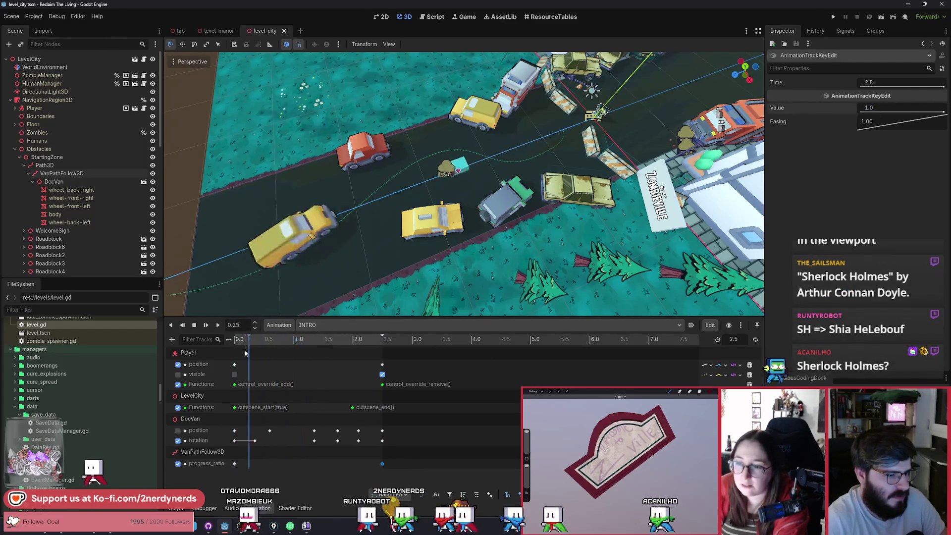
left_click(234, 464)
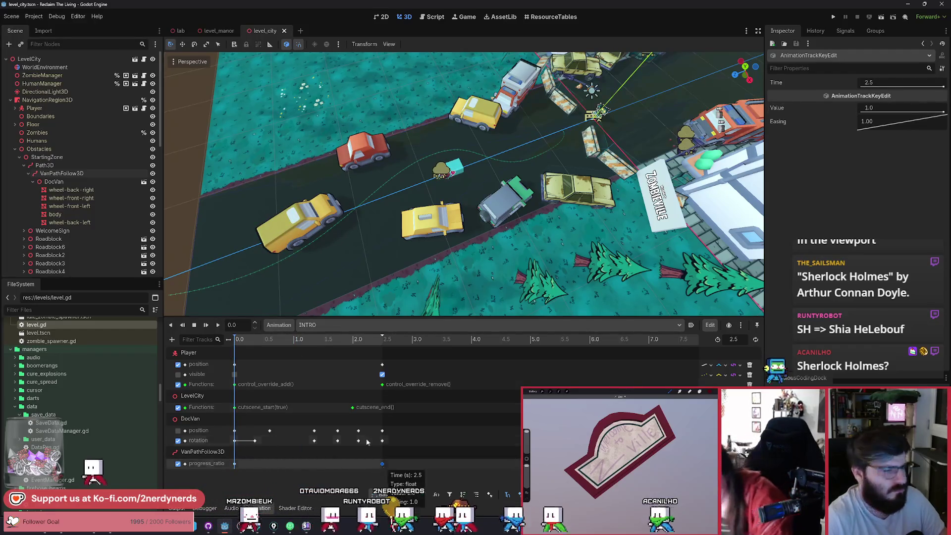
left_click_drag(255, 343, 297, 349)
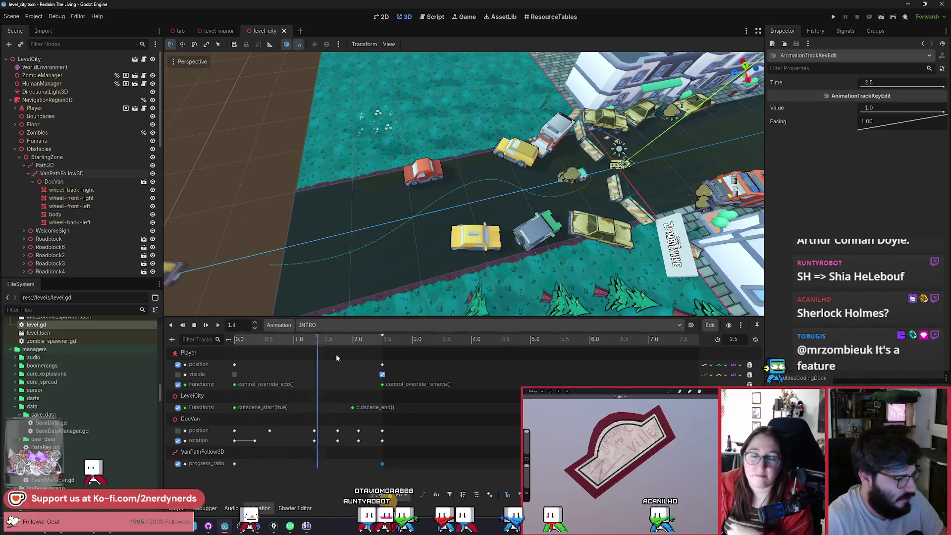
left_click(55, 174)
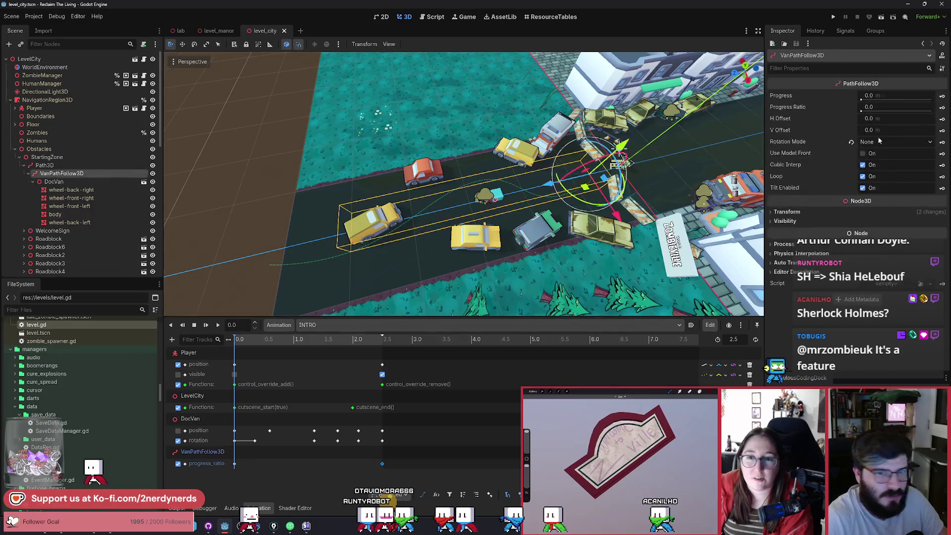
Step: Test the Progress Ratio slider, undo it, and switch the animation editor to RESET
left_click_drag(862, 111, 889, 110)
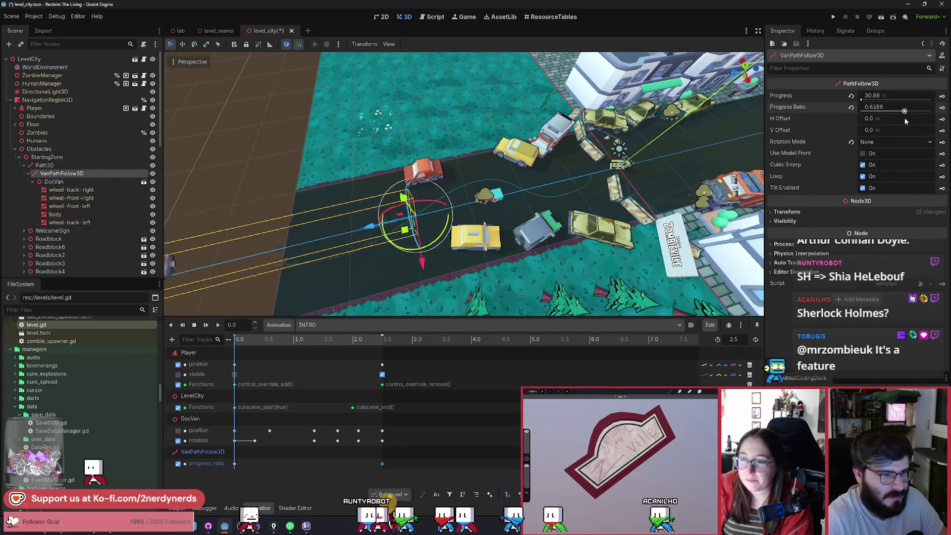
key("ctrl+z")
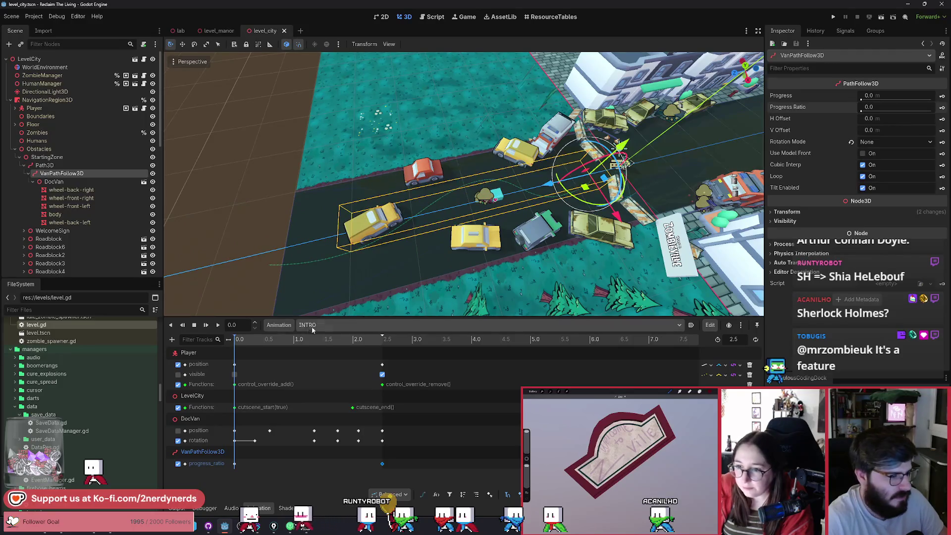
left_click(317, 325)
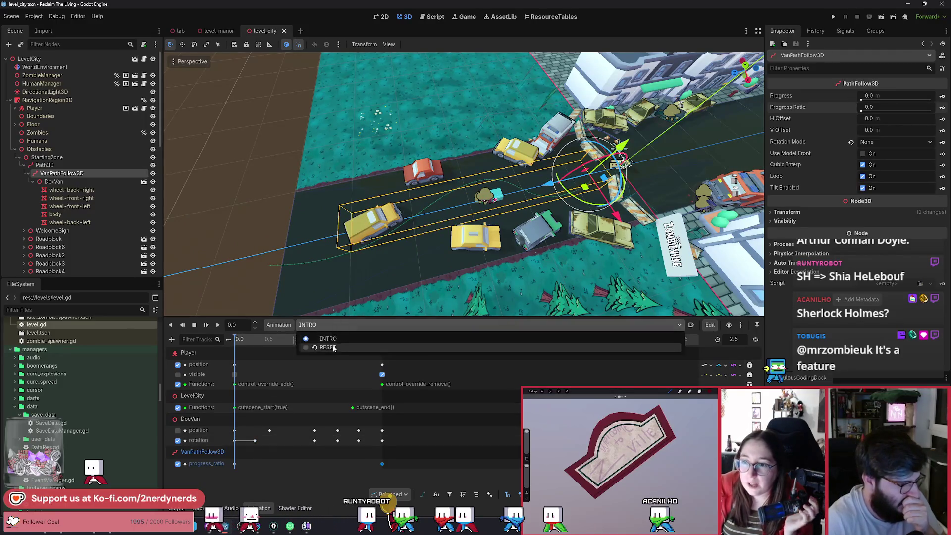
left_click(317, 348)
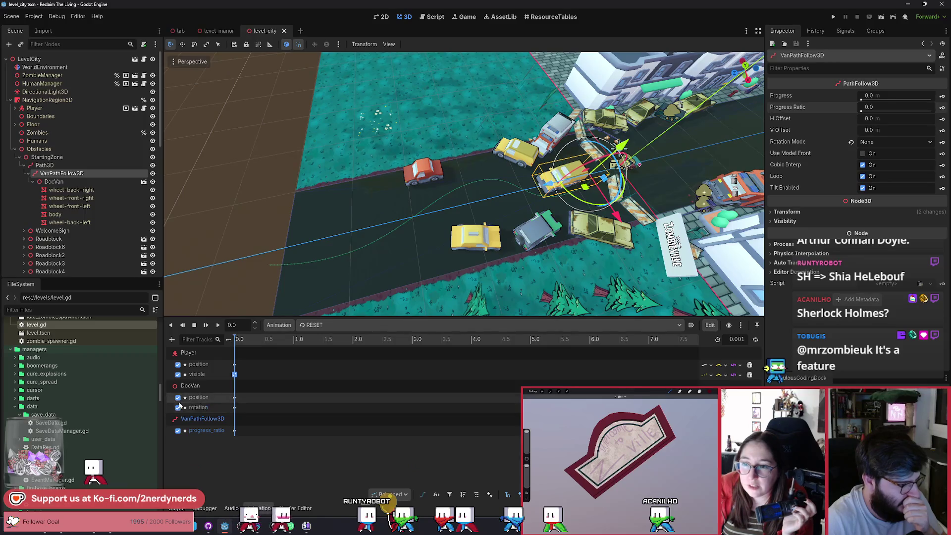
Step: Select DocVan and focus the viewport on it
left_click(73, 184)
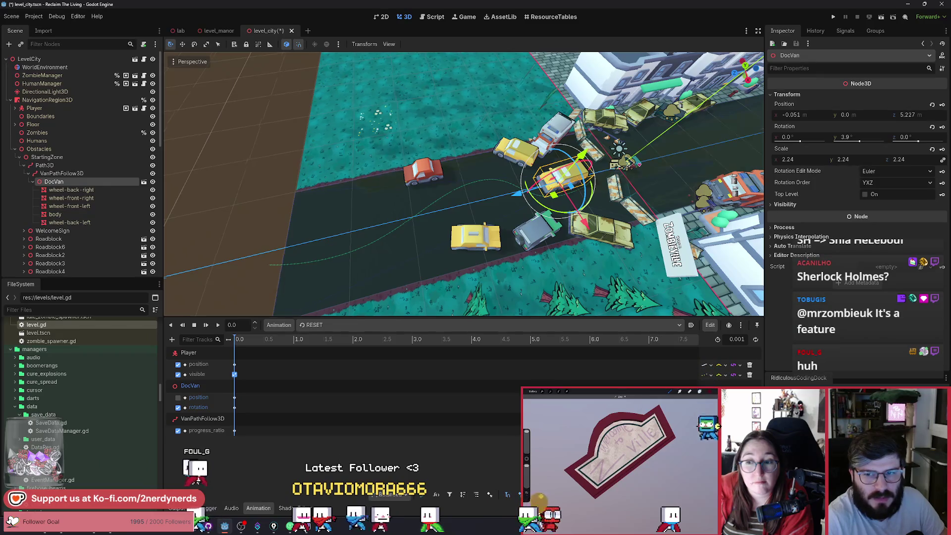
key("f")
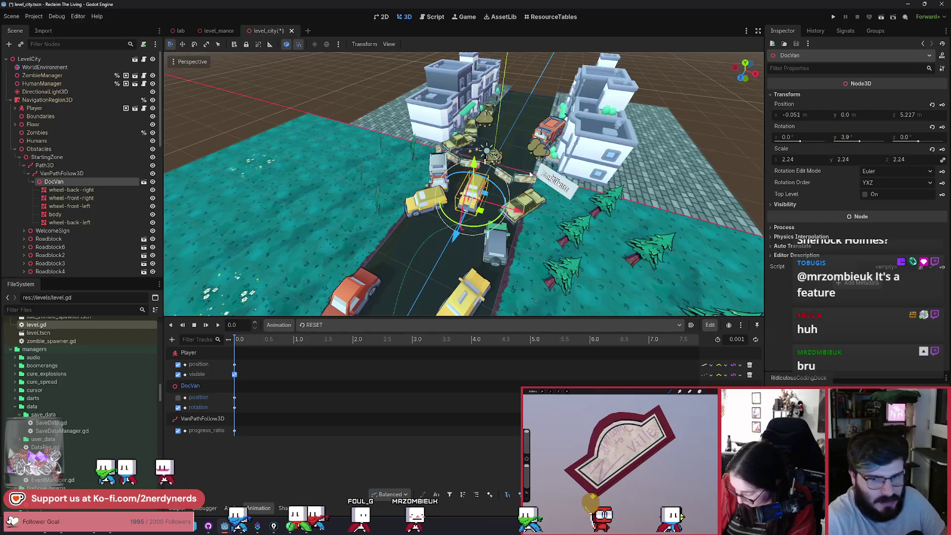
left_click_drag(623, 245, 623, 245)
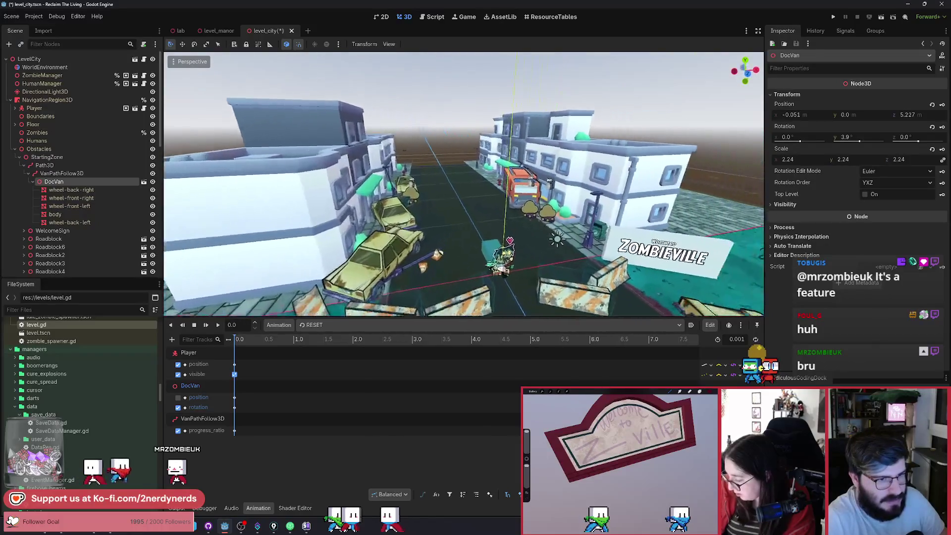
Step: Fly the view past the van, toward the buildings, and far back behind the scene
left_click_drag(623, 246, 623, 245)
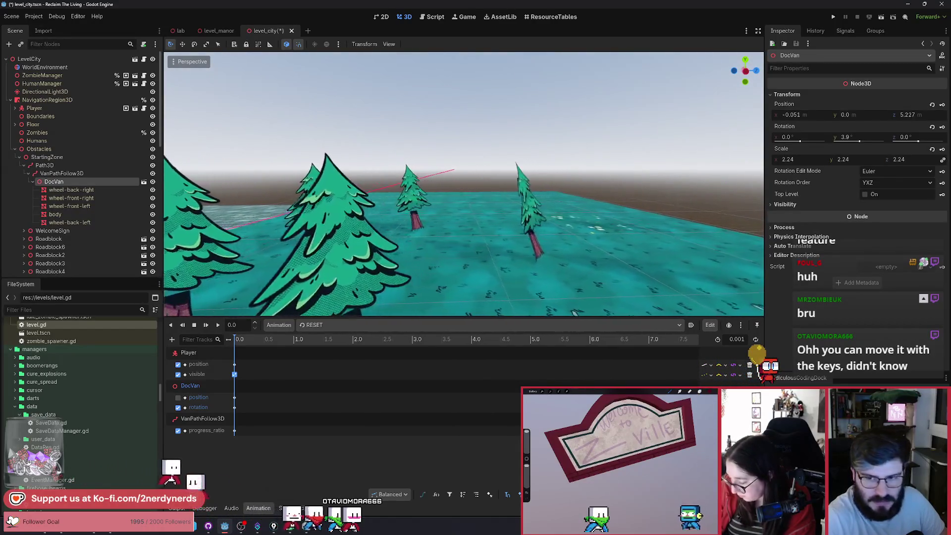
left_click_drag(623, 245, 623, 245)
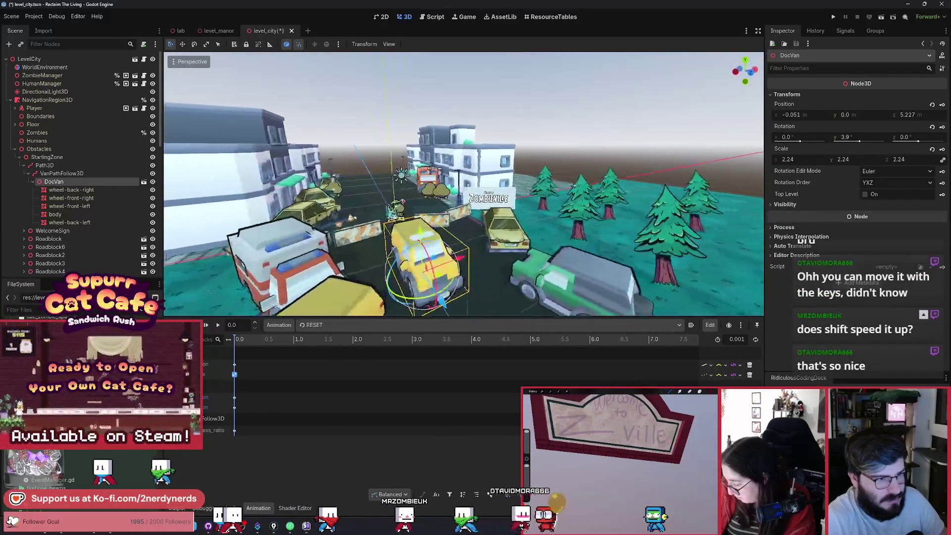
scroll(623, 245, "up", 2)
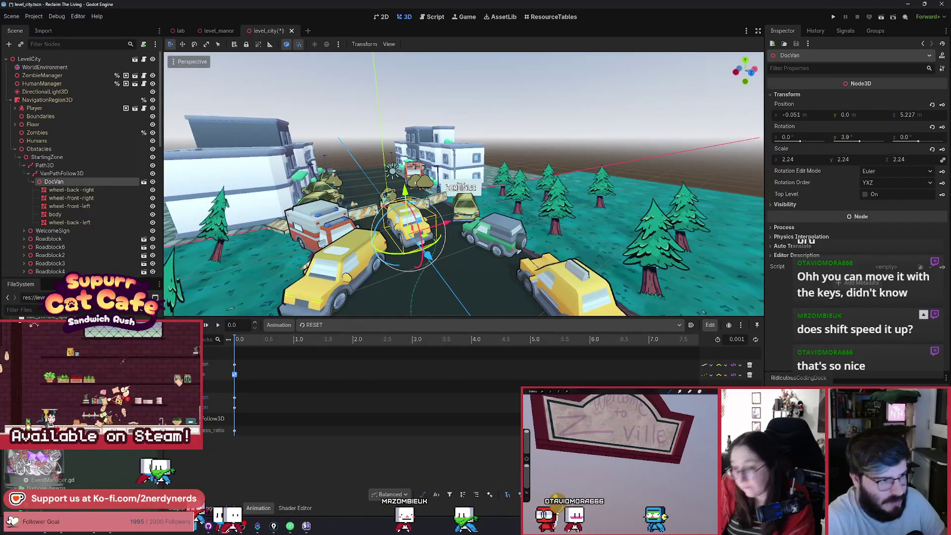
left_click_drag(623, 245, 623, 245)
scroll(623, 245, "up", 5)
scroll(465, 183, "up", 6)
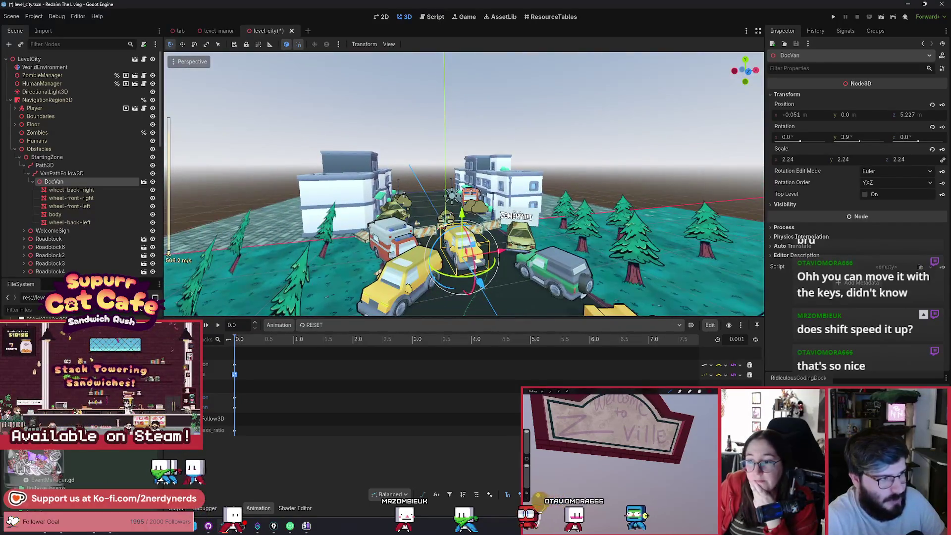
key("s")
scroll(465, 184, "down", 10)
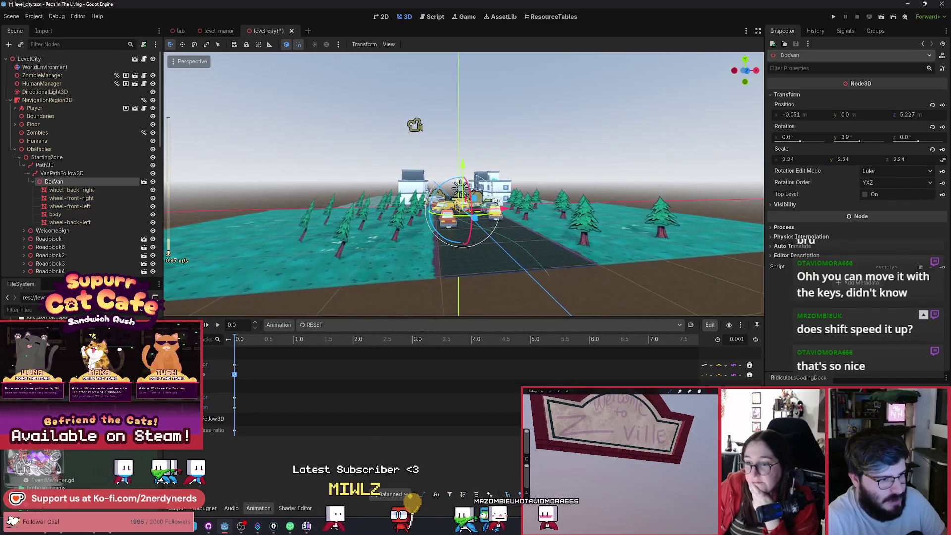
Step: Fly down close to DocVan and select the green SUV beside it
key("e")
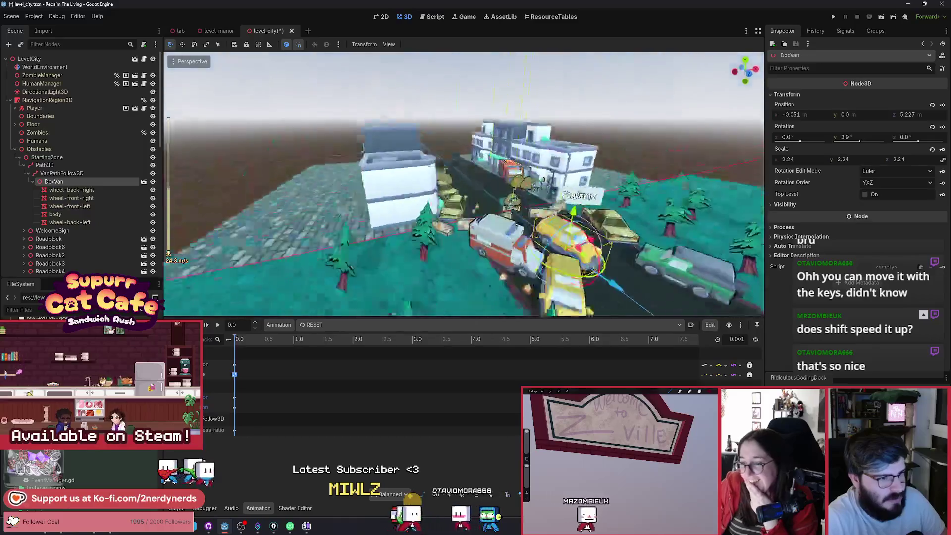
key("q")
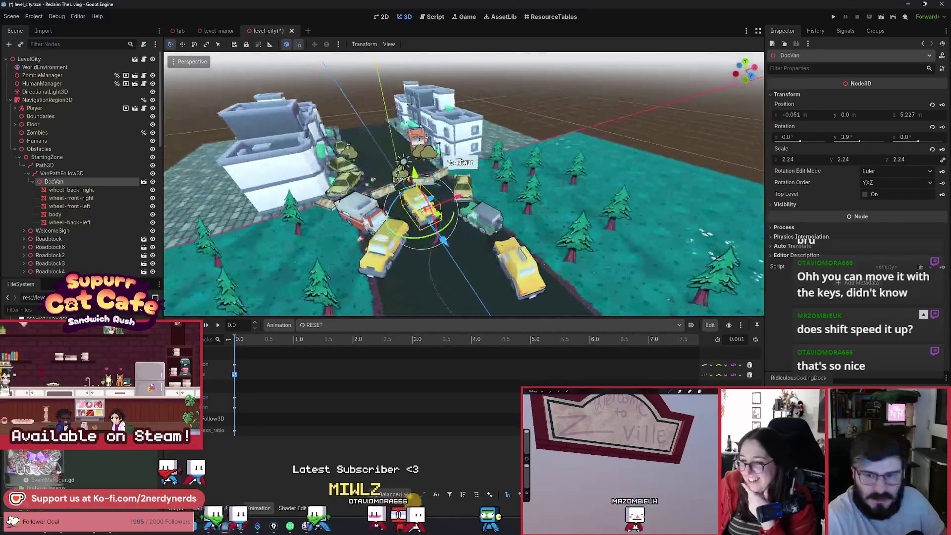
key("a")
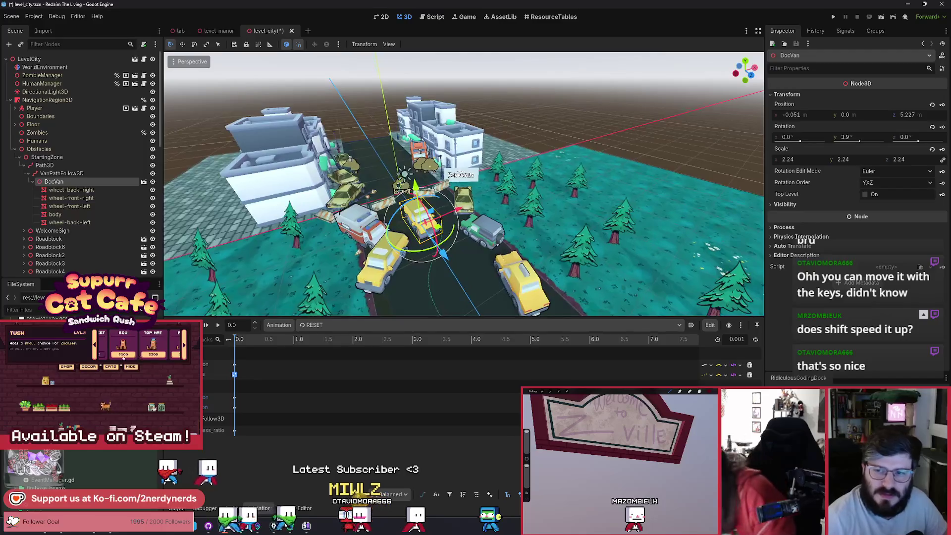
key("w")
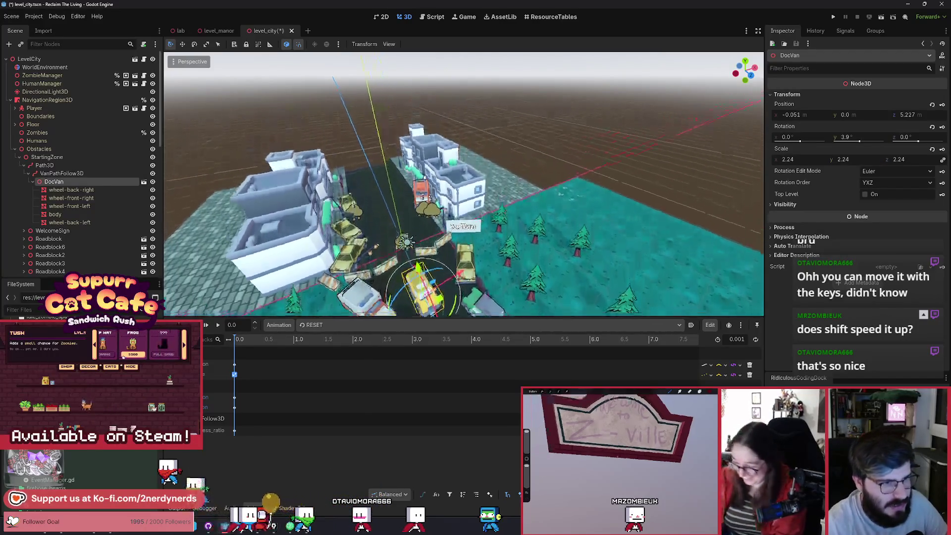
key("e")
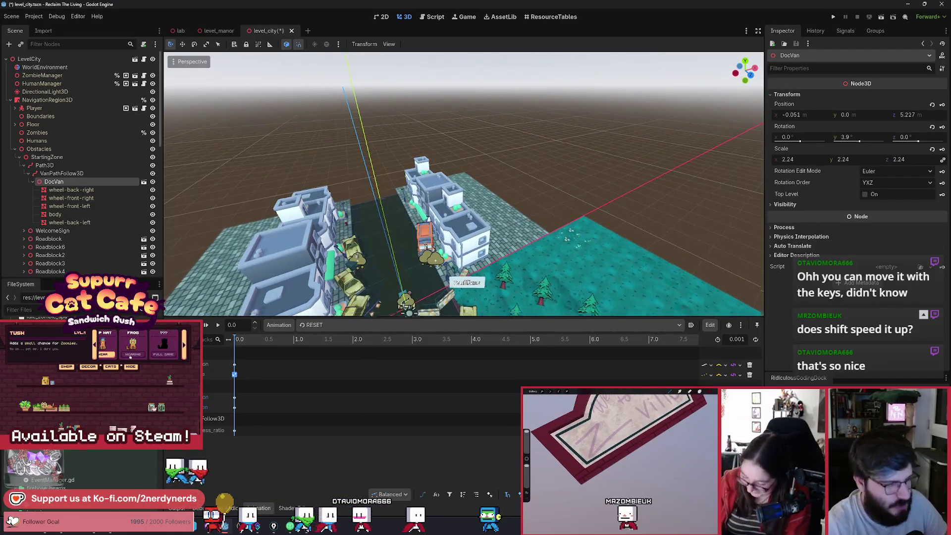
key("q")
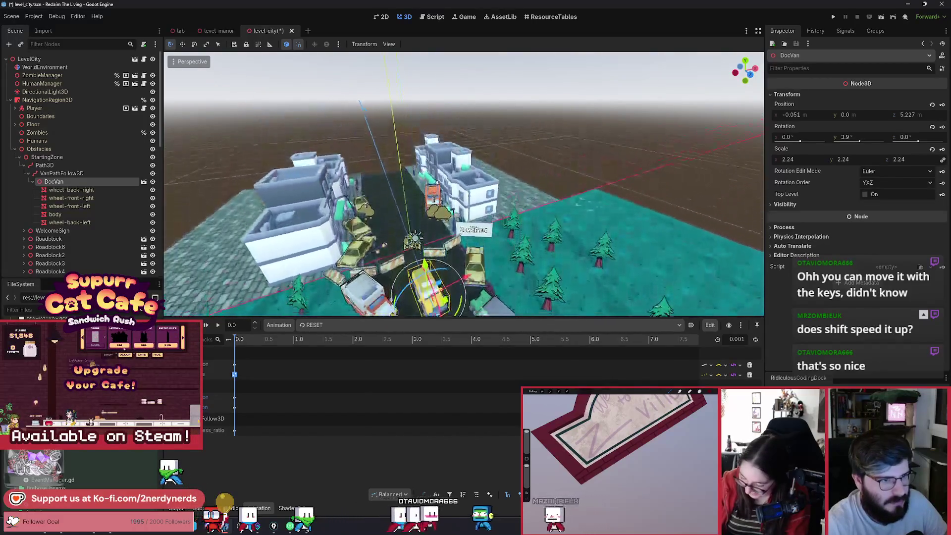
key("e")
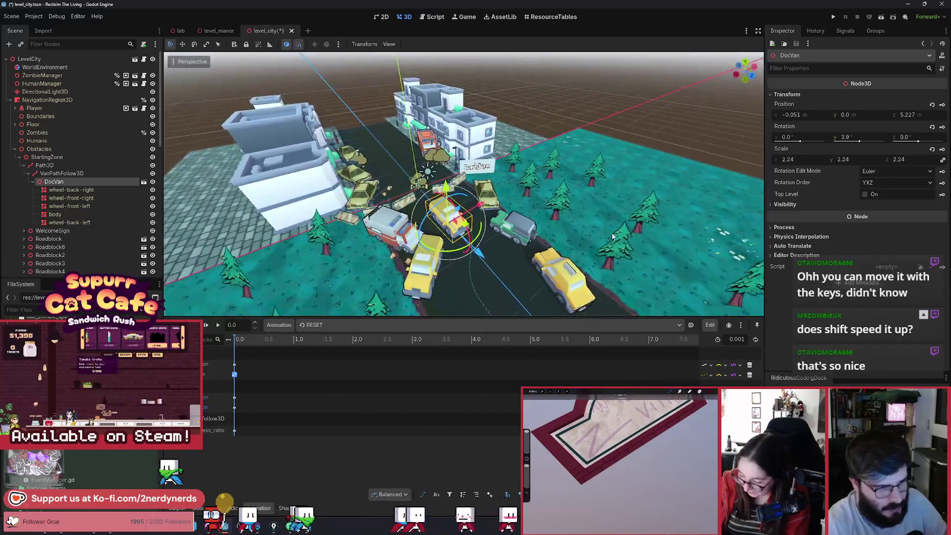
key("w")
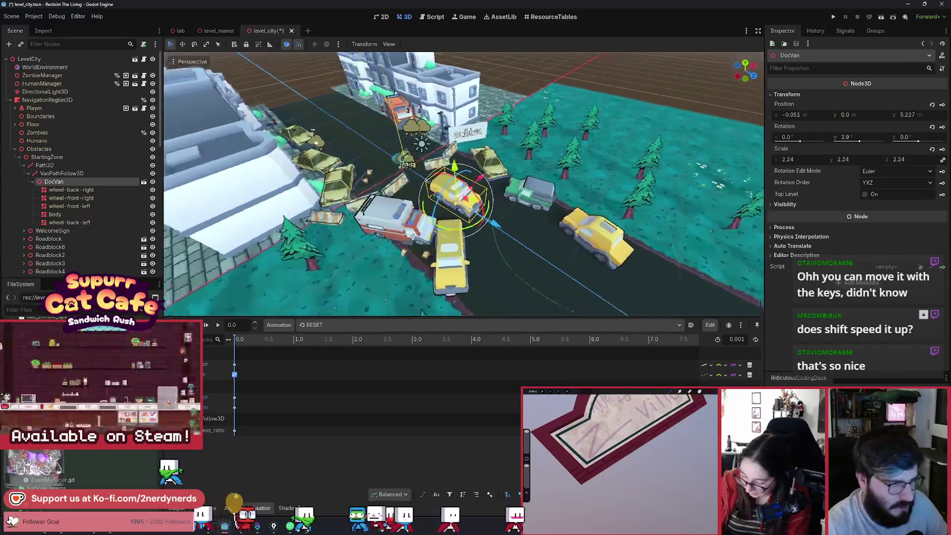
left_click(536, 193)
key("a")
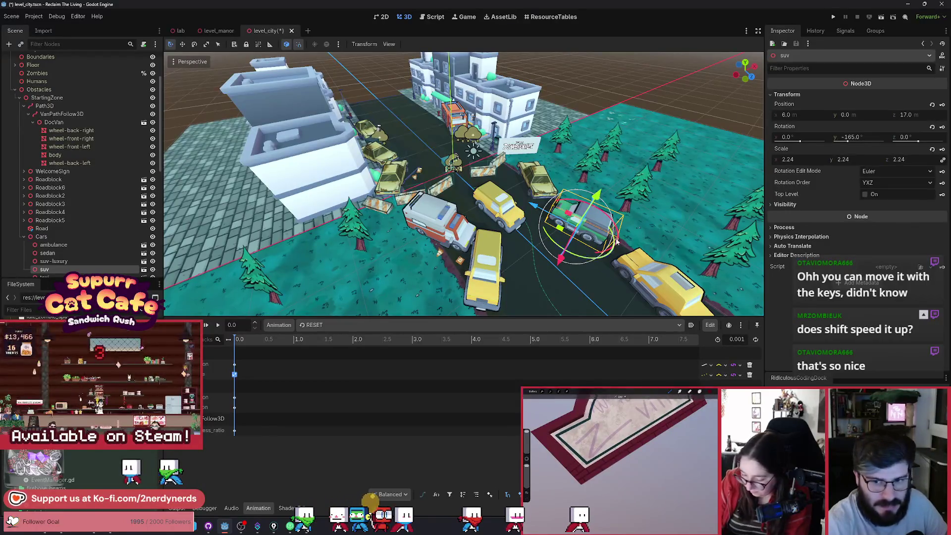
left_click(567, 185)
left_click(572, 229)
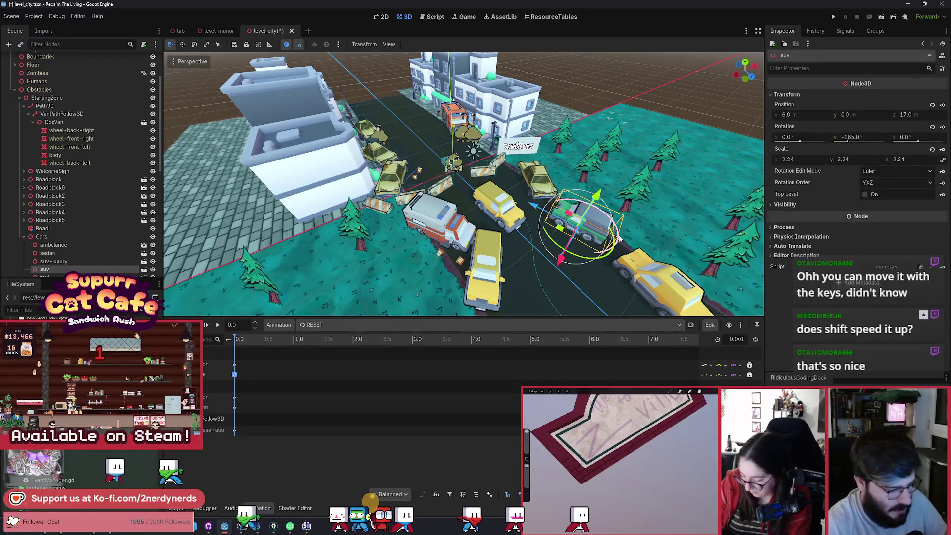
scroll(619, 235, "down", 5)
key("f")
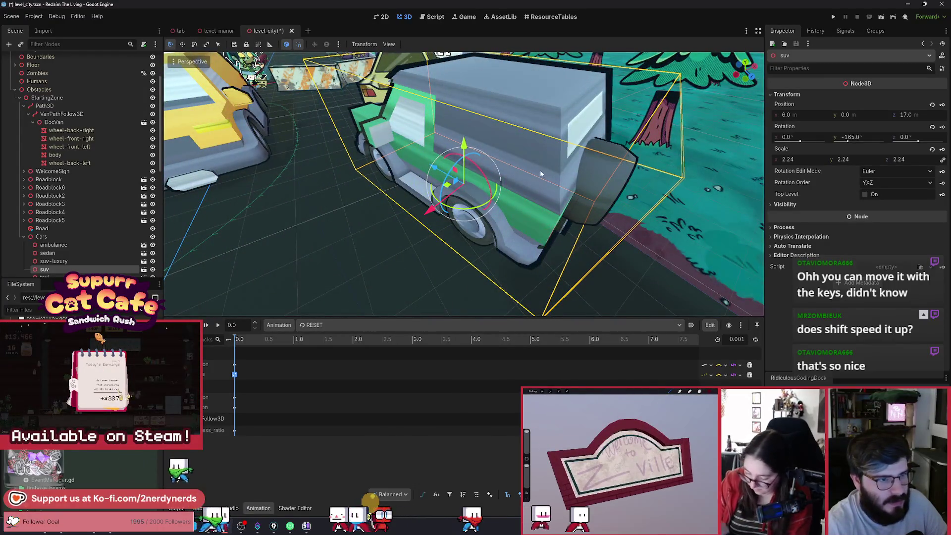
scroll(510, 198, "down", 3)
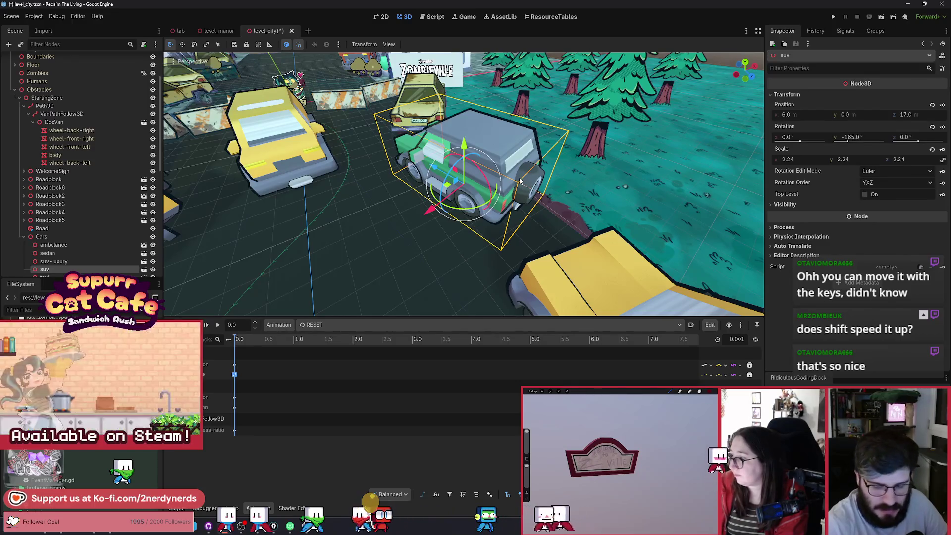
key("KP_2")
key("KP_2")
key("KP_2")
key("KP_4")
key("KP_4")
key("KP_4")
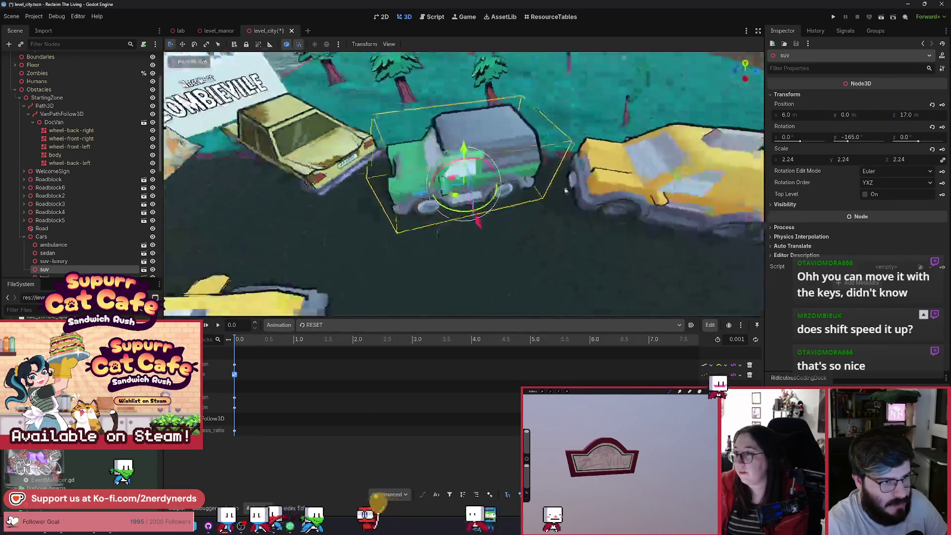
key("KP_8")
key("KP_8")
key("KP_8")
key("KP_6")
key("KP_6")
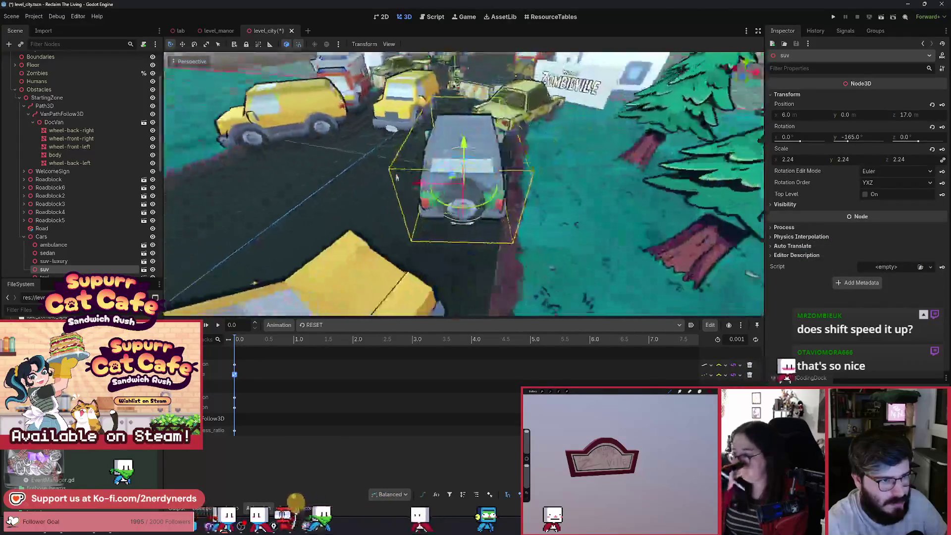
key("KP_2")
key("KP_2")
key("KP_4")
key("KP_4")
key("KP_8")
key("KP_8")
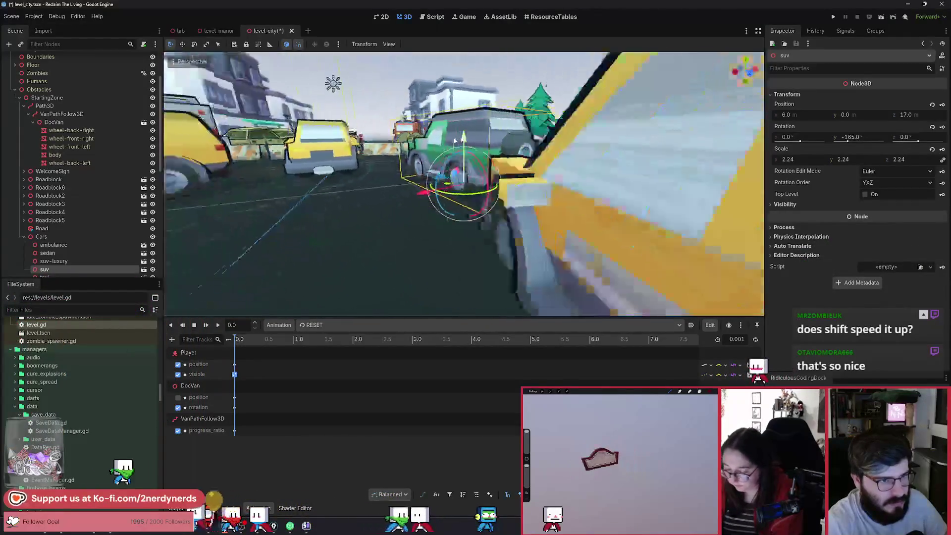
key("KP_2")
key("KP_2")
key("KP_2")
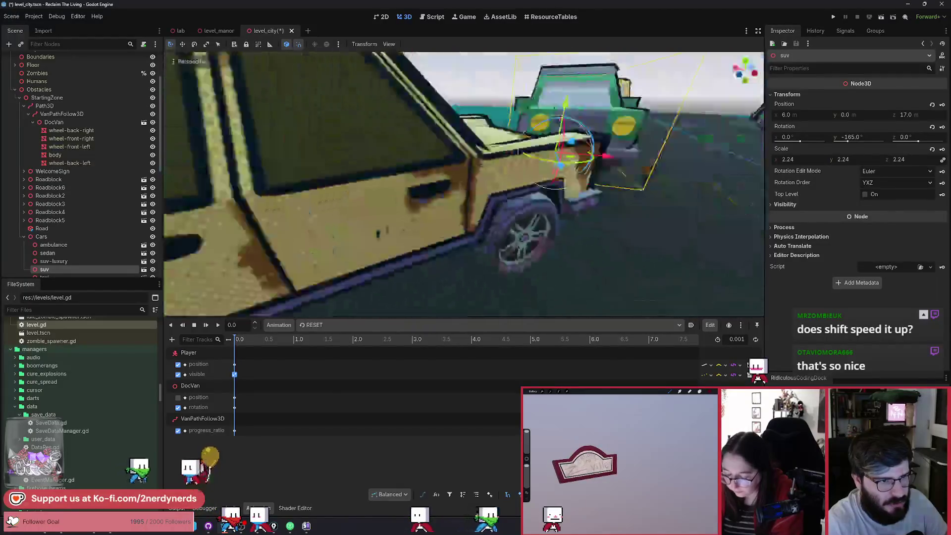
key("KP_6")
key("KP_6")
key("KP_6")
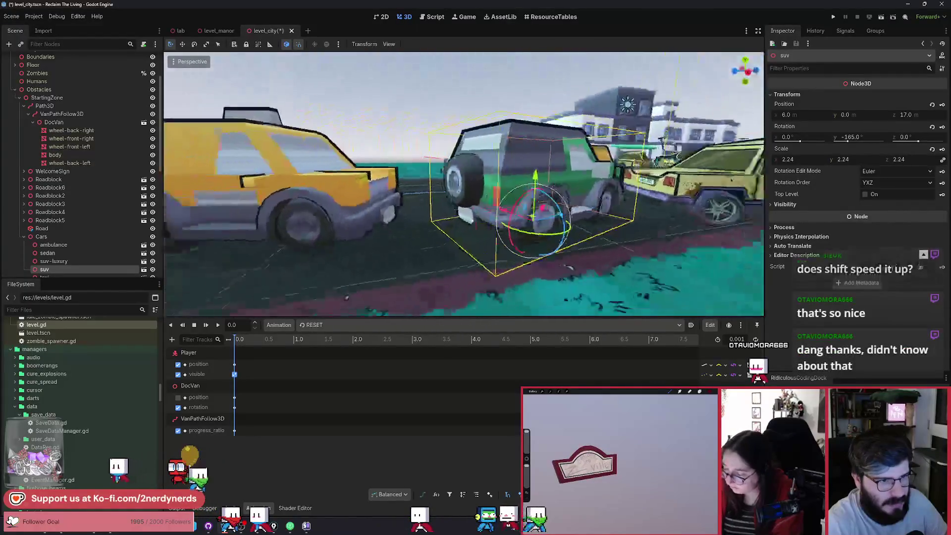
key("KP_8")
key("KP_8")
key("KP_4")
key("KP_4")
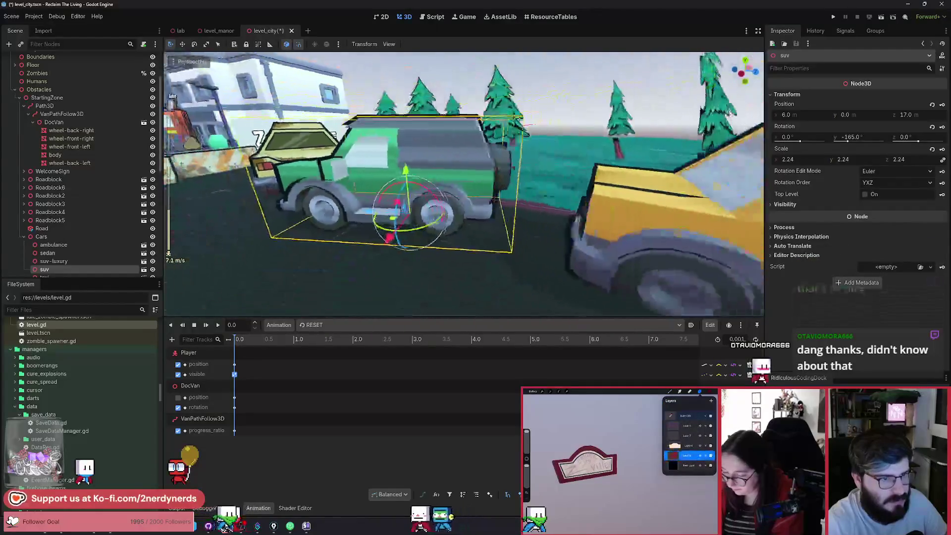
key("s")
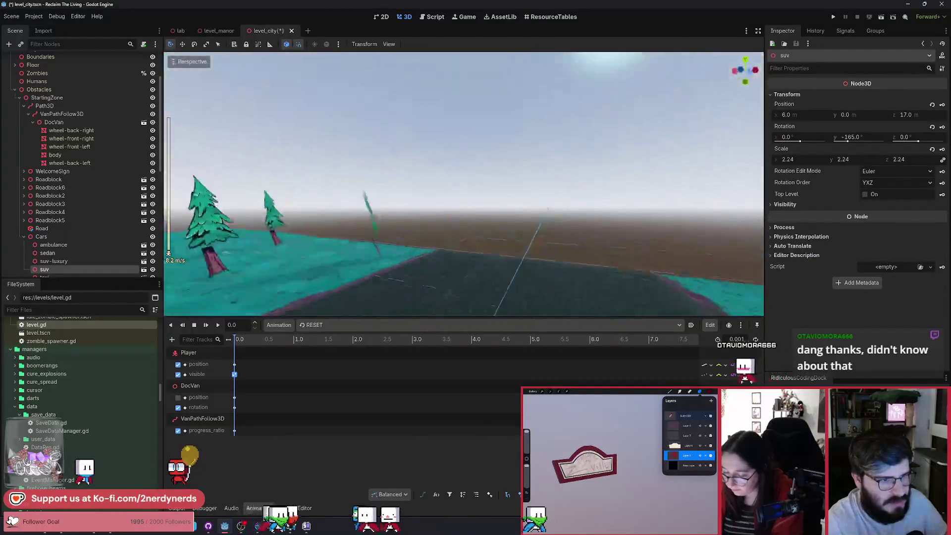
key("KP_8")
key("KP_8")
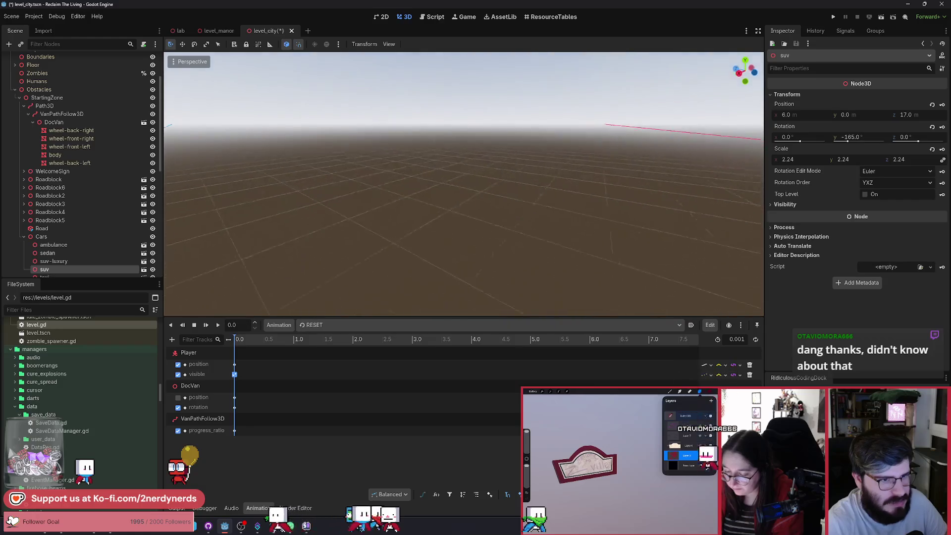
Step: Level the view and focus it on the street barricades from a higher angle
key("KP_2")
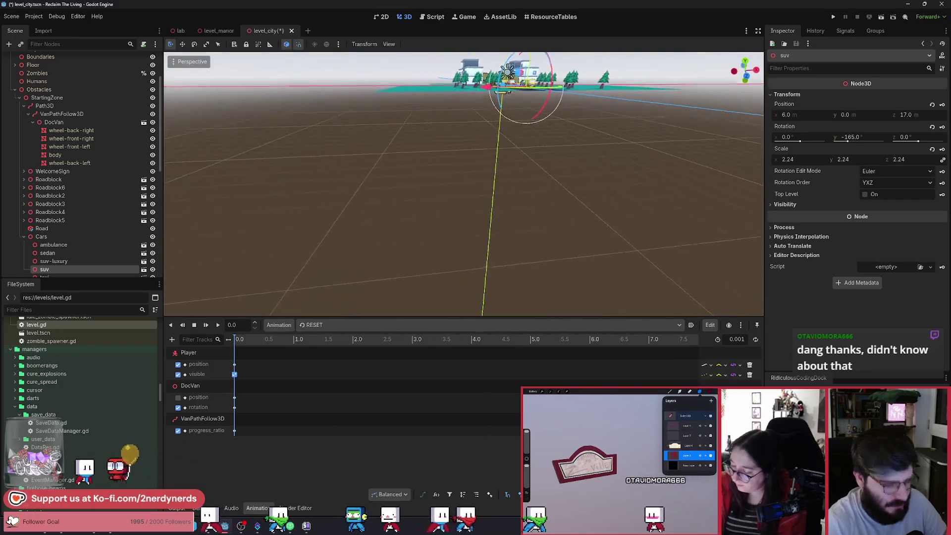
key("f")
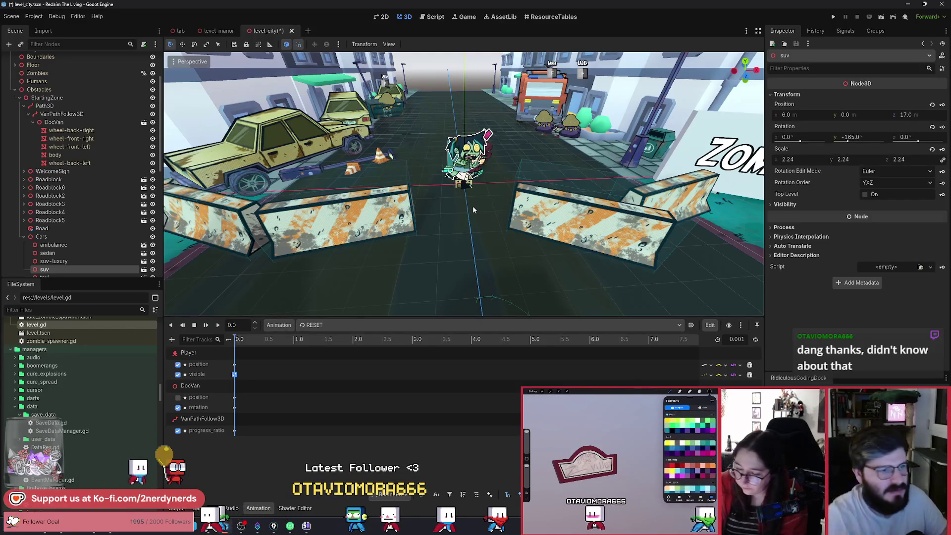
scroll(457, 227, "down", 4)
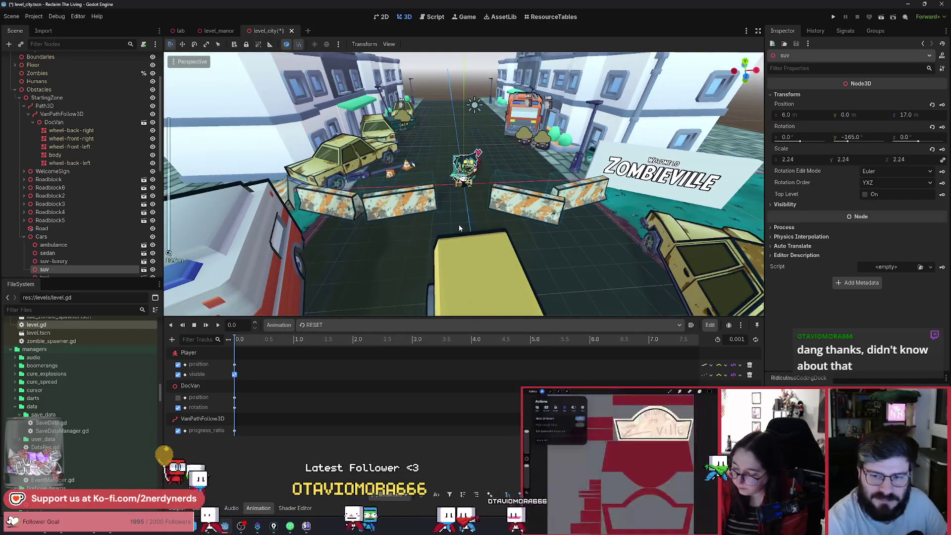
mouse_move(462, 215)
left_mouse_down()
mouse_move(477, 260)
mouse_move(545, 208)
mouse_move(758, 88)
mouse_move(462, 214)
left_mouse_up()
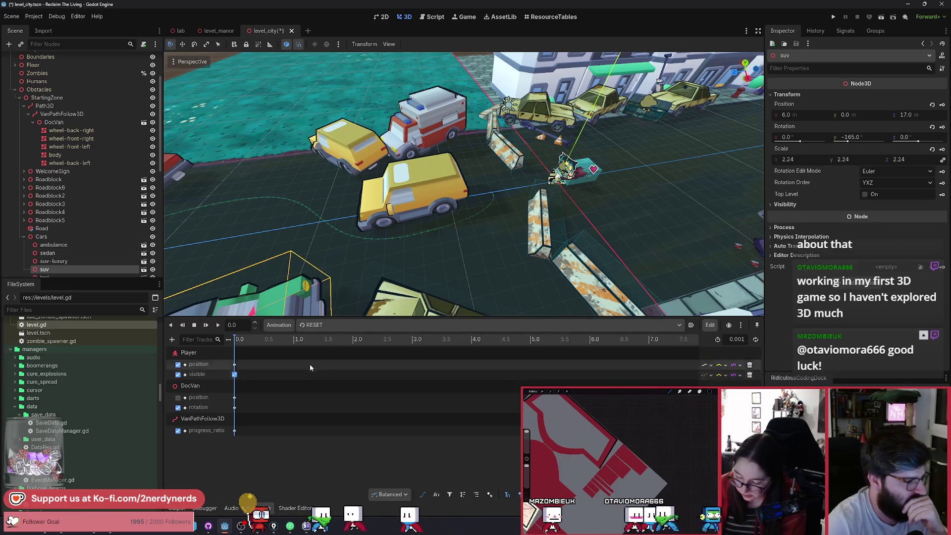
Step: Switch to the INTRO animation and scrub its timeline to about 1.25
left_click(322, 326)
left_click(328, 338)
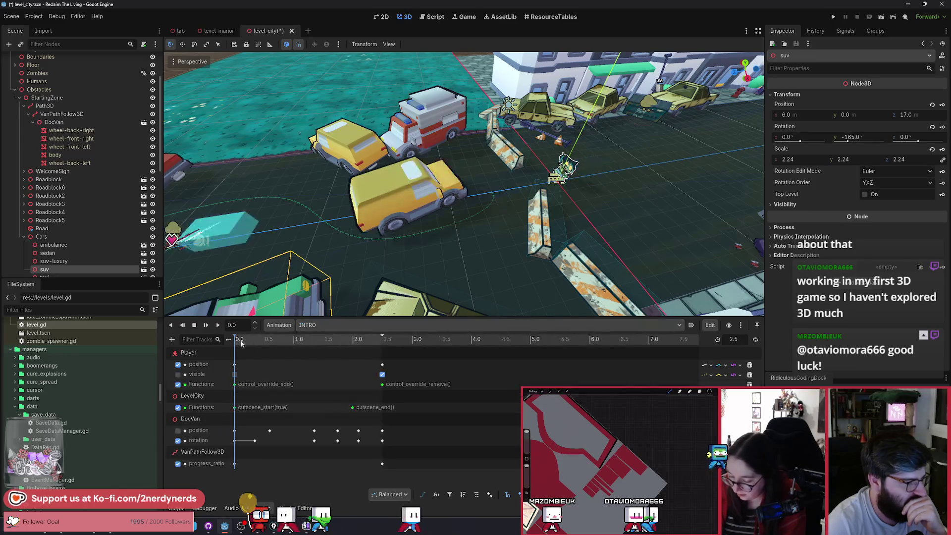
mouse_move(238, 339)
left_mouse_down()
mouse_move(308, 350)
mouse_move(231, 339)
mouse_move(251, 345)
left_mouse_up()
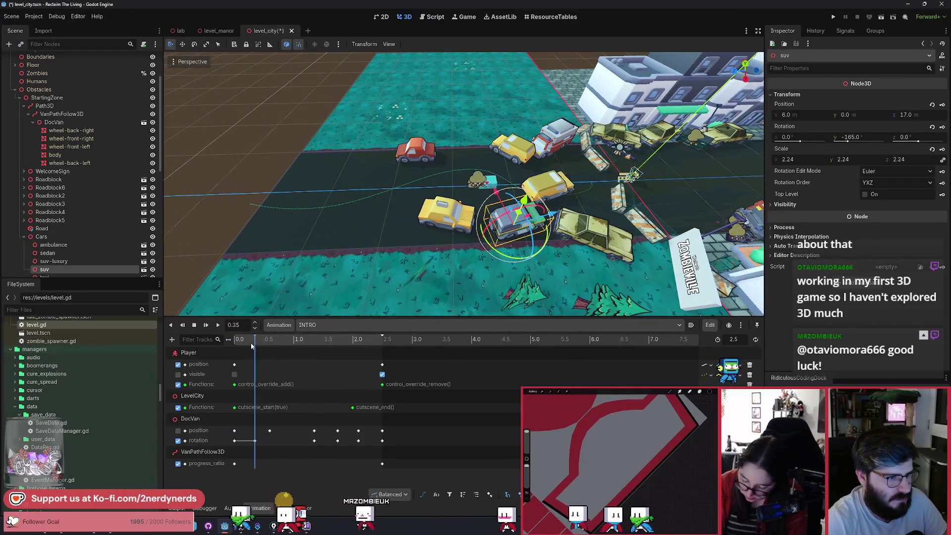
Step: Revert DocVan's Position to zero and save the level scene
left_click(196, 420)
left_click(191, 453)
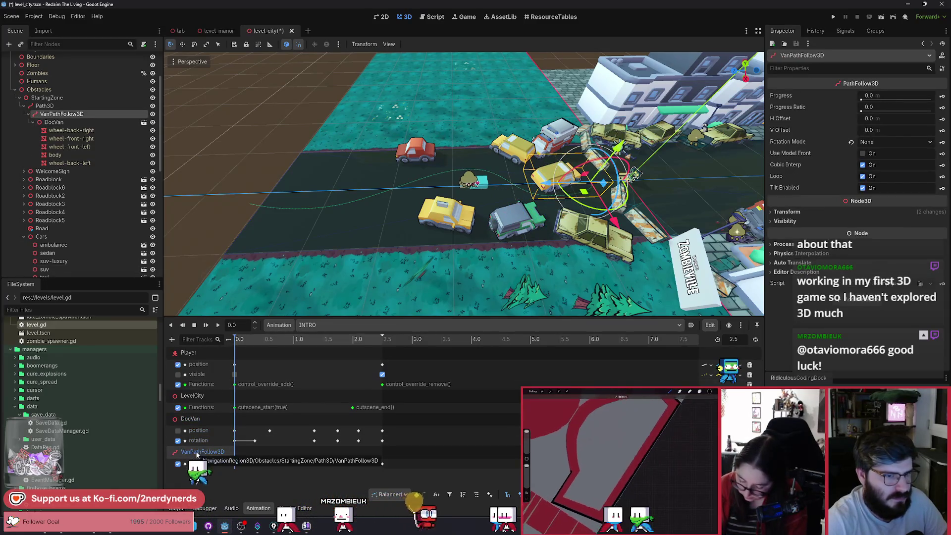
left_click(193, 419)
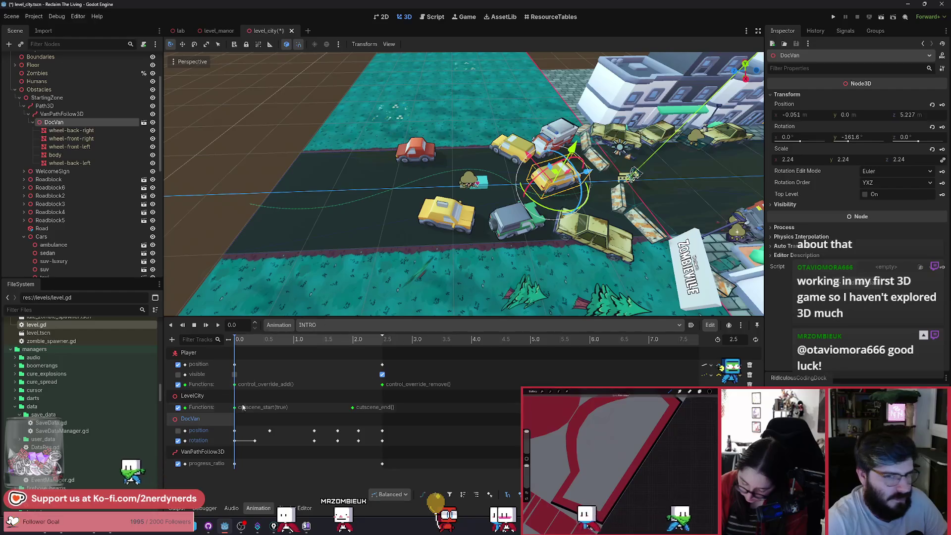
left_click(933, 105)
key("ctrl+s")
Step: Drag the first progress_ratio key slightly later and delete the selected DocVan rotation keys
left_click(254, 464)
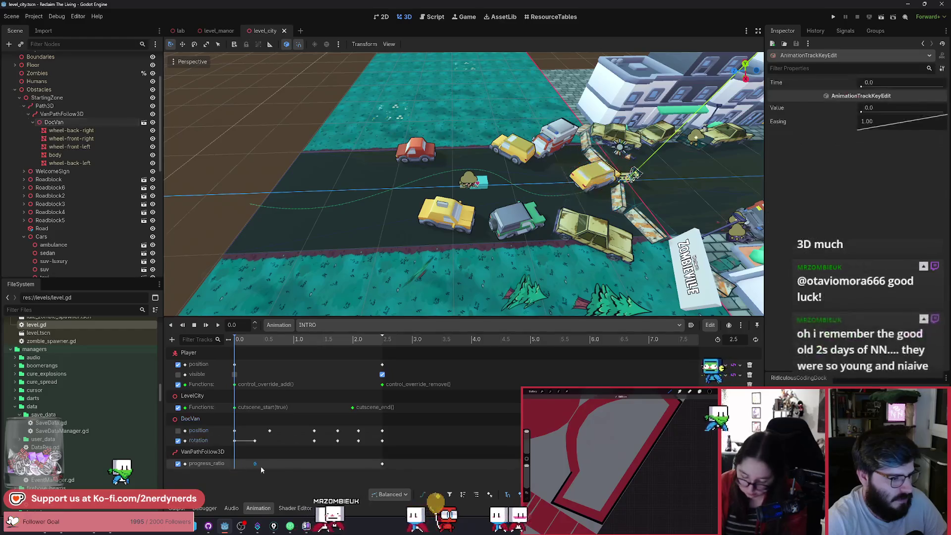
mouse_move(237, 469)
left_mouse_down()
mouse_move(382, 466)
mouse_move(249, 440)
left_mouse_up()
key("Delete")
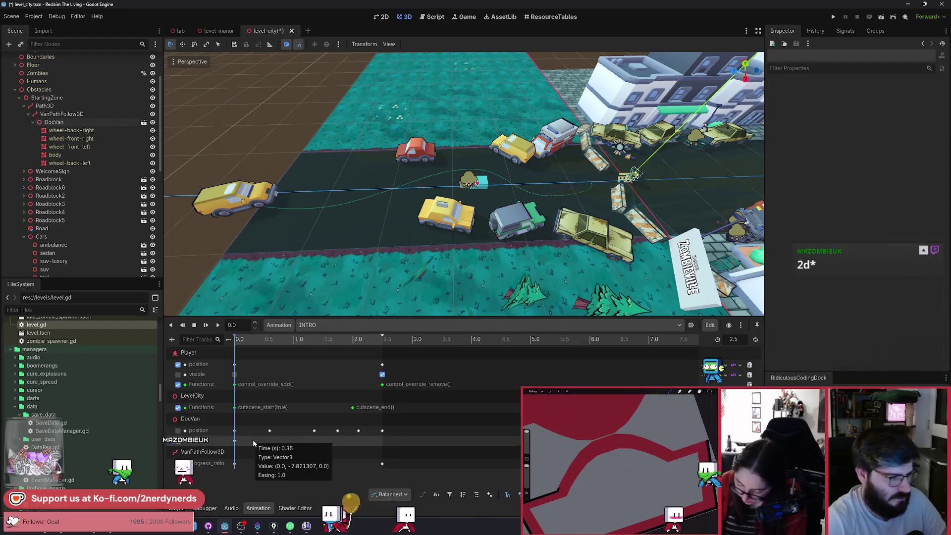
Step: Scrub INTRO to 2.5, turn DocVan to about 3.4 degrees, then scrub back to 0.6
left_click_drag(236, 348, 405, 352)
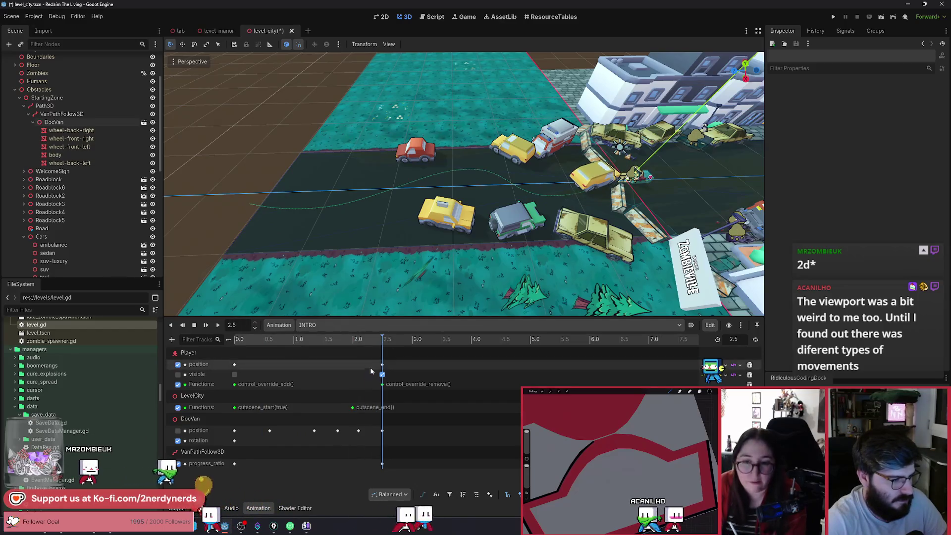
left_click(202, 419)
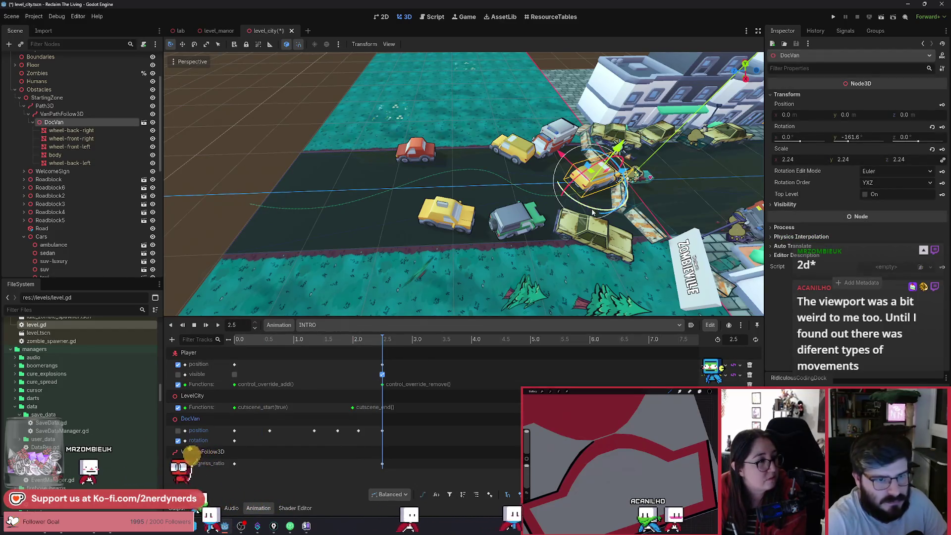
left_click_drag(609, 210, 600, 213)
left_click_drag(672, 167, 643, 208)
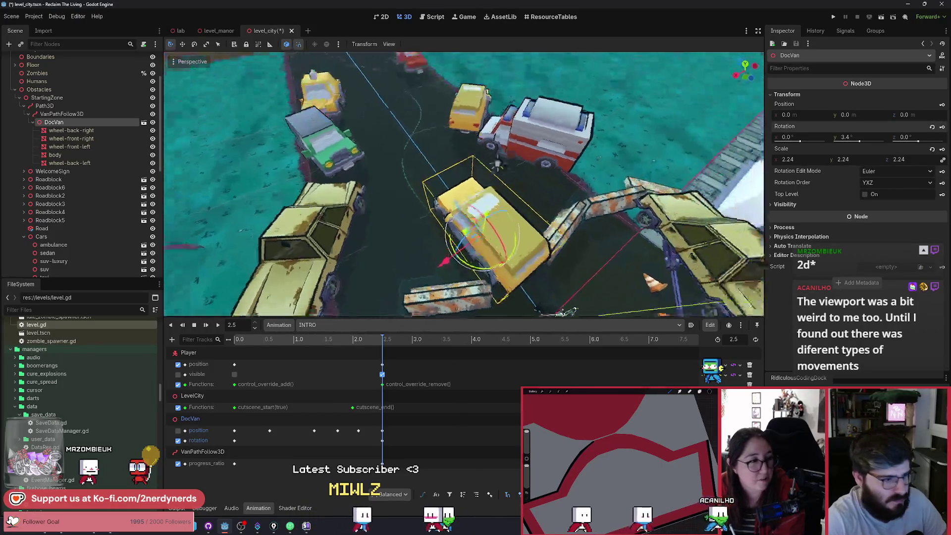
mouse_move(382, 340)
left_mouse_down()
mouse_move(253, 342)
mouse_move(423, 368)
mouse_move(313, 361)
mouse_move(271, 346)
left_mouse_up()
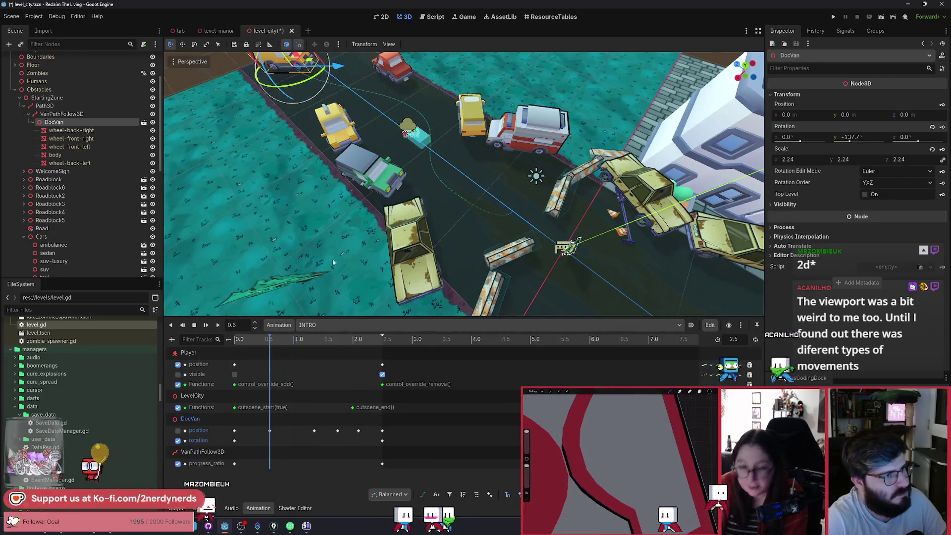
mouse_move(332, 263)
left_mouse_down()
mouse_move(277, 342)
mouse_move(225, 345)
left_mouse_up()
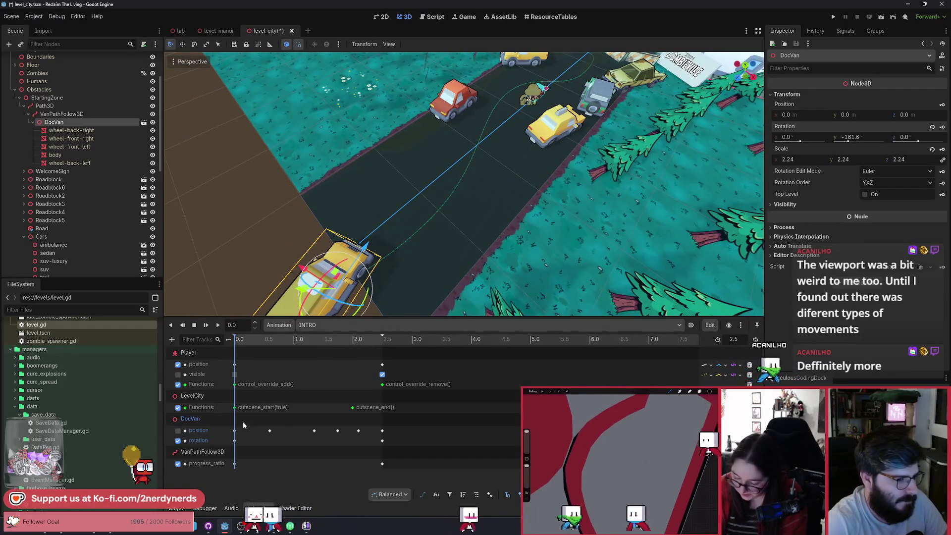
left_click(218, 325)
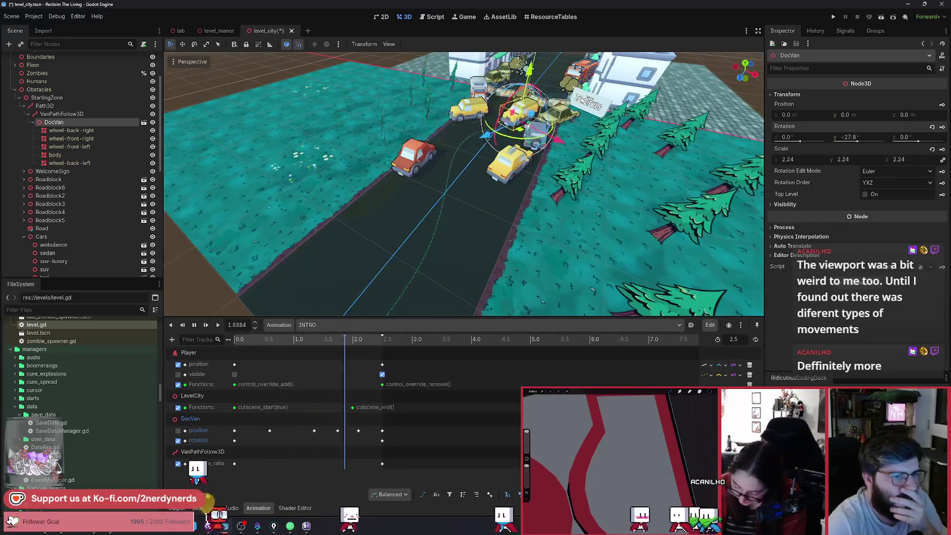
left_click(217, 327)
left_click(216, 330)
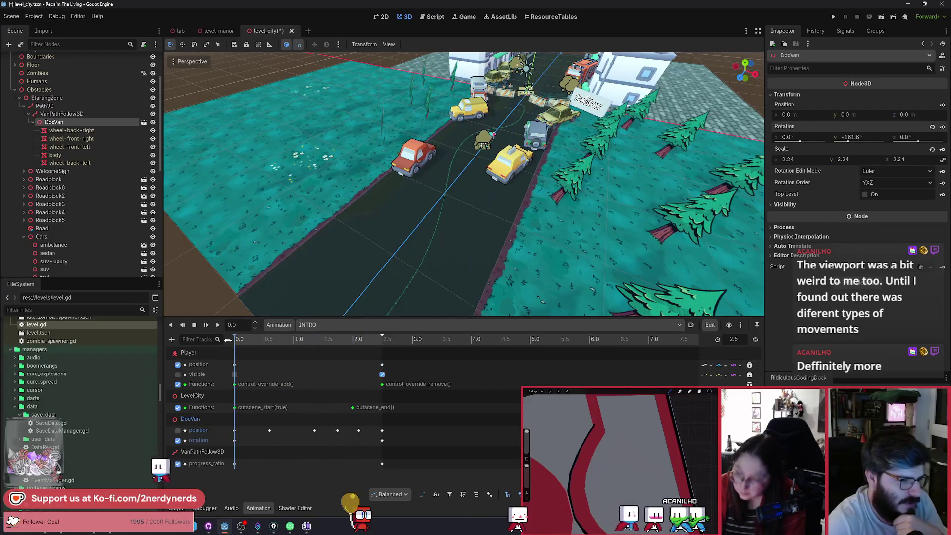
key("f")
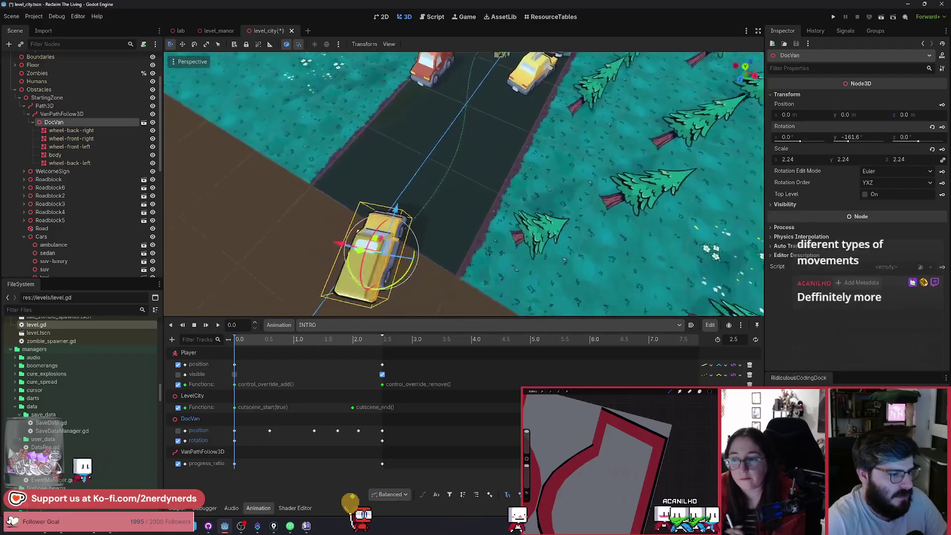
Step: At 0.75 s in INTRO, turn DocVan to face down the road, then play the animation from the start
left_click_drag(382, 275, 372, 280)
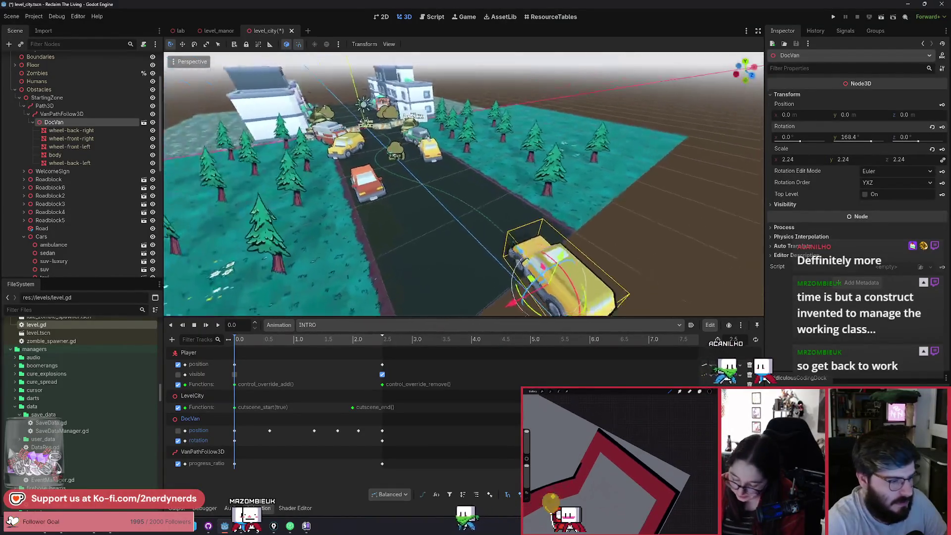
left_click_drag(238, 341, 279, 357)
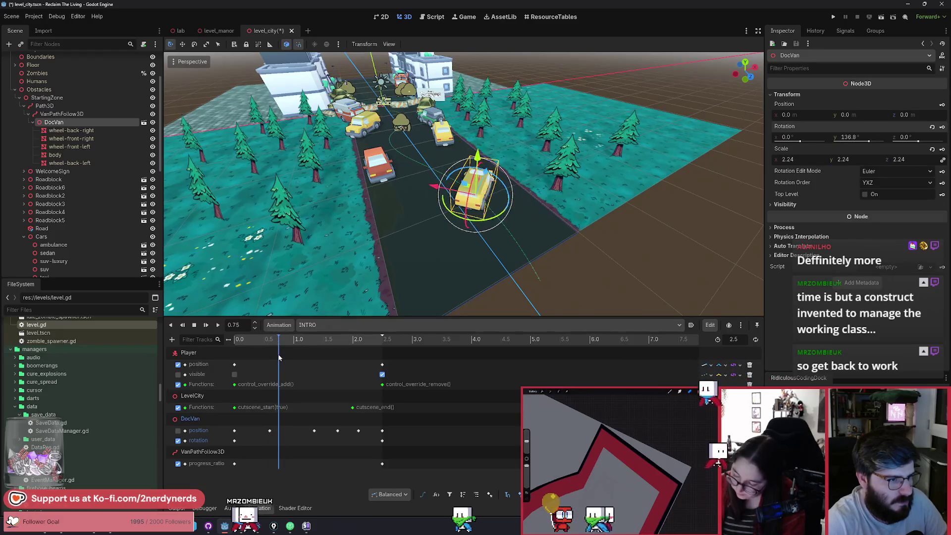
left_click_drag(510, 206, 538, 221)
scroll(538, 222, "up", 3)
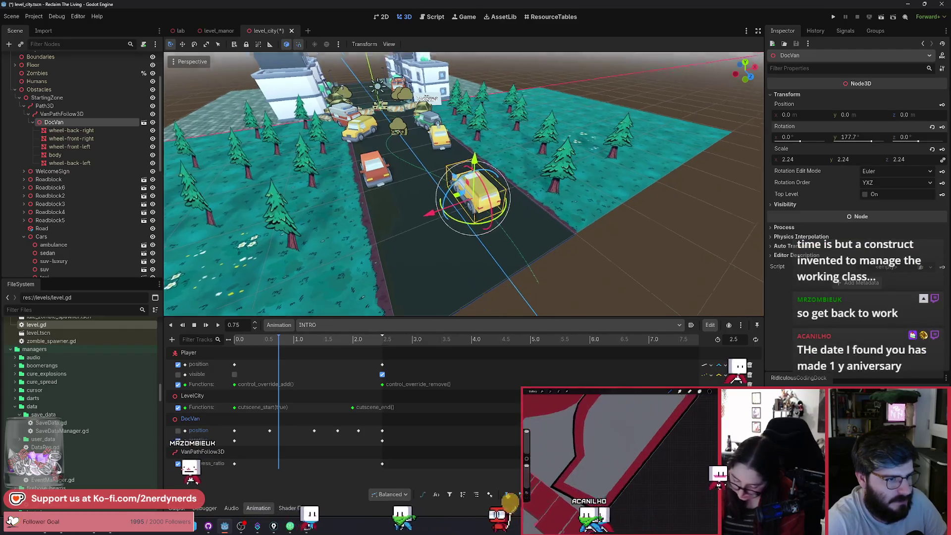
scroll(495, 220, "up", 3)
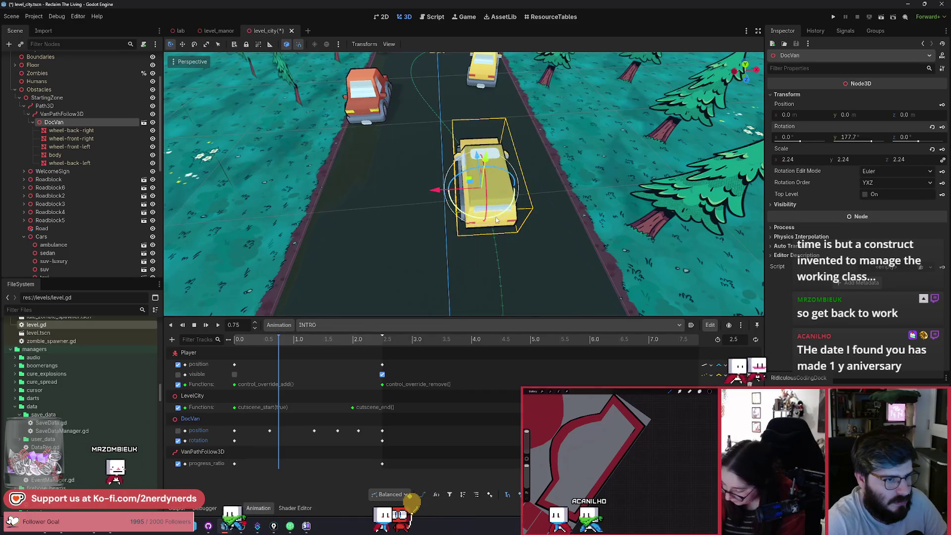
left_click_drag(496, 219, 505, 223)
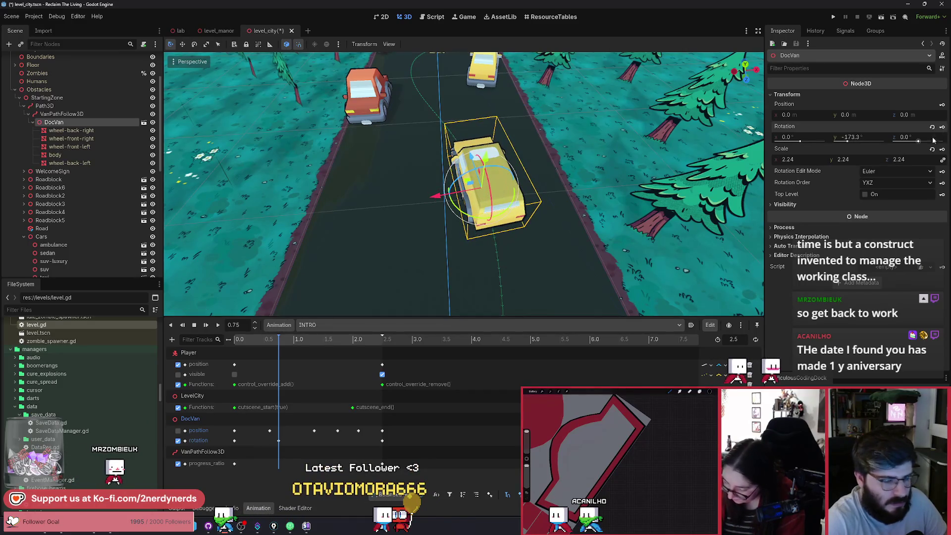
mouse_move(281, 347)
left_mouse_down()
mouse_move(229, 340)
mouse_move(267, 348)
left_mouse_up()
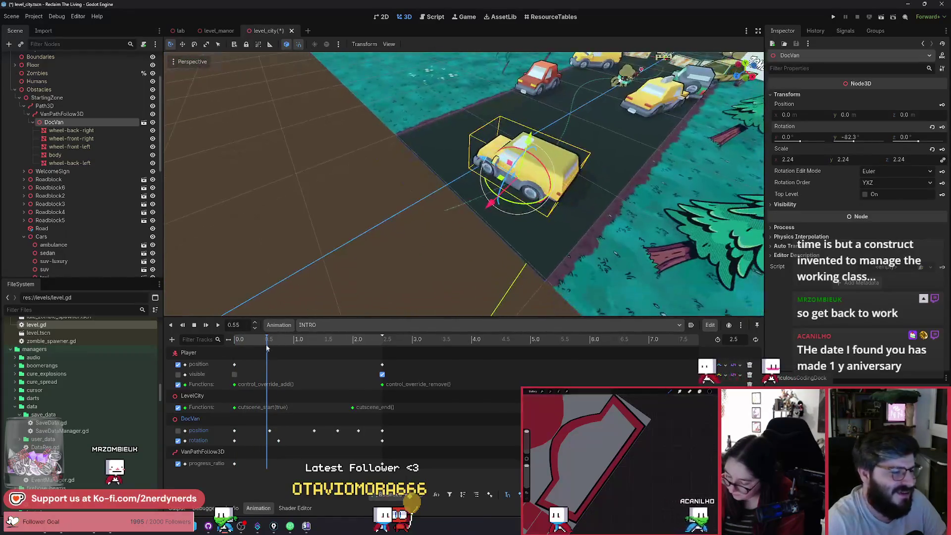
left_click(216, 328)
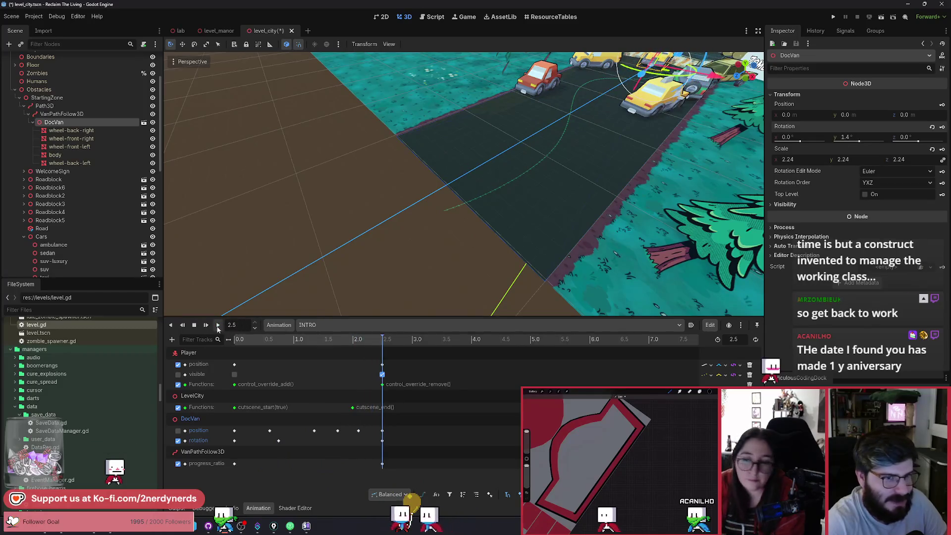
Step: Select DocVan's 0.75 s rotation key, start editing its Y rotation value, and save the scene
left_click(218, 327)
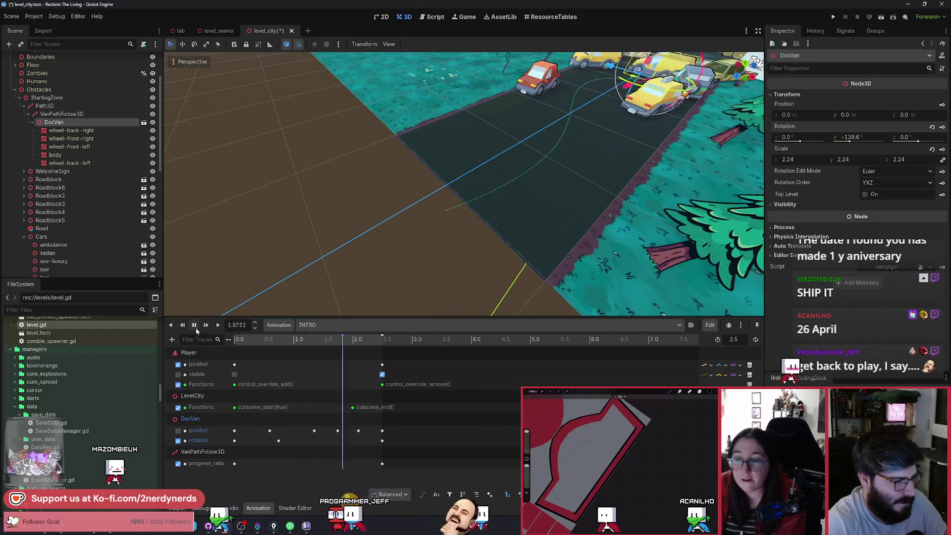
left_click(195, 326)
left_click(279, 440)
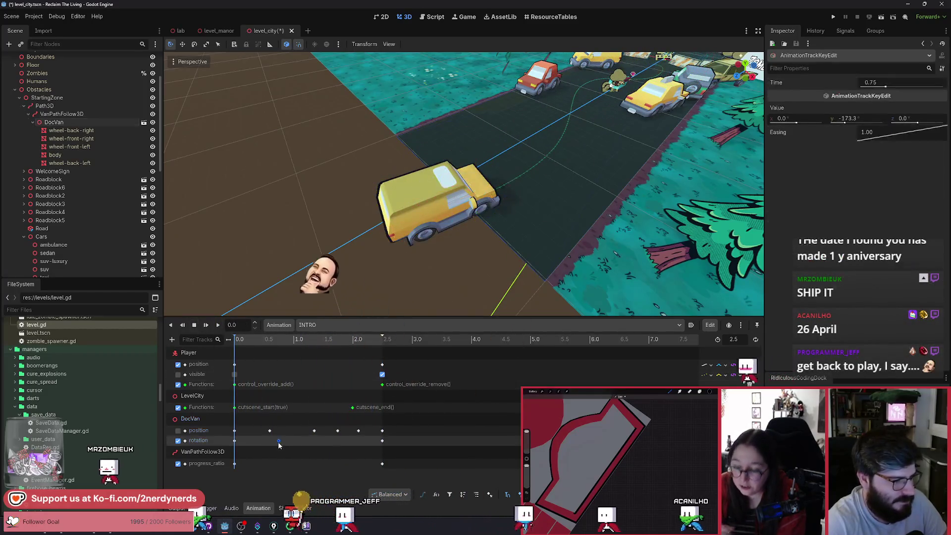
left_click(860, 118)
type("-")
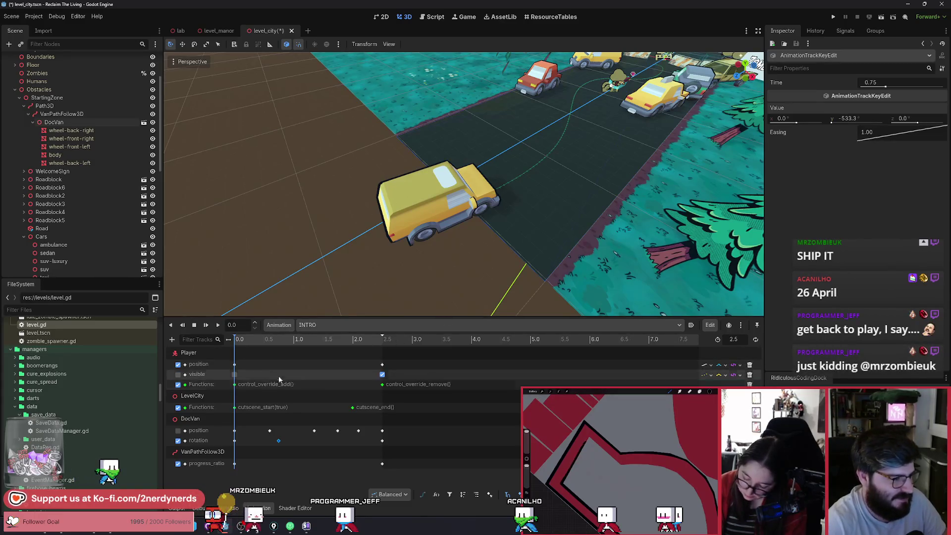
key("ctrl+s")
Step: Scrub to 0.75 s, re-edit the key's Y rotation value, and save the scene again
left_click(268, 341)
left_click_drag(269, 342, 278, 341)
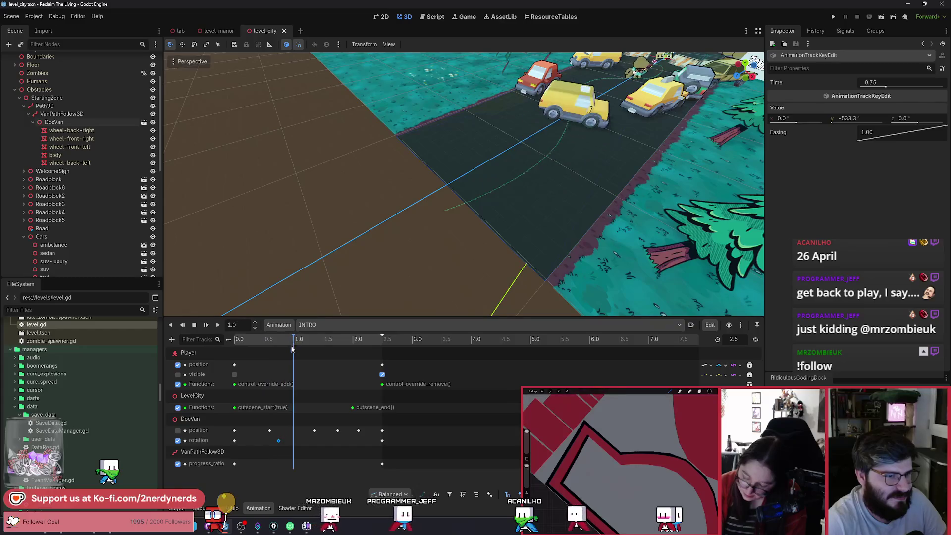
left_click(872, 119)
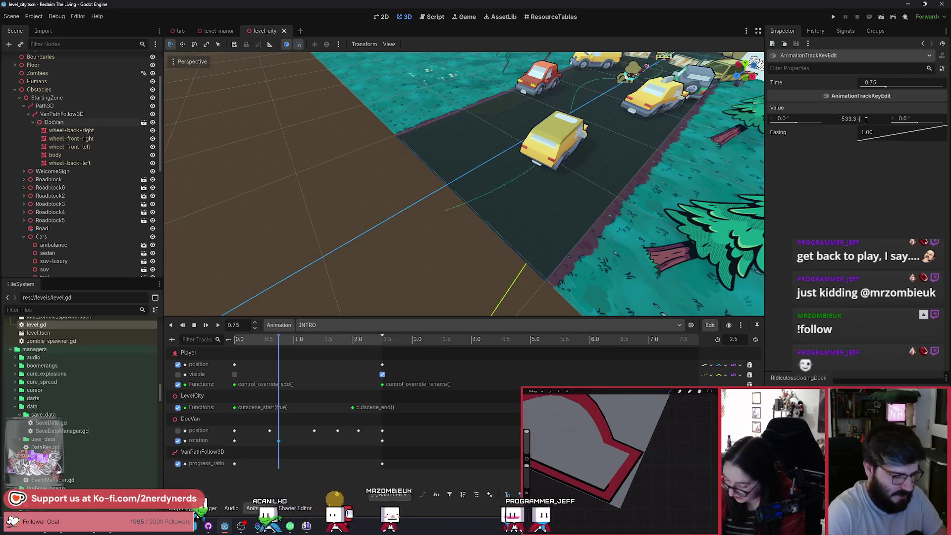
type("360")
key("Return")
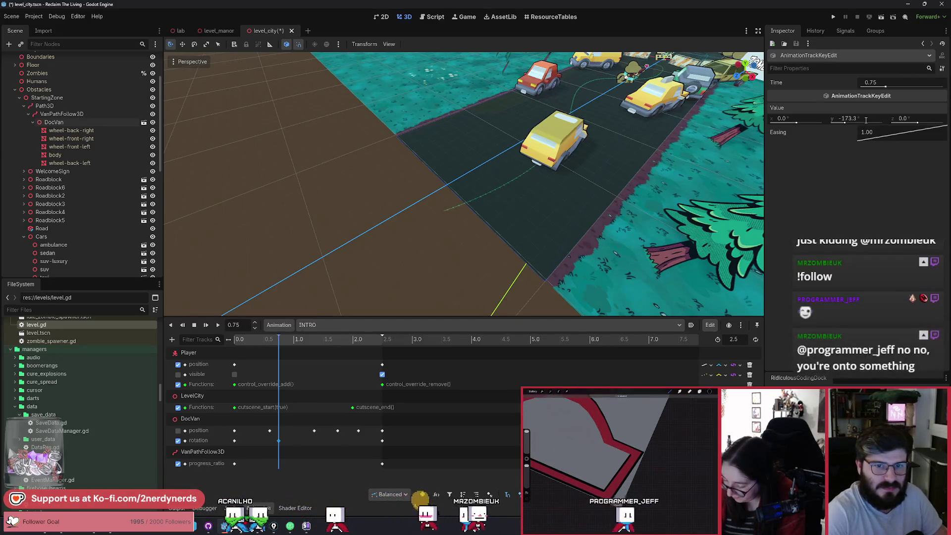
key("ctrl+s")
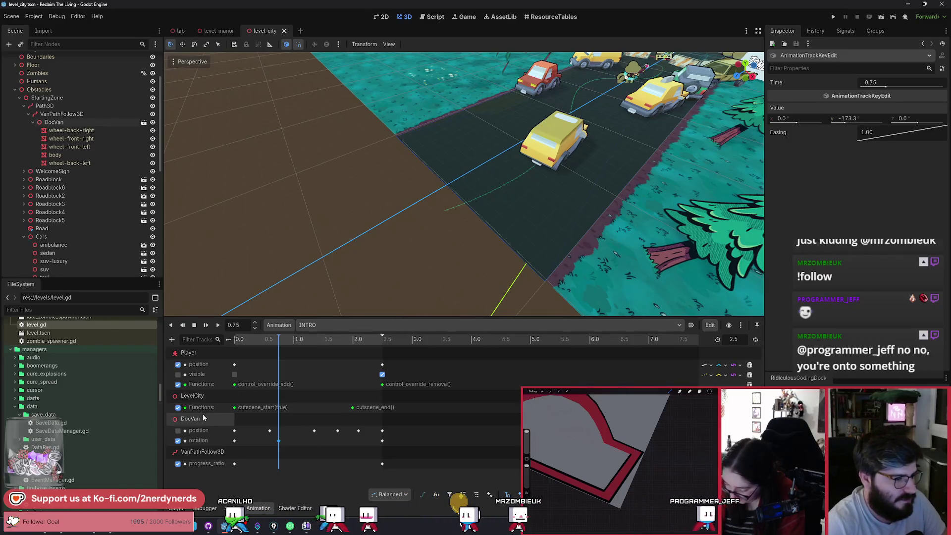
Step: After checking the turn, set the 0.75 s rotation key's Y value to 186.7
left_click_drag(279, 341, 278, 349)
left_click(190, 419)
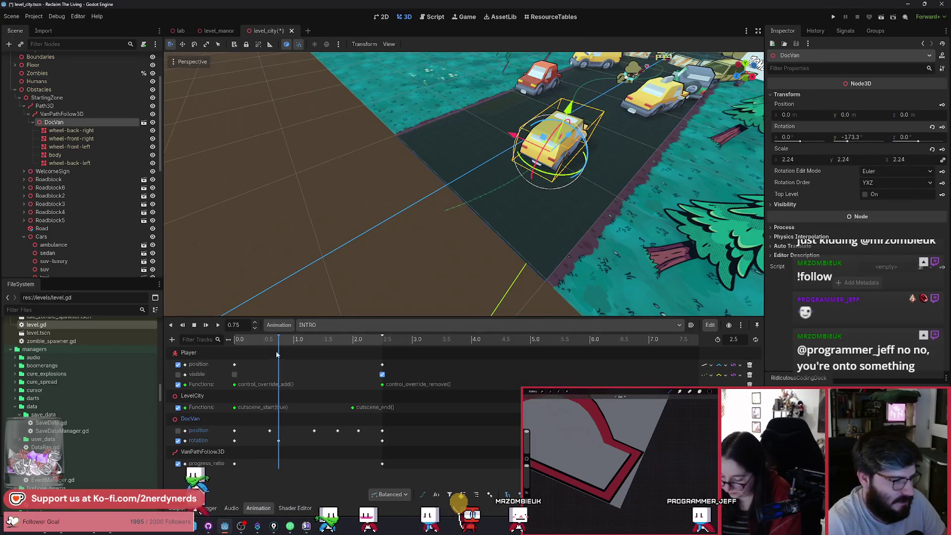
mouse_move(279, 341)
left_mouse_down()
mouse_move(268, 342)
mouse_move(288, 352)
mouse_move(279, 356)
left_mouse_up()
left_click(235, 440)
left_click(279, 440)
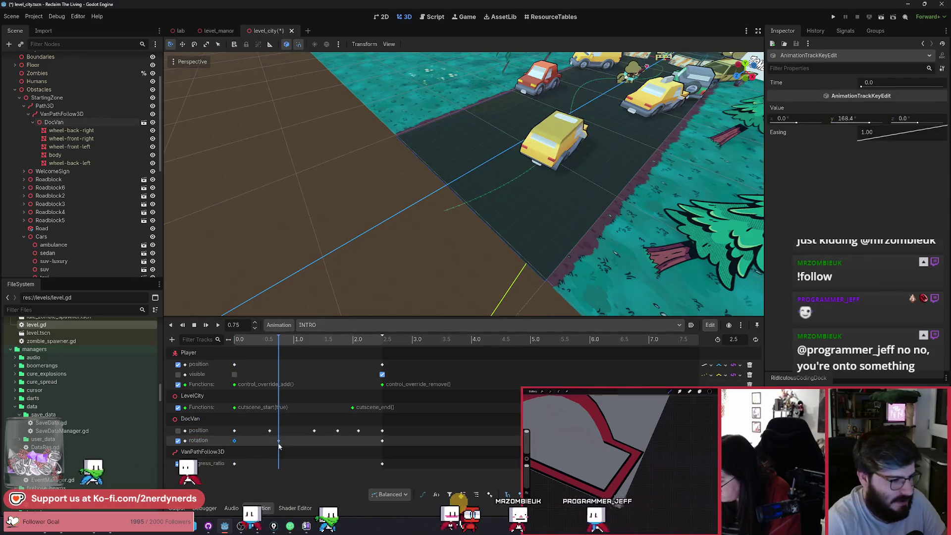
left_click(871, 120)
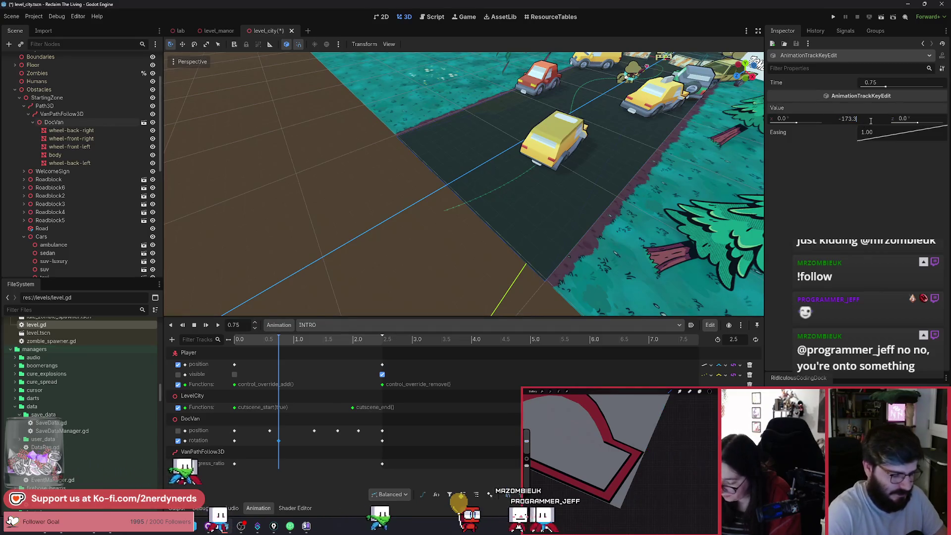
type("+")
type("0")
key("Return")
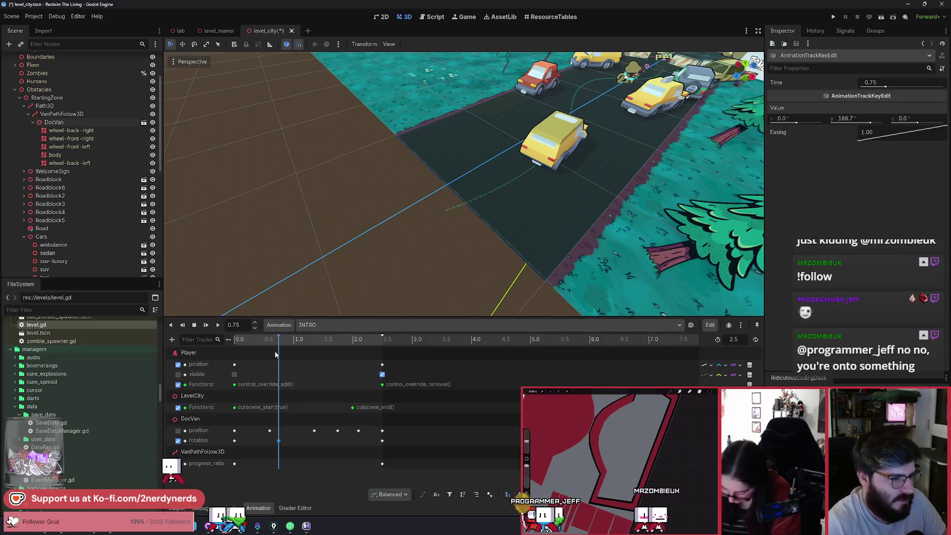
mouse_move(267, 339)
left_mouse_down()
mouse_move(244, 342)
mouse_move(281, 358)
mouse_move(263, 359)
mouse_move(303, 365)
left_mouse_up()
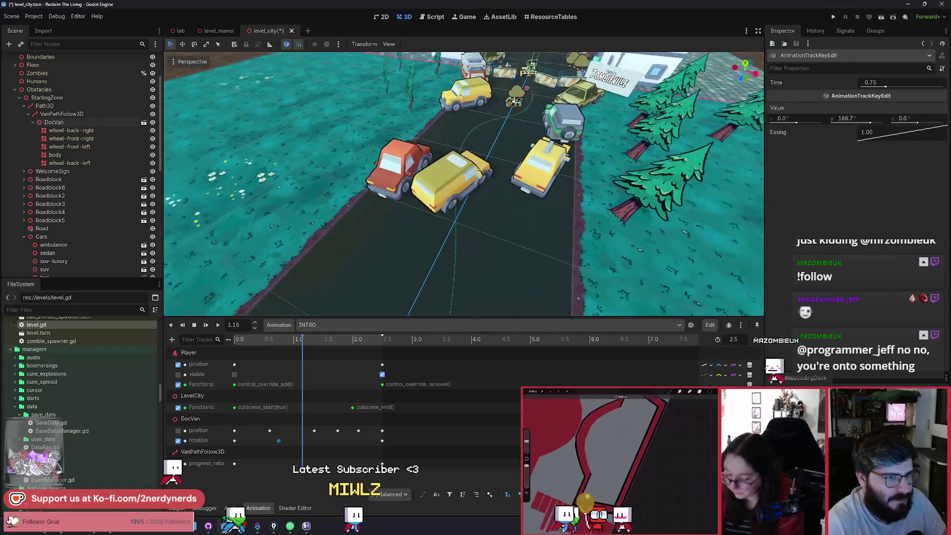
Step: Rotate DocVan along the bend at 1.15 s, keying Y rotation 196.2, and scrub to check the motion
left_click(450, 208)
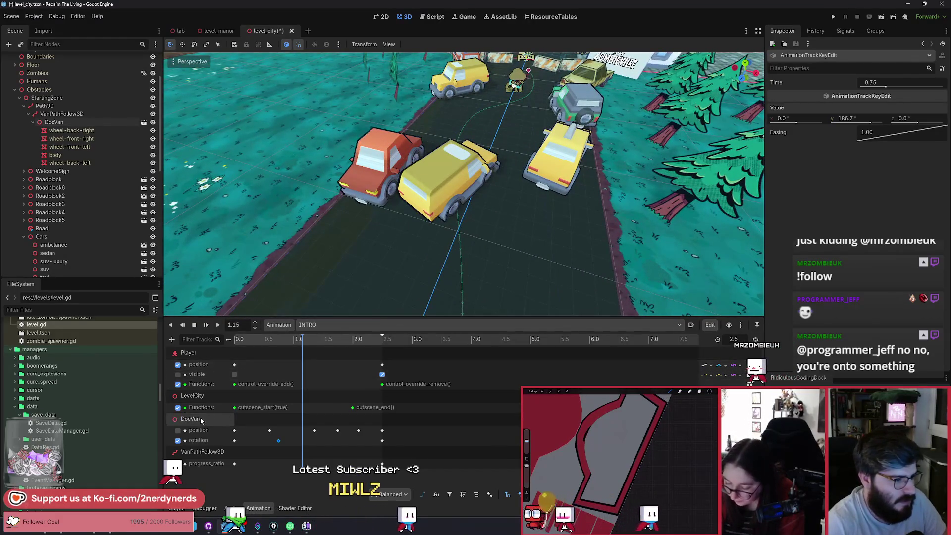
mouse_move(459, 219)
left_mouse_down()
mouse_move(506, 241)
mouse_move(474, 223)
left_mouse_up()
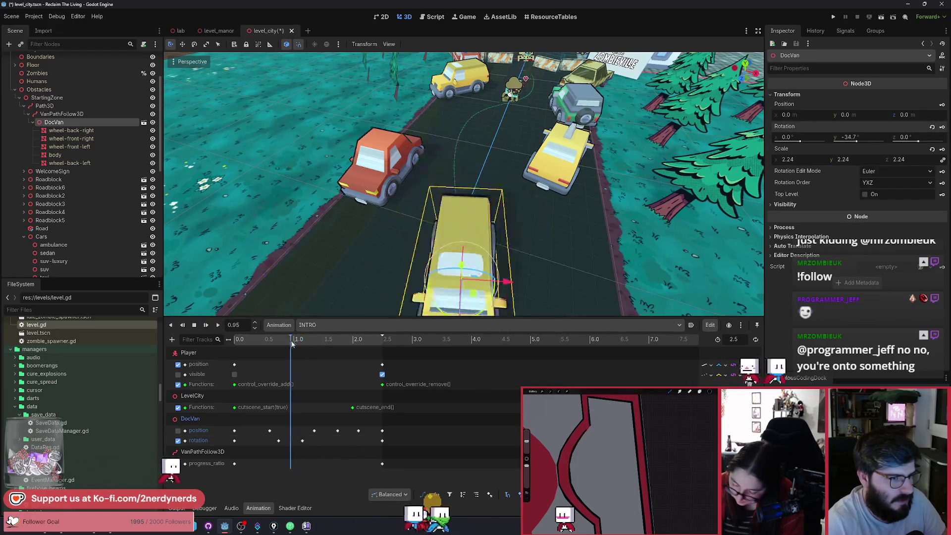
left_click(303, 440)
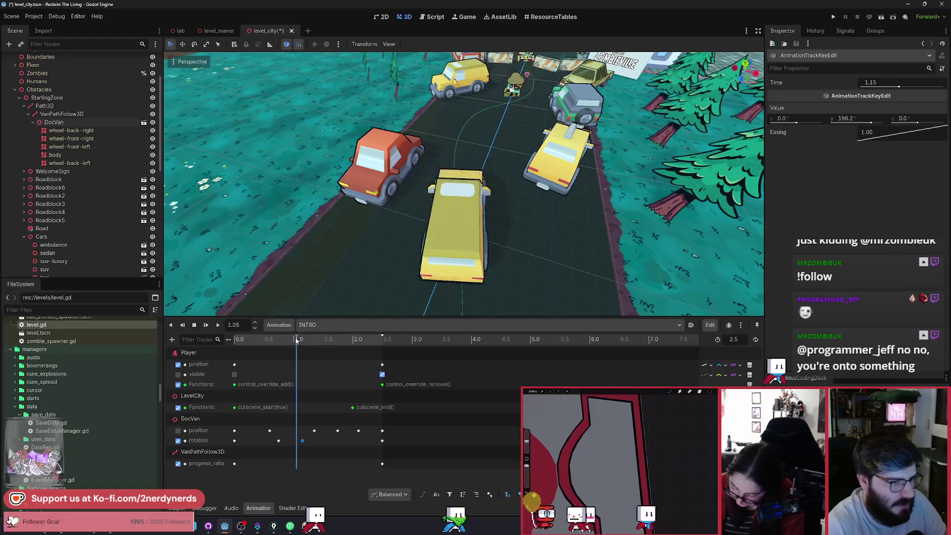
left_click(238, 341)
mouse_move(270, 350)
left_mouse_down()
mouse_move(300, 351)
mouse_move(220, 349)
mouse_move(292, 364)
mouse_move(306, 344)
left_mouse_up()
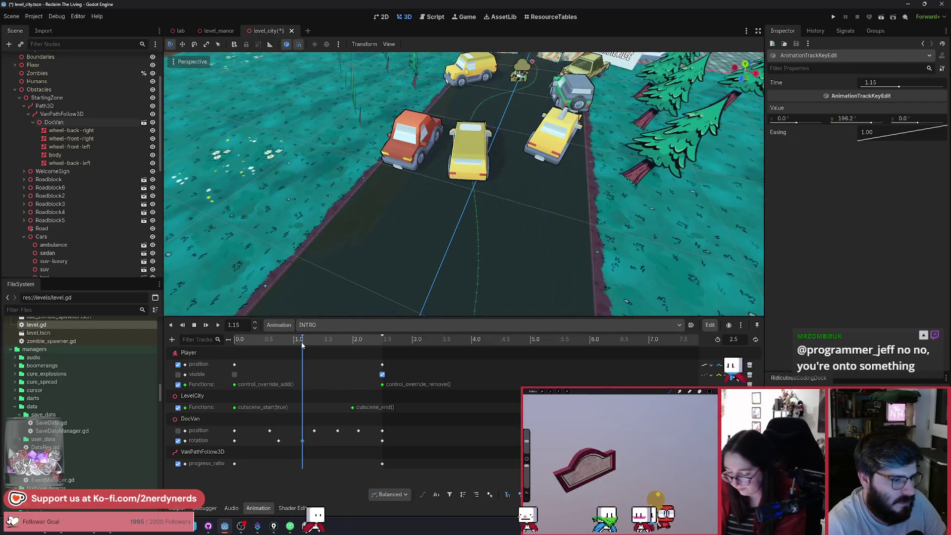
left_click(208, 420)
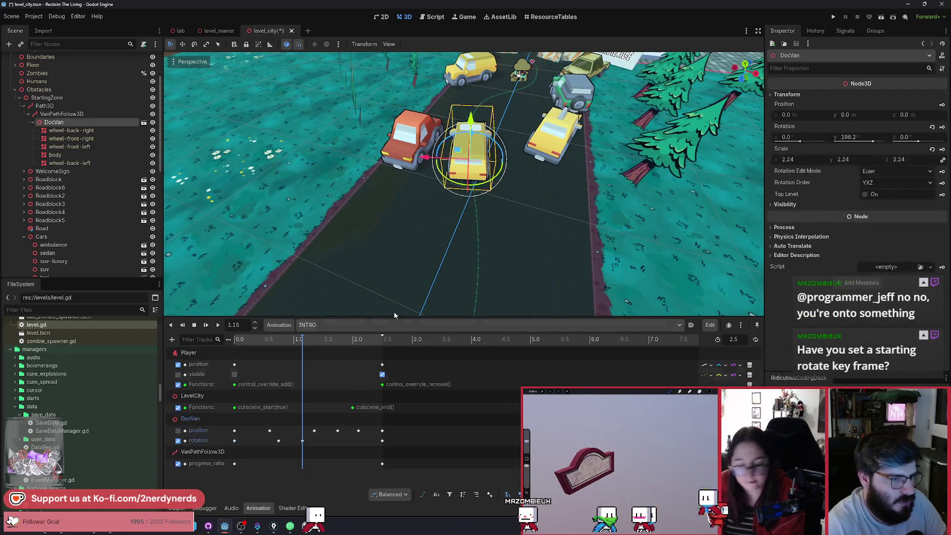
Step: Turn DocVan further and set its 1.15 s rotation key's Y value to 205.6
left_click_drag(477, 188, 483, 191)
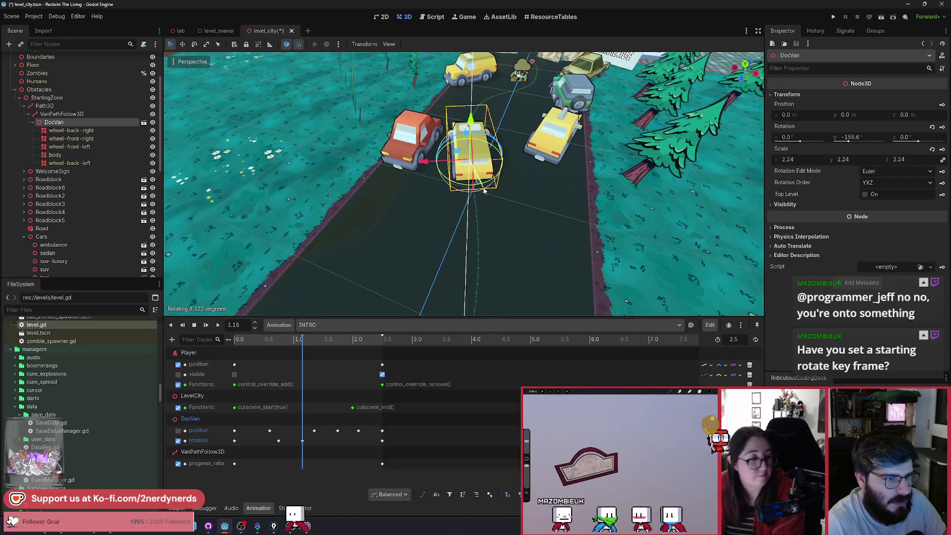
scroll(484, 191, "up", 4)
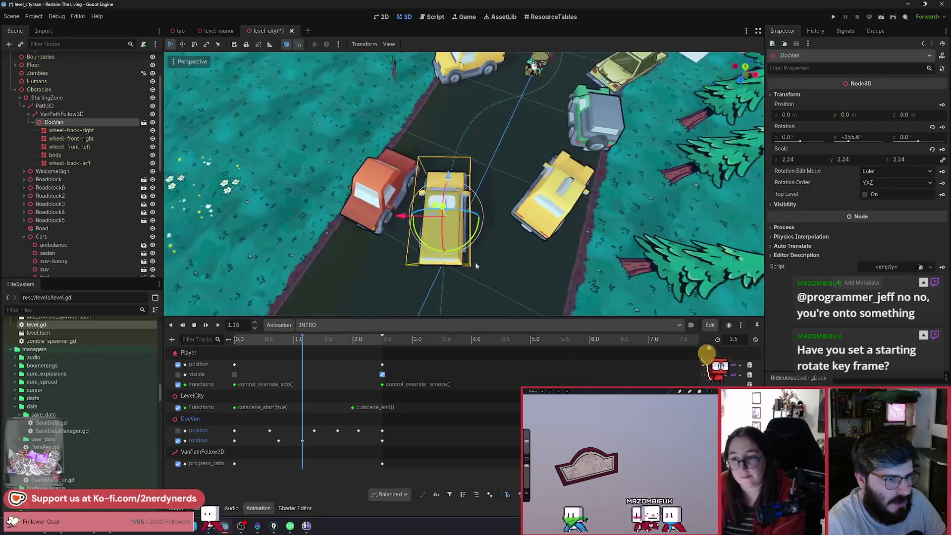
left_click_drag(448, 254, 452, 253)
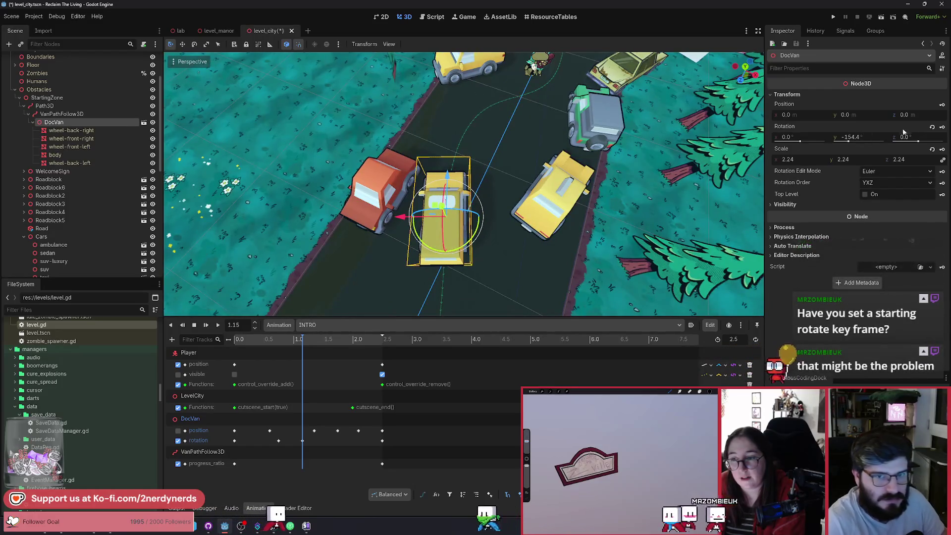
left_click(877, 138)
type("+3")
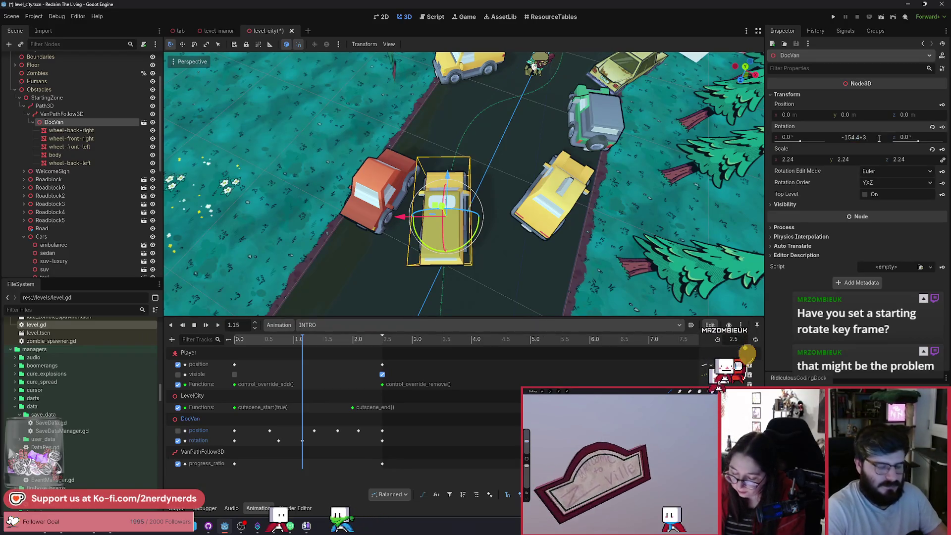
type("60")
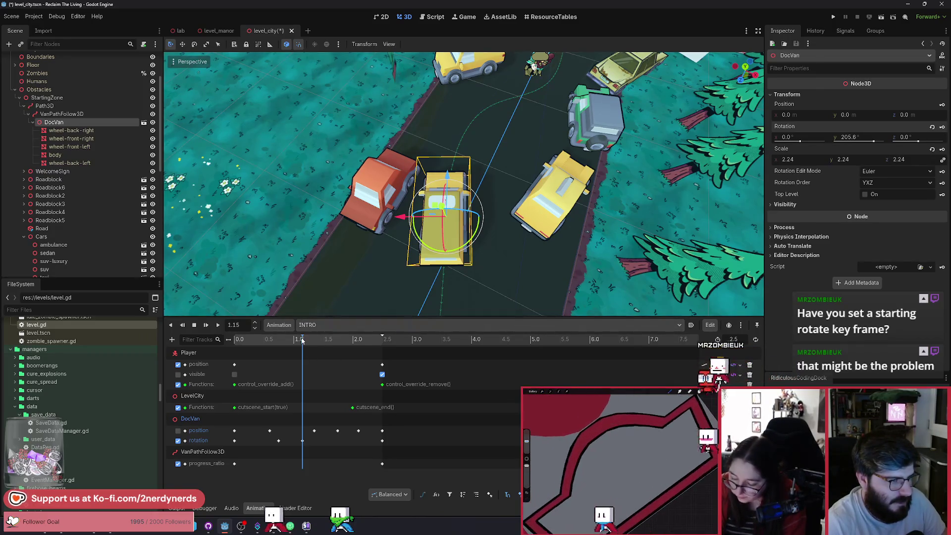
Step: Scrub back and reselect the 1.15 s rotation key to verify the van's motion
left_click_drag(303, 340, 266, 348)
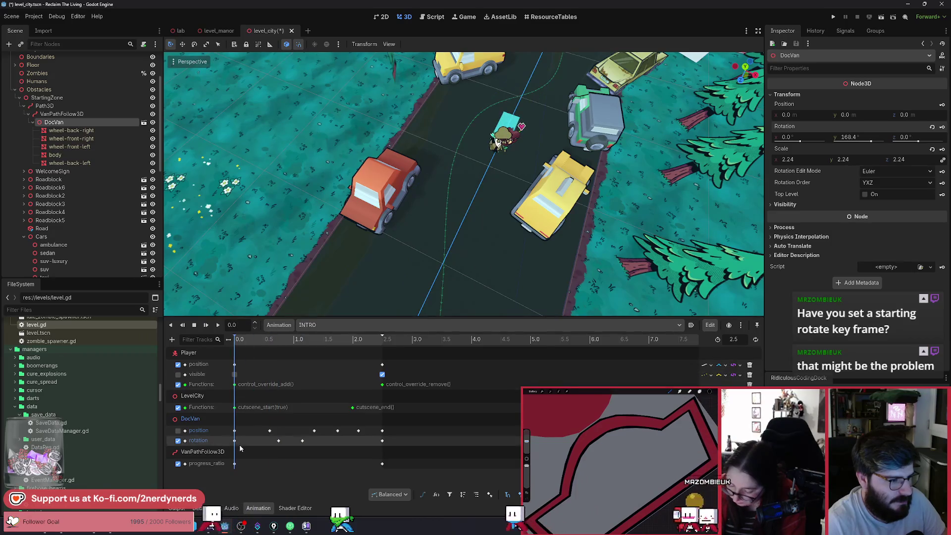
left_click(234, 442)
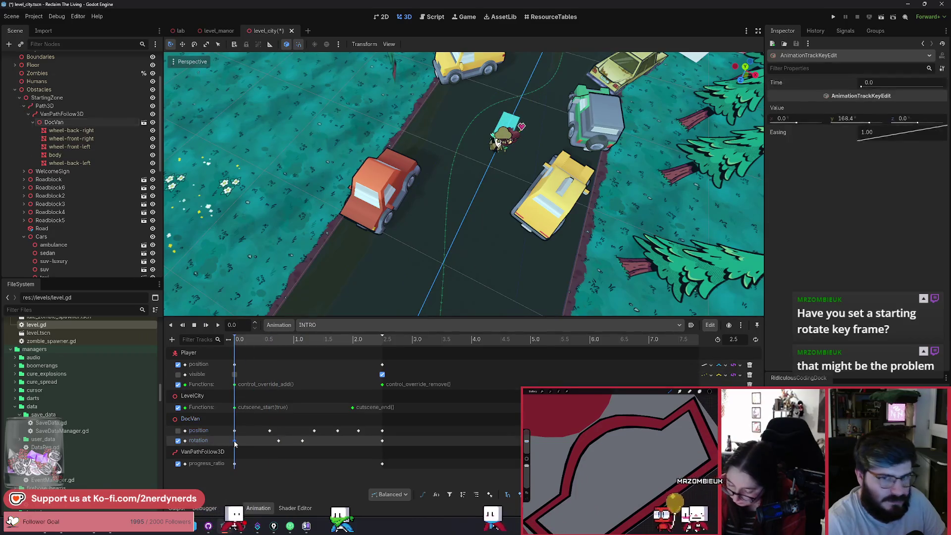
left_click(302, 440)
left_click(311, 337)
left_click(303, 339)
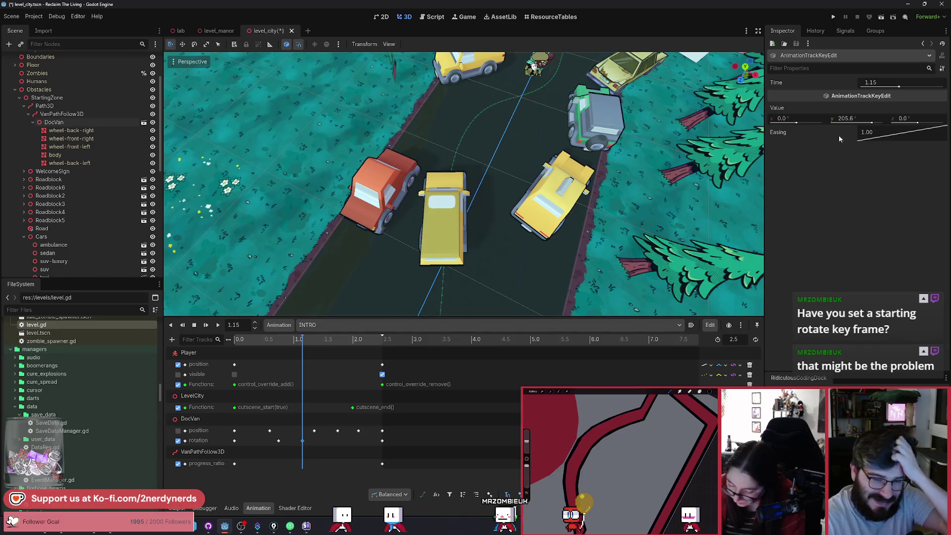
left_click(443, 221)
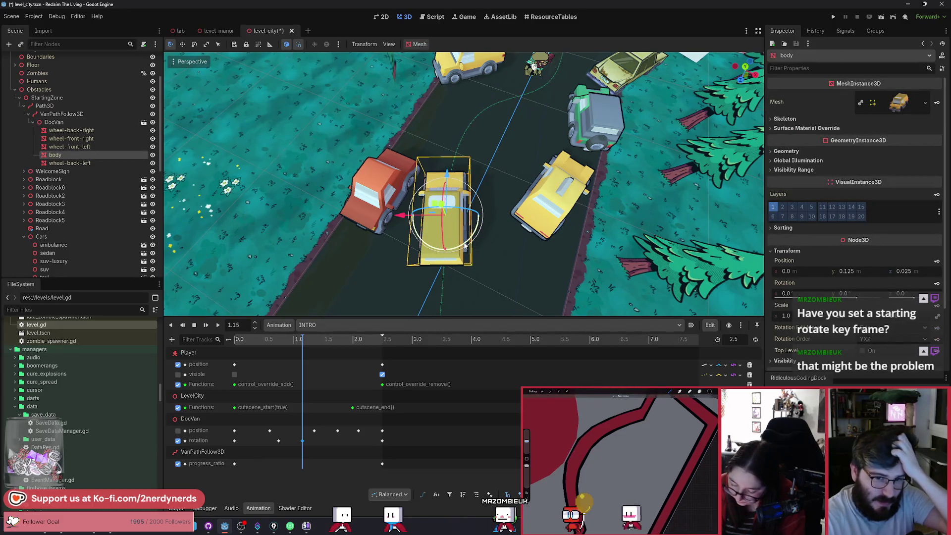
Step: Turn the van's body mesh to -90° on Y, then scrub past the 1.15 s key to 1.35
mouse_move(479, 238)
left_mouse_down()
mouse_move(458, 278)
mouse_move(401, 293)
mouse_move(366, 248)
mouse_move(352, 185)
mouse_move(349, 286)
left_mouse_up()
mouse_move(456, 321)
left_mouse_down()
mouse_move(369, 274)
mouse_move(409, 282)
mouse_move(376, 238)
mouse_move(353, 165)
mouse_move(335, 242)
mouse_move(377, 305)
mouse_move(446, 267)
mouse_move(461, 169)
mouse_move(365, 165)
mouse_move(343, 217)
mouse_move(357, 272)
mouse_move(436, 297)
mouse_move(501, 240)
mouse_move(461, 149)
mouse_move(350, 281)
mouse_move(479, 299)
mouse_move(538, 199)
mouse_move(519, 298)
mouse_move(410, 326)
mouse_move(525, 300)
mouse_move(525, 357)
mouse_move(504, 282)
left_mouse_up()
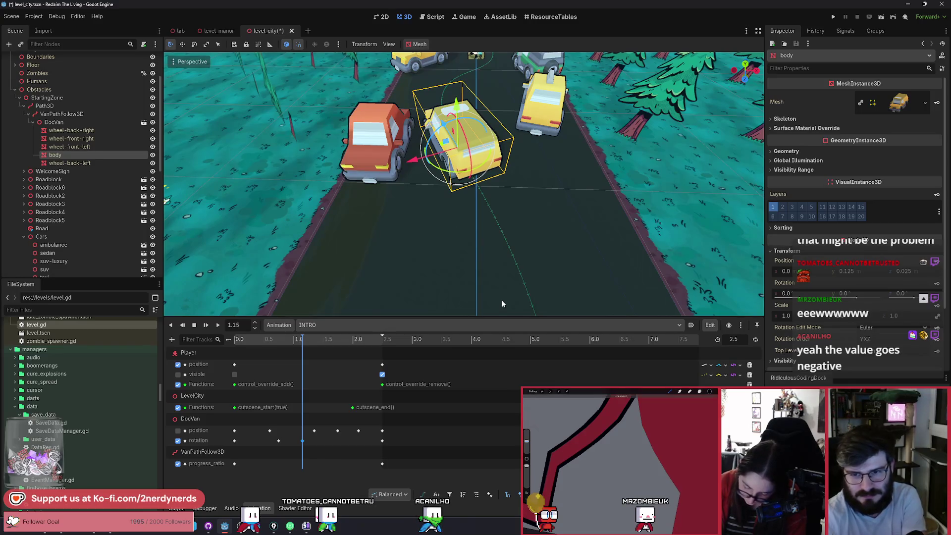
left_click_drag(503, 295, 503, 295)
left_click_drag(446, 198, 446, 198)
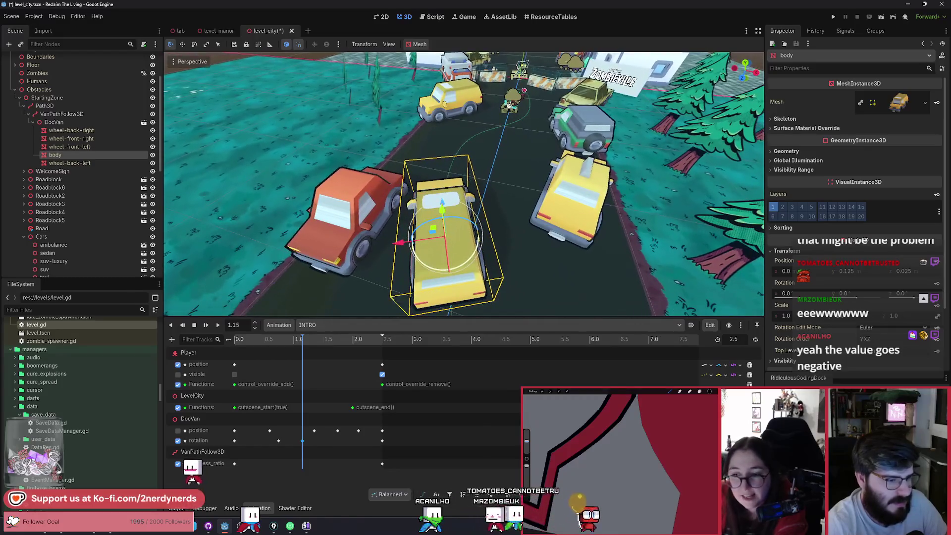
left_click(303, 443)
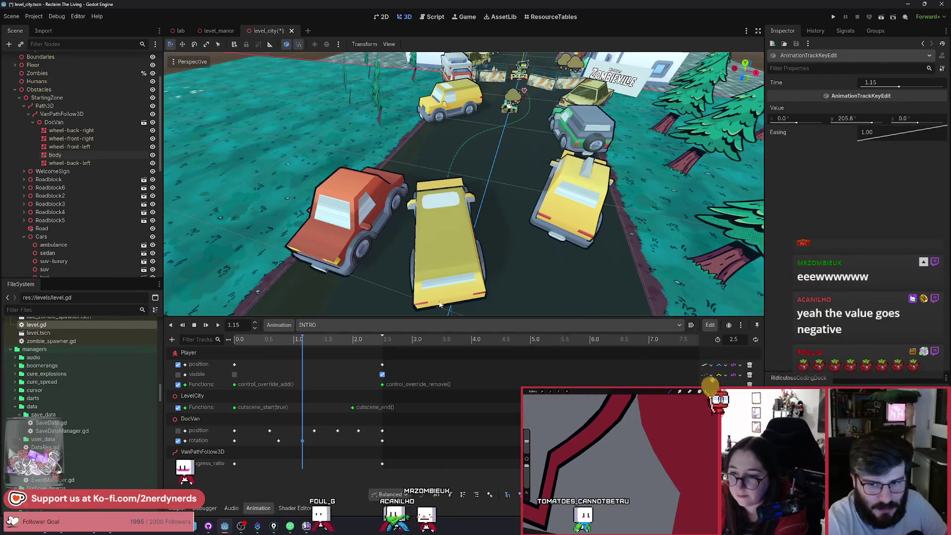
mouse_move(302, 340)
left_mouse_down()
mouse_move(241, 340)
mouse_move(297, 342)
mouse_move(327, 359)
mouse_move(265, 362)
mouse_move(316, 373)
mouse_move(309, 377)
mouse_move(217, 374)
mouse_move(312, 393)
left_mouse_up()
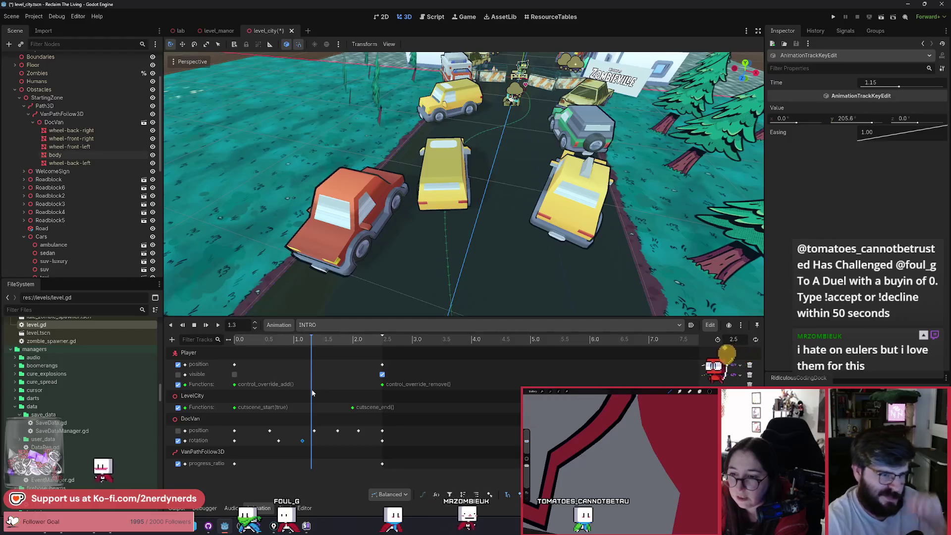
mouse_move(312, 393)
left_mouse_down()
mouse_move(339, 396)
mouse_move(283, 387)
mouse_move(347, 392)
mouse_move(310, 390)
mouse_move(318, 394)
left_mouse_up()
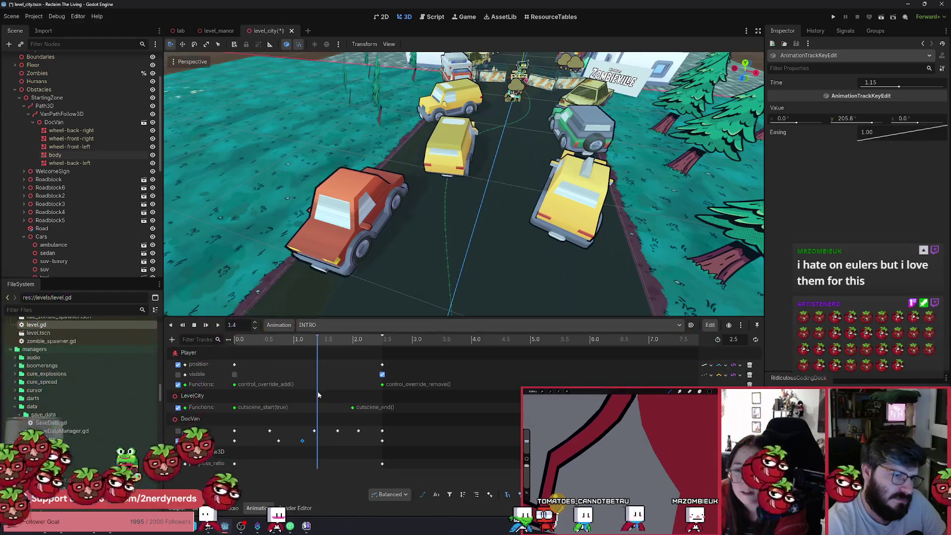
left_click_drag(436, 278, 409, 308)
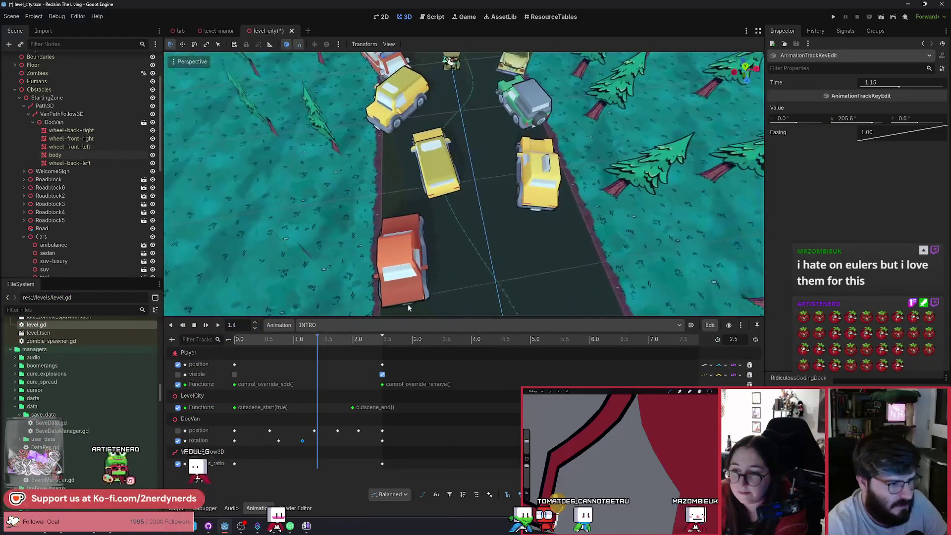
mouse_move(322, 345)
left_mouse_down()
mouse_move(248, 348)
mouse_move(316, 356)
mouse_move(233, 357)
mouse_move(338, 372)
mouse_move(325, 366)
mouse_move(331, 361)
mouse_move(314, 369)
left_mouse_up()
scroll(464, 183, "up", 2)
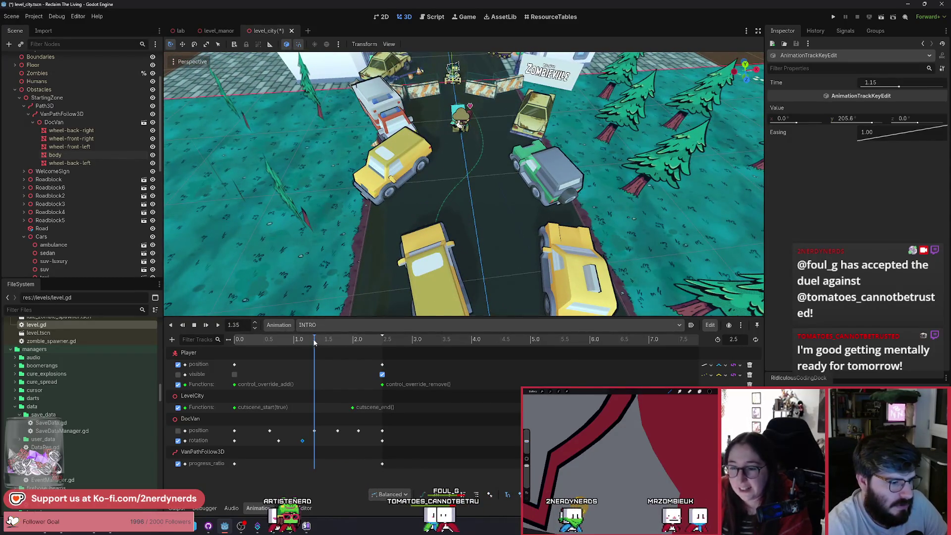
mouse_move(310, 344)
left_mouse_down()
mouse_move(324, 345)
mouse_move(302, 346)
mouse_move(345, 351)
left_mouse_up()
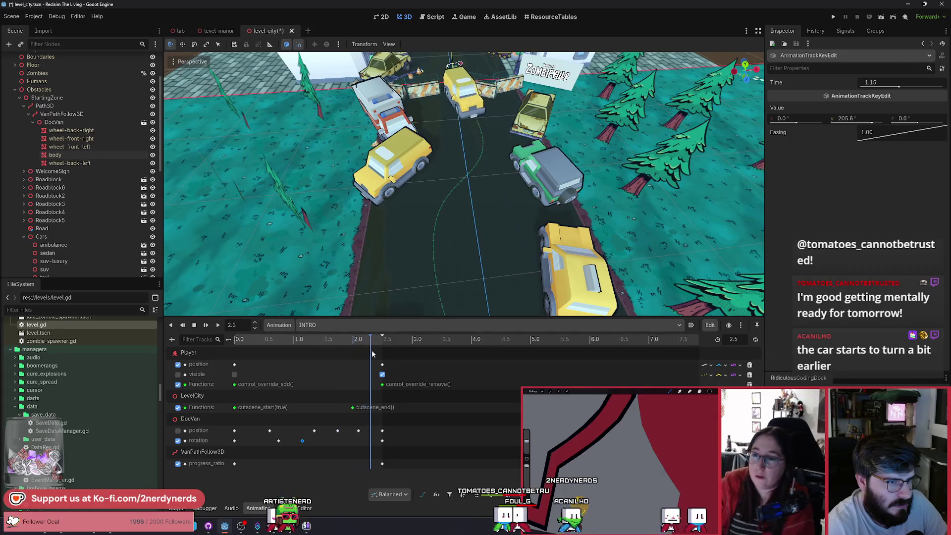
left_click(218, 324)
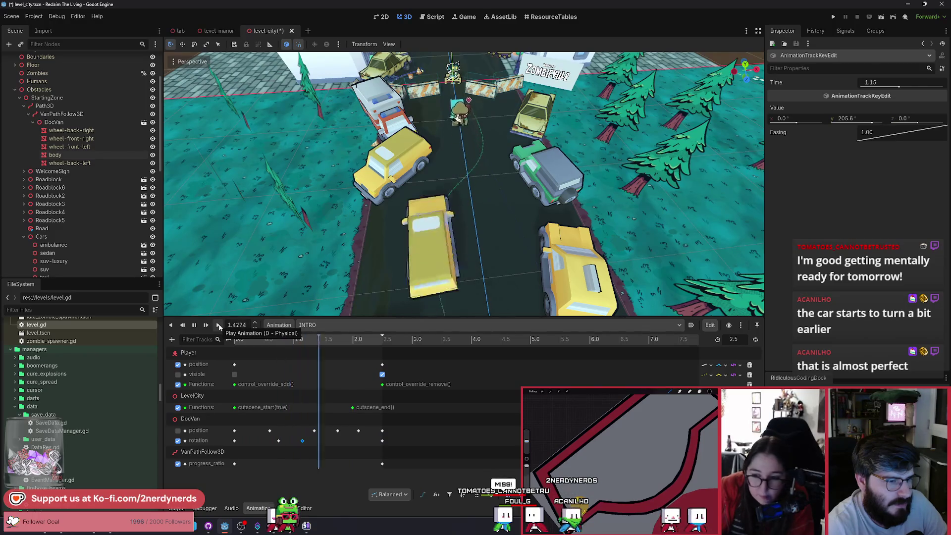
left_click(219, 325)
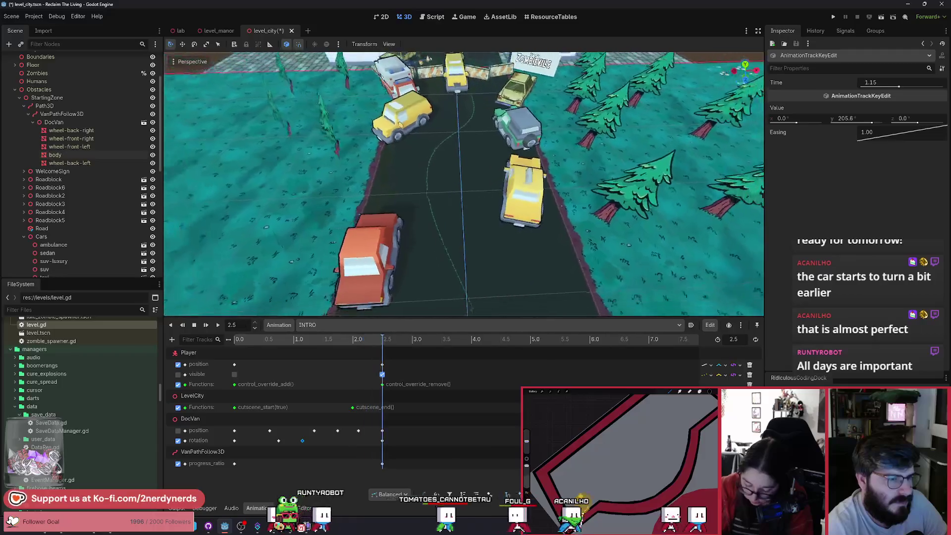
left_click(218, 326)
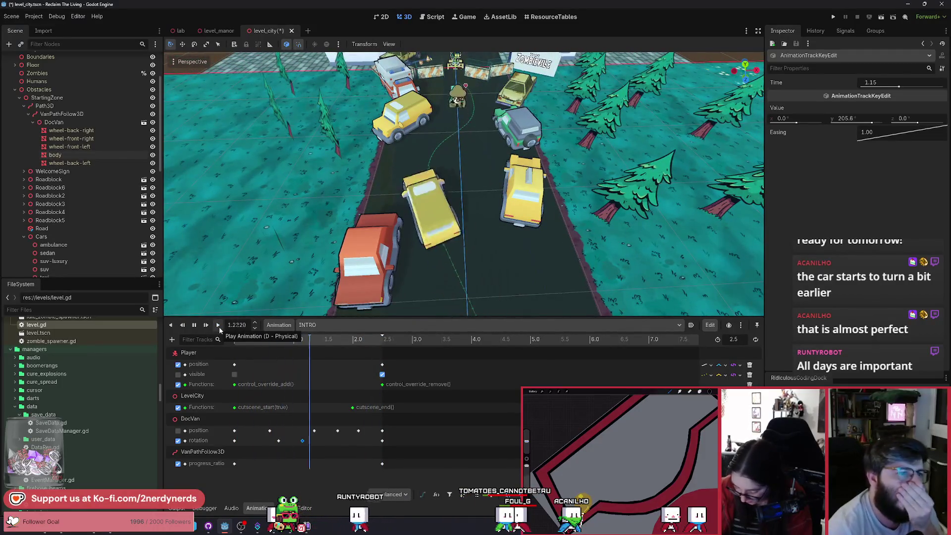
left_click(219, 327)
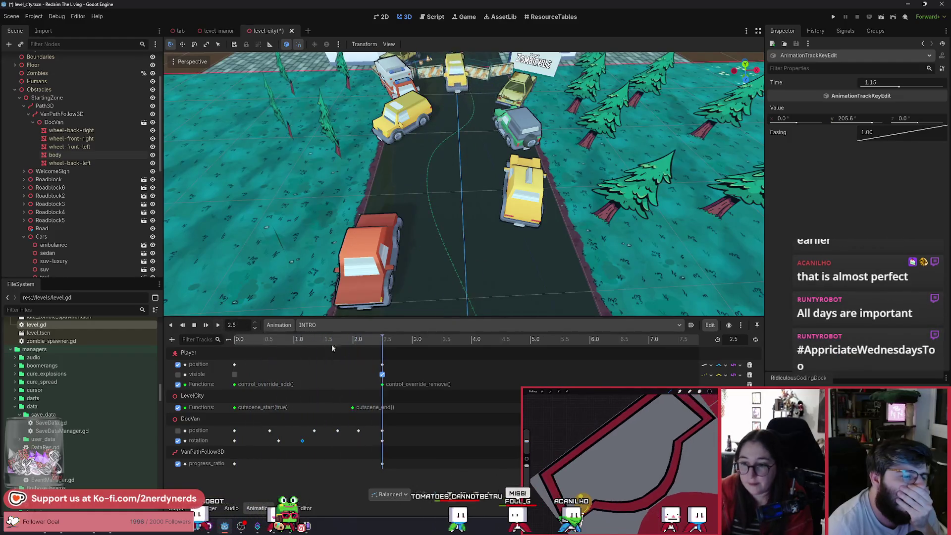
left_click(296, 342)
mouse_move(289, 343)
left_mouse_down()
mouse_move(329, 353)
mouse_move(312, 354)
mouse_move(322, 361)
left_mouse_up()
left_click(193, 420)
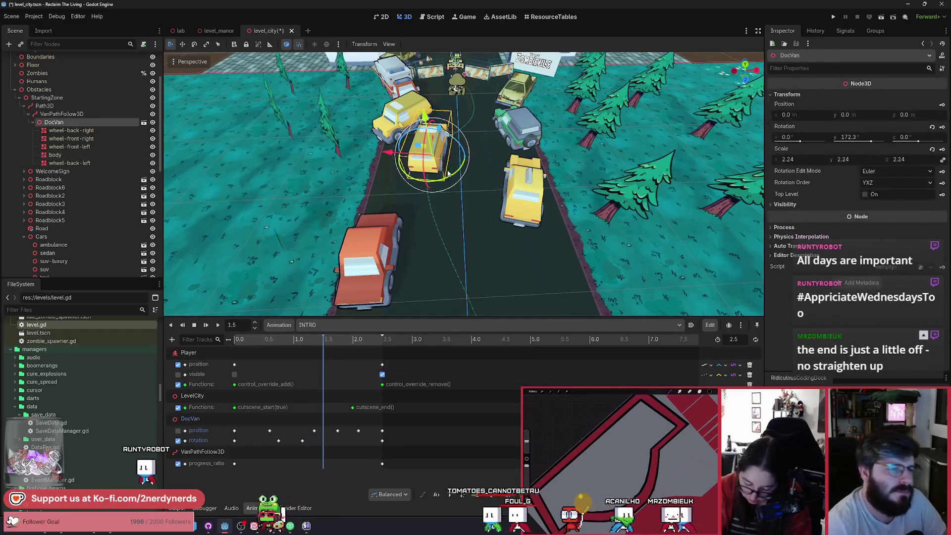
Step: Rotate DocVan to Y 127.3 at 1.5 s, scrub to 2.1, play INTRO, and focus the van
left_click_drag(445, 186, 435, 191)
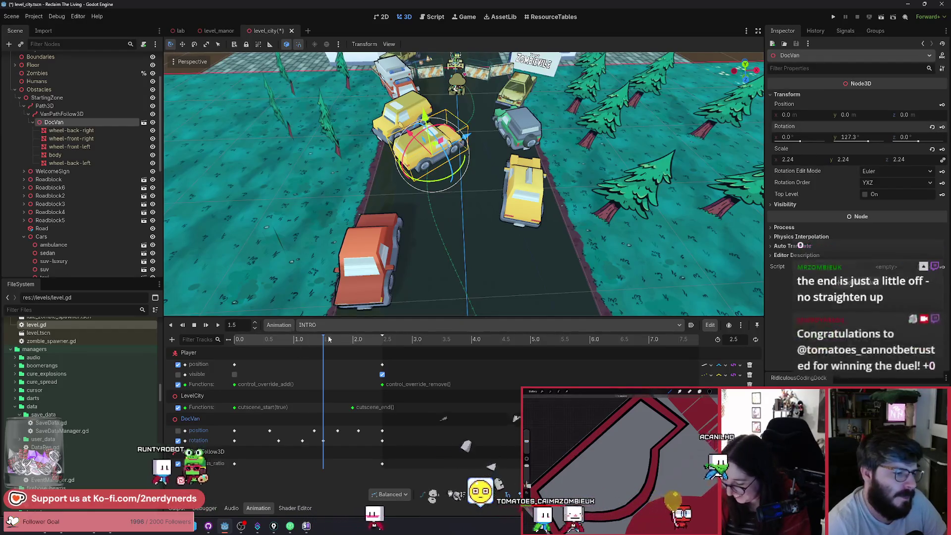
mouse_move(328, 339)
left_mouse_down()
mouse_move(305, 341)
mouse_move(361, 351)
left_mouse_up()
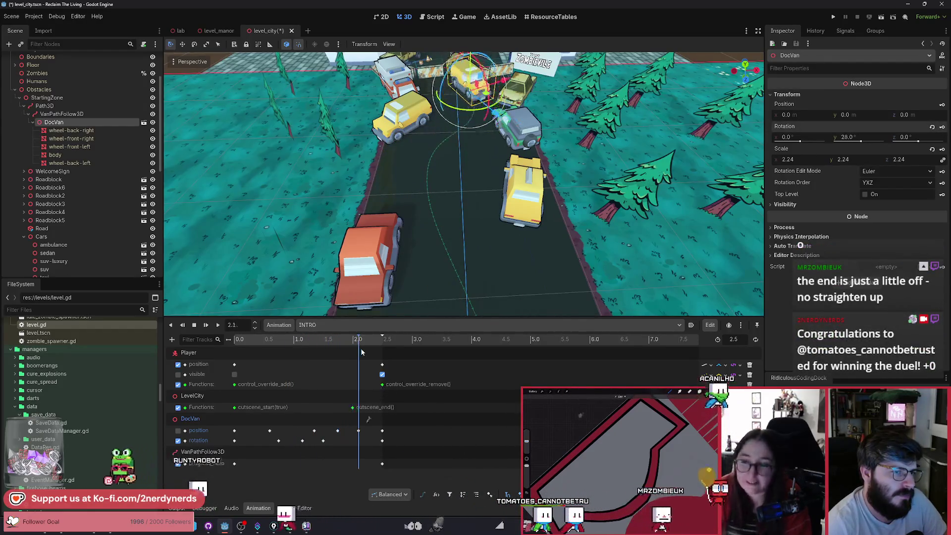
left_click(216, 325)
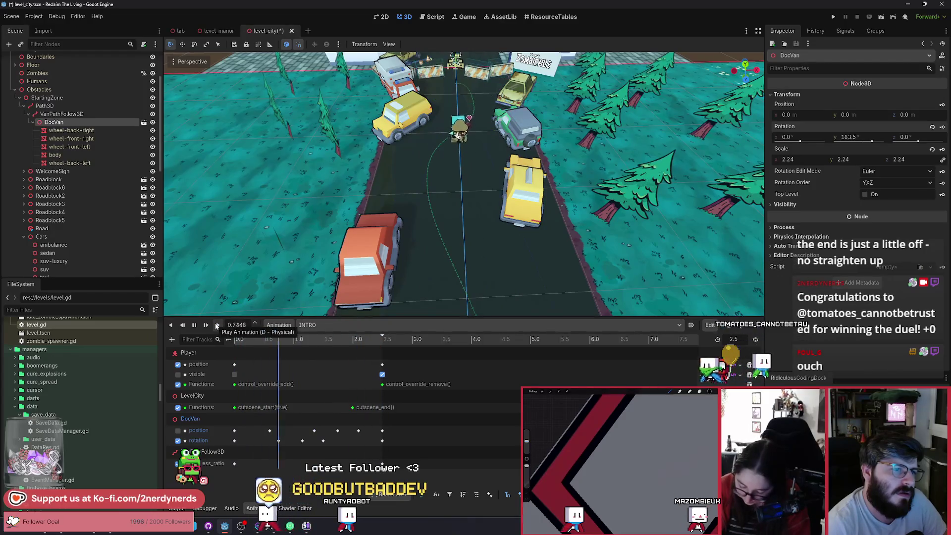
key("f")
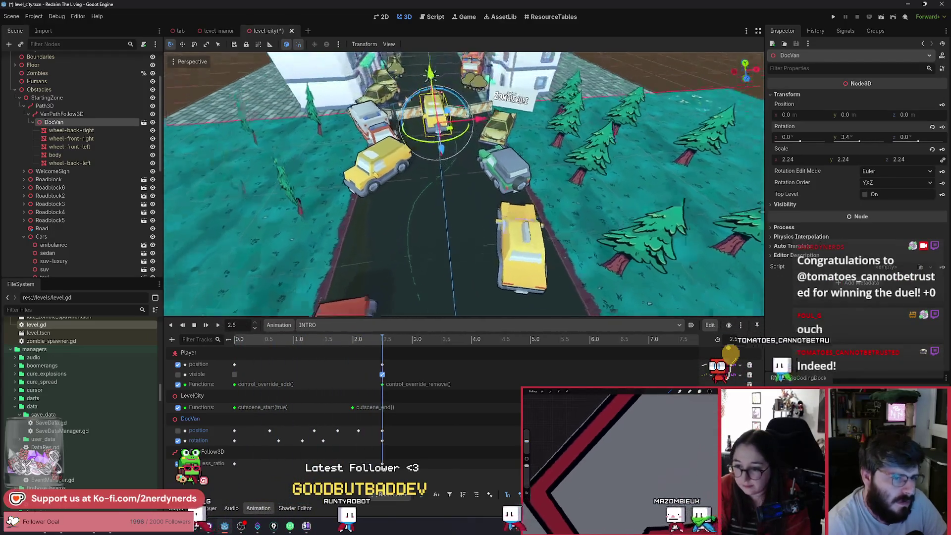
left_click(45, 106)
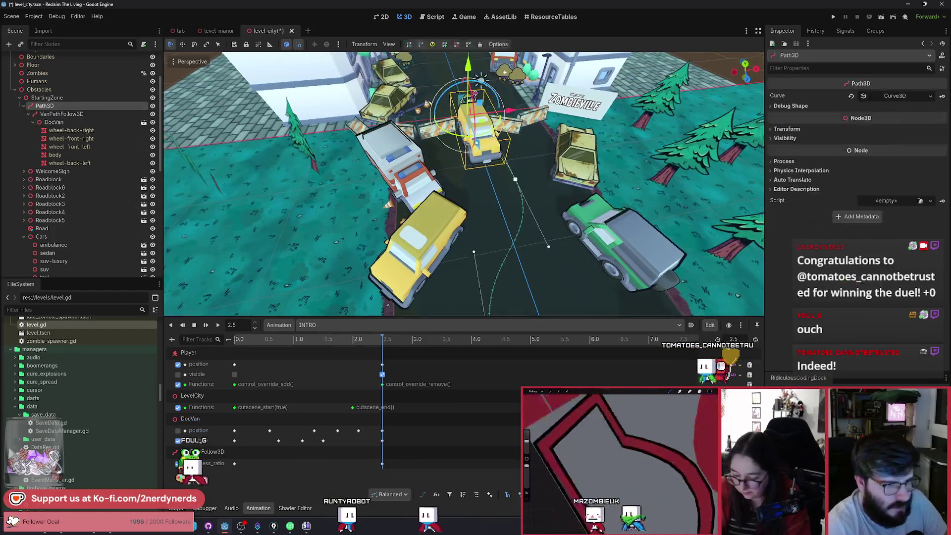
key("f")
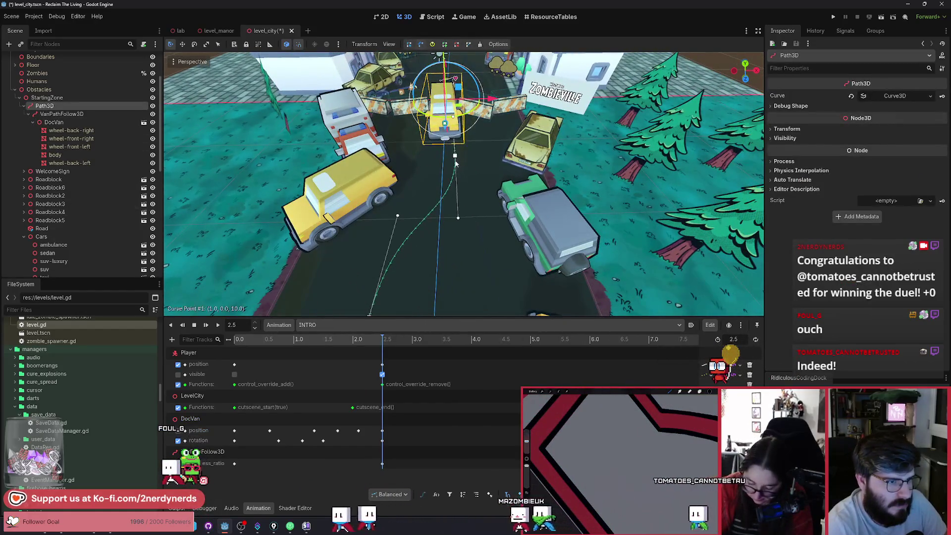
left_click_drag(477, 170, 475, 170)
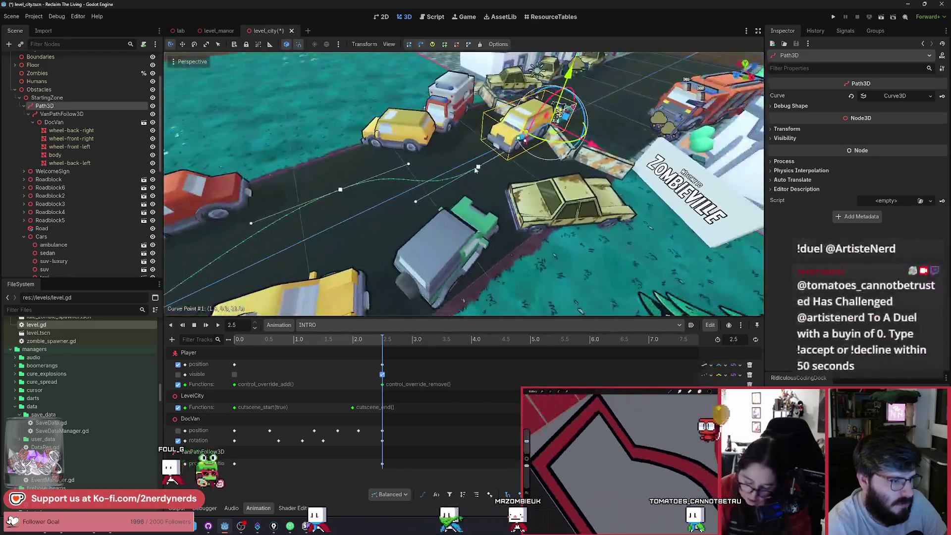
left_click(217, 325)
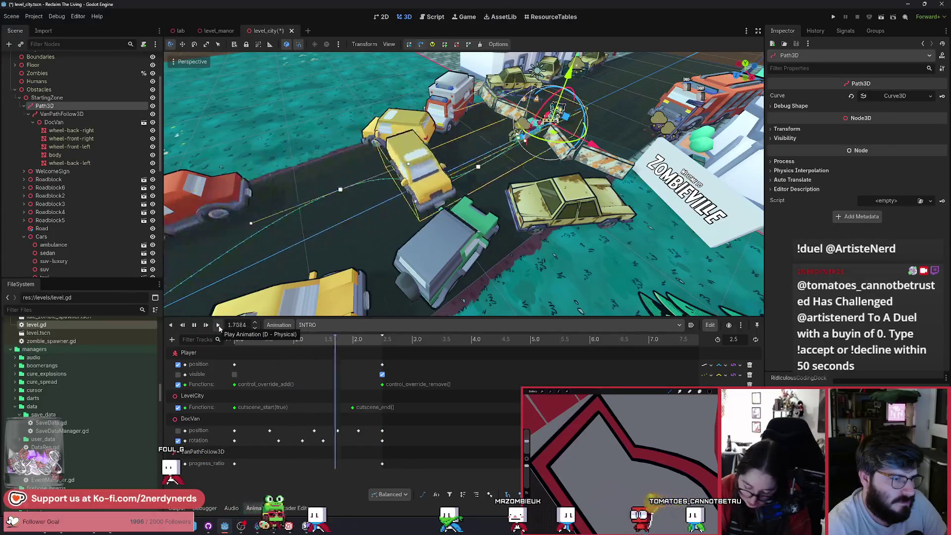
left_click_drag(424, 166, 425, 165)
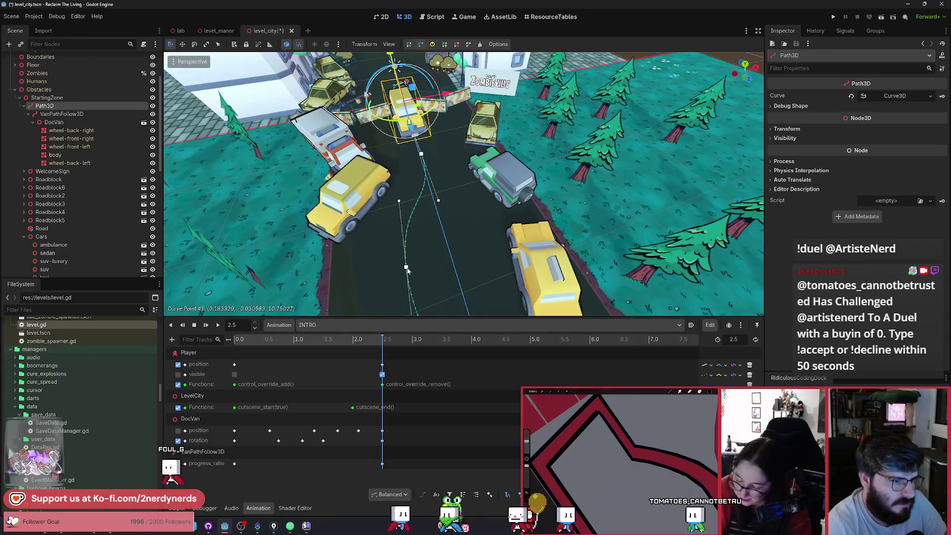
left_click_drag(424, 275, 701, 164)
left_click(745, 70)
scroll(456, 236, "down", 8)
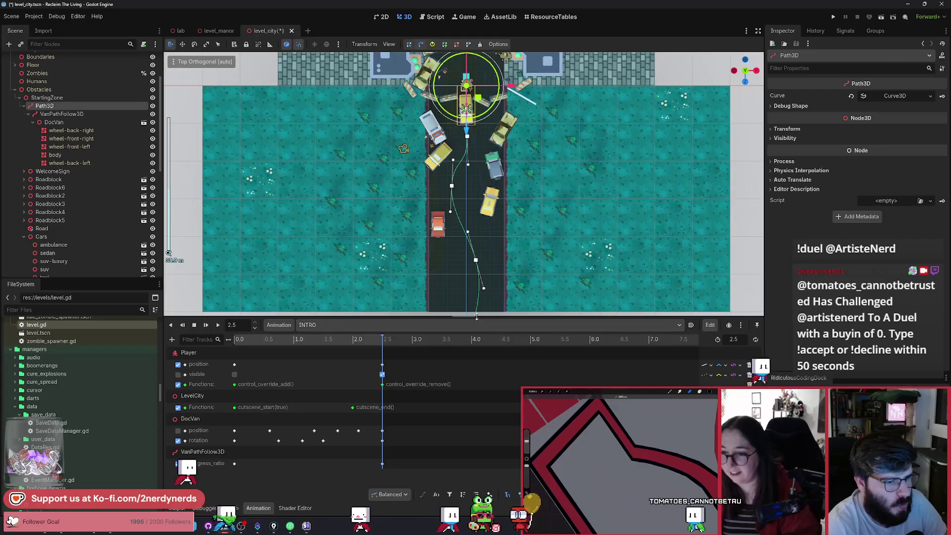
Step: Make the 3D viewport taller and play the animation to watch the van's route
left_click_drag(474, 317, 478, 369)
scroll(421, 431, "down", 3)
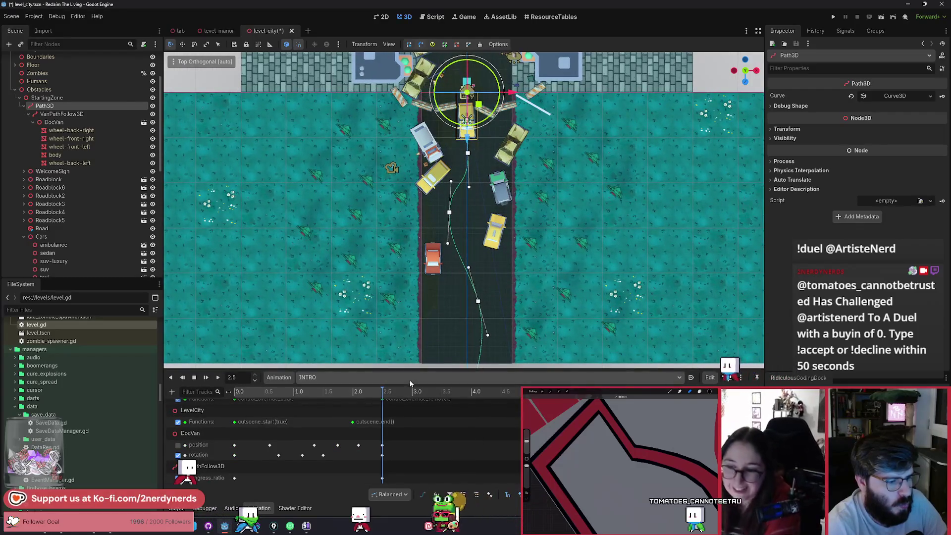
left_click_drag(417, 375, 444, 448)
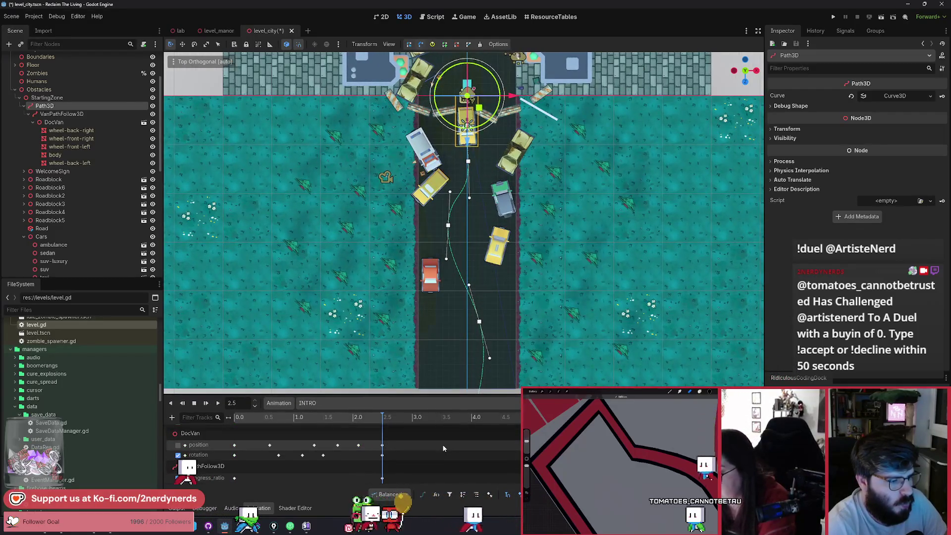
left_click(219, 403)
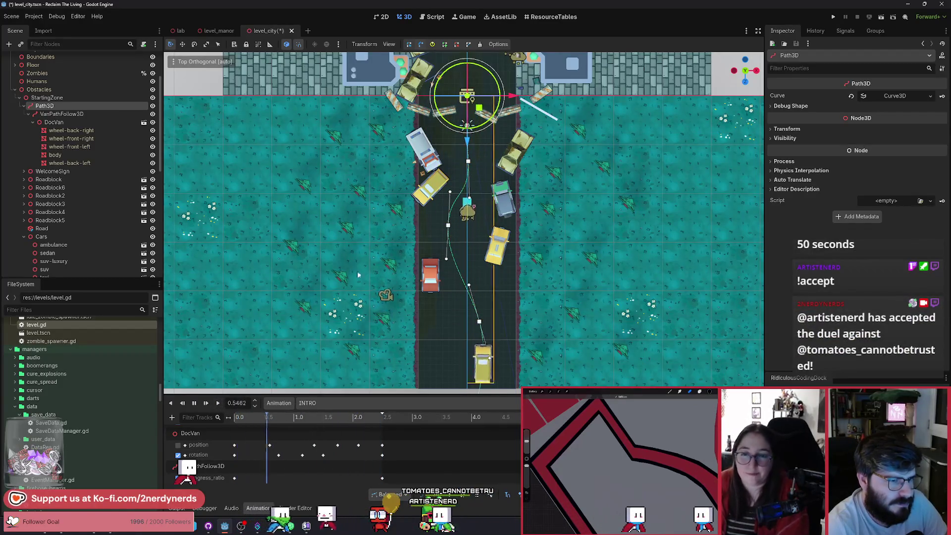
Step: Nudge Path3D curve point #2 up and right, then replay INTRO on the reshaped path
scroll(468, 179, "up", 5)
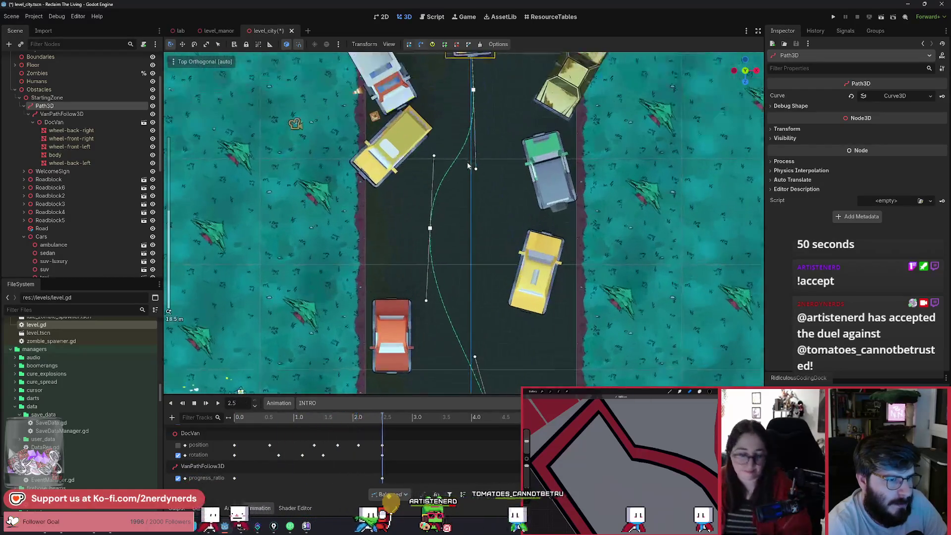
left_click_drag(440, 225, 442, 223)
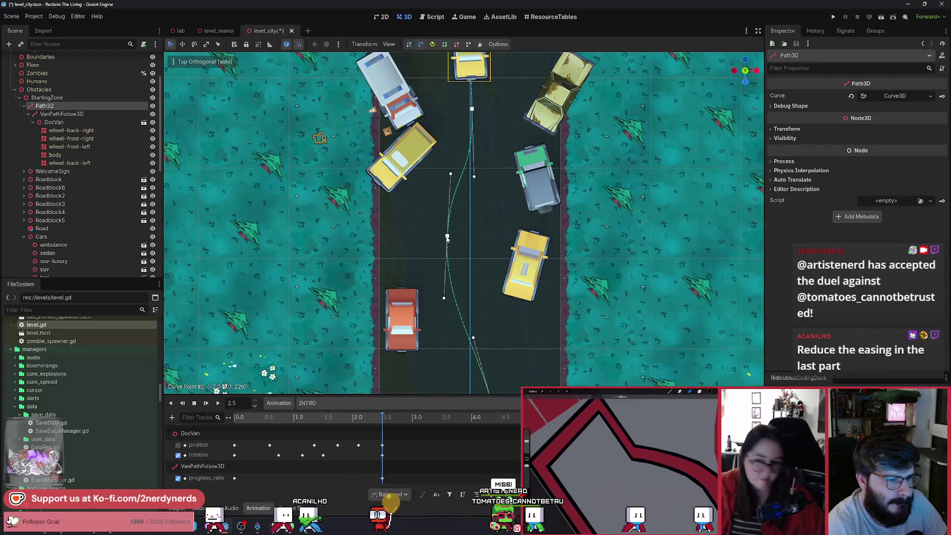
left_click(217, 404)
scroll(460, 232, "down", 2)
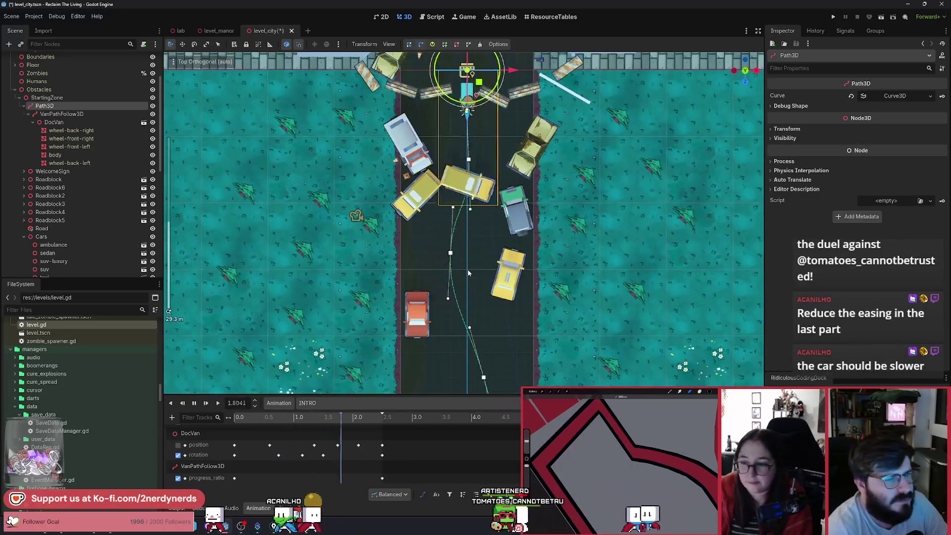
left_click(219, 404)
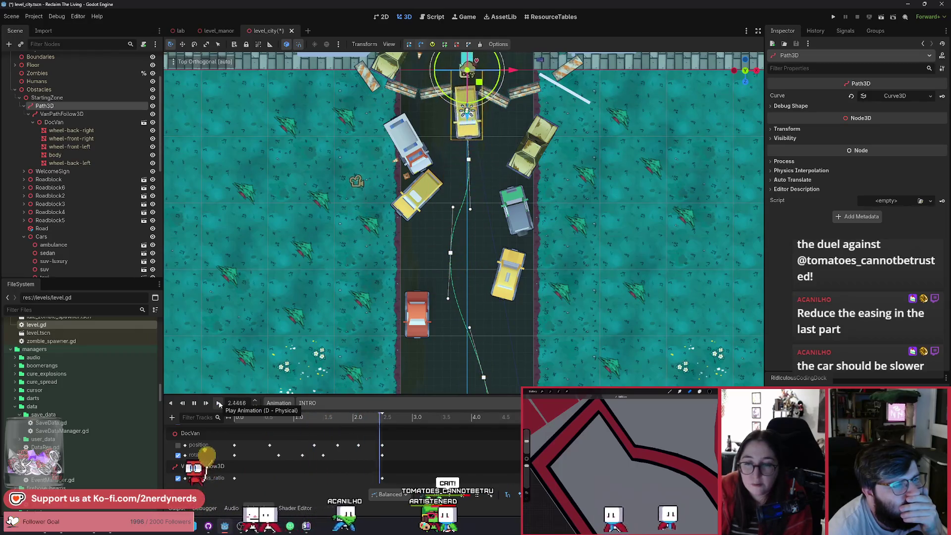
left_click(219, 404)
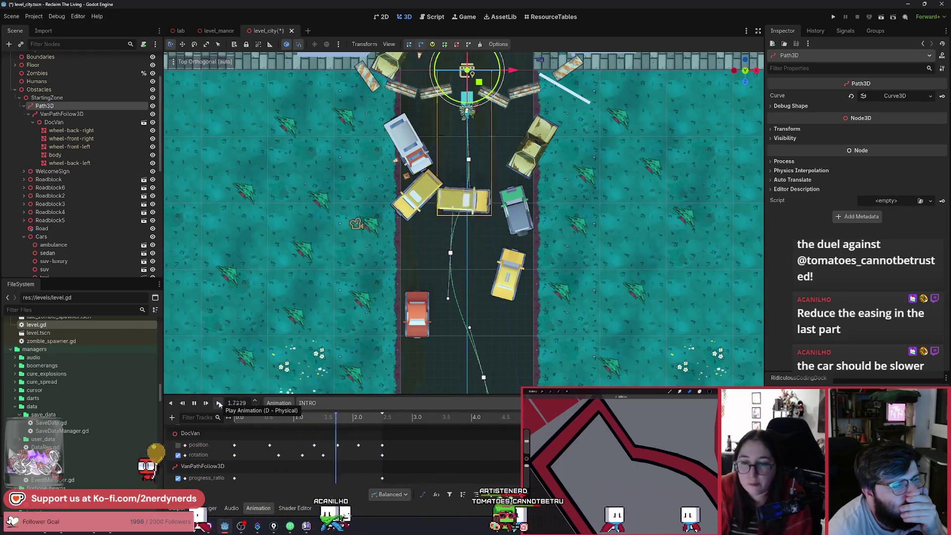
left_click(219, 404)
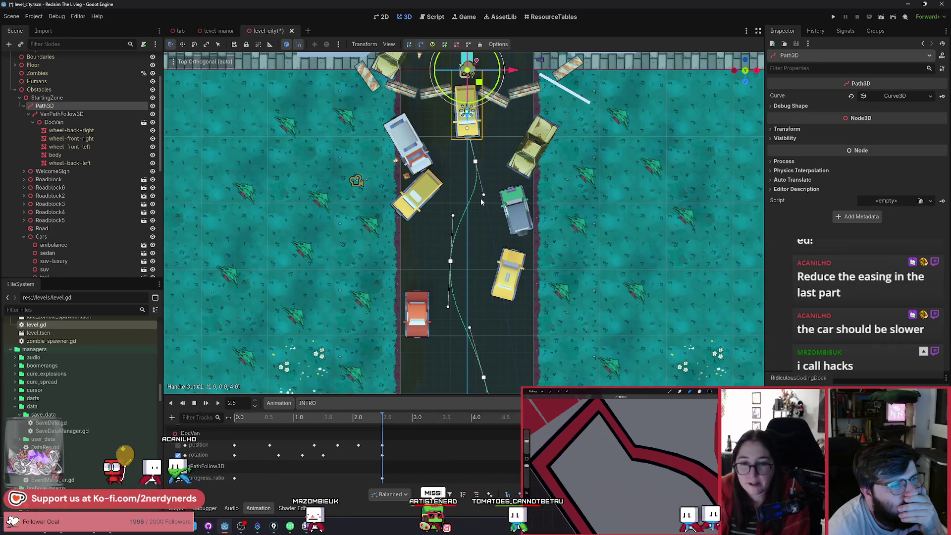
left_click(217, 405)
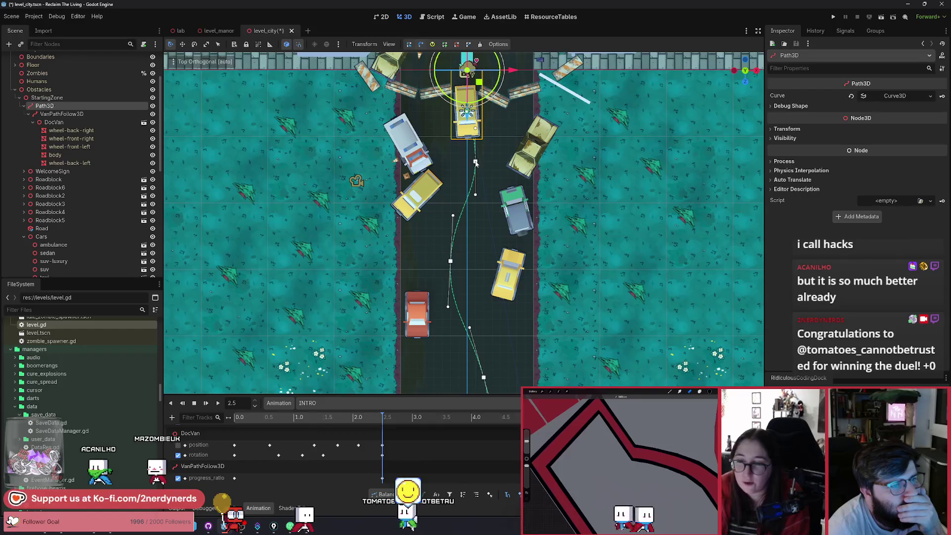
left_click(216, 405)
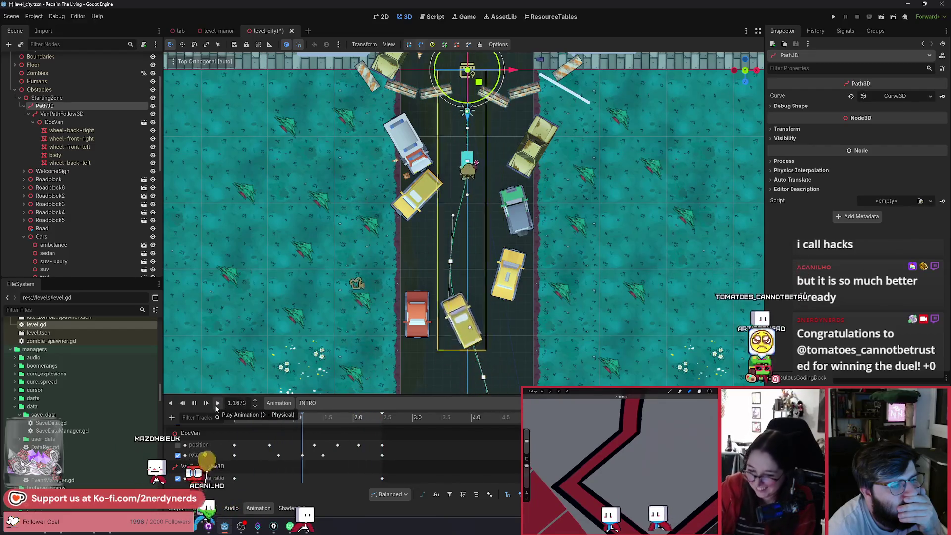
left_click(216, 405)
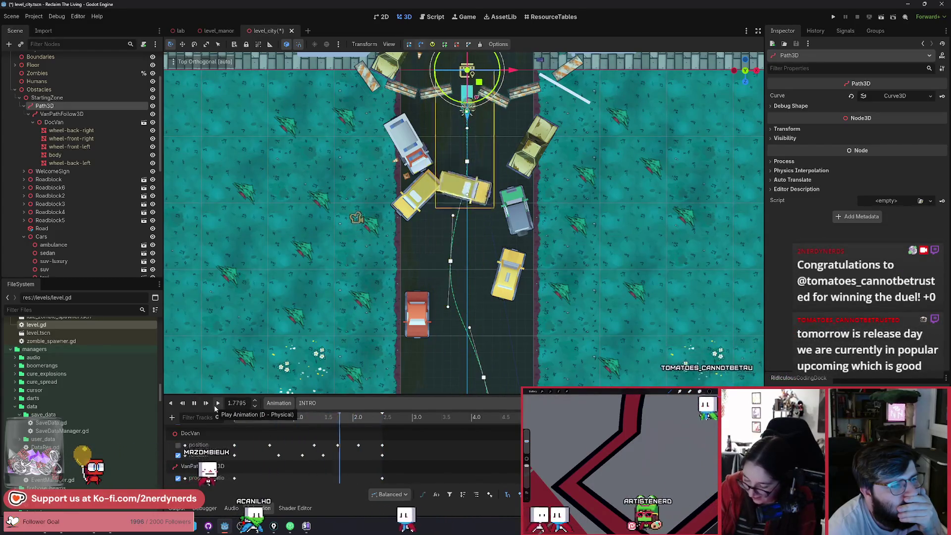
left_click(214, 405)
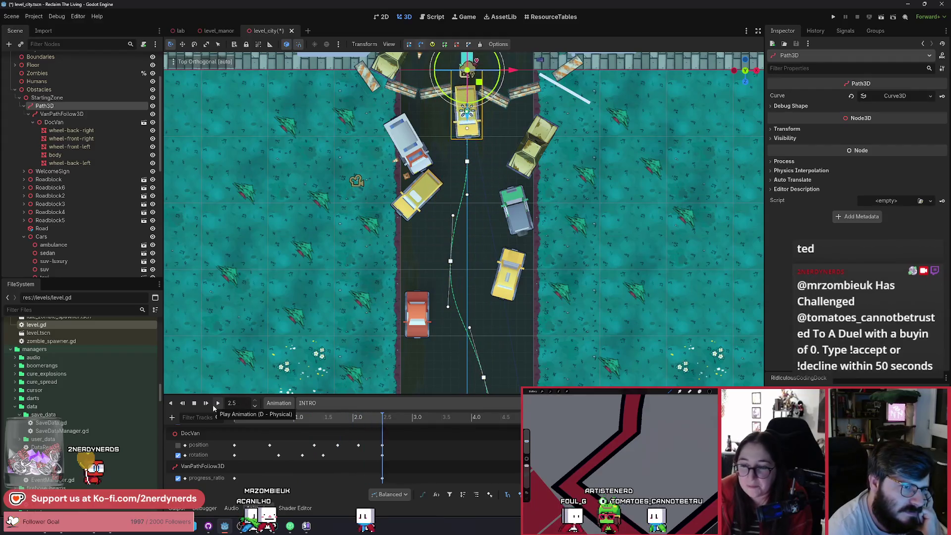
left_click(213, 405)
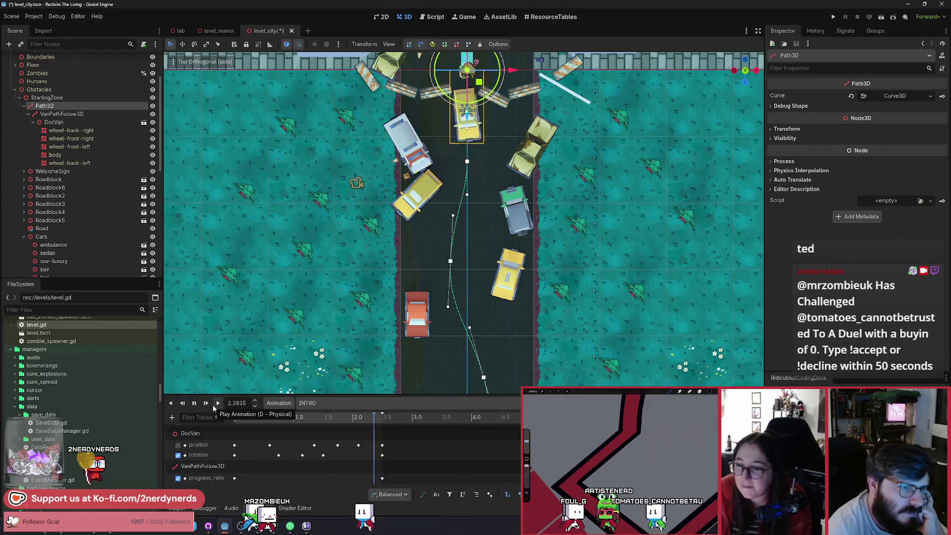
left_click(213, 404)
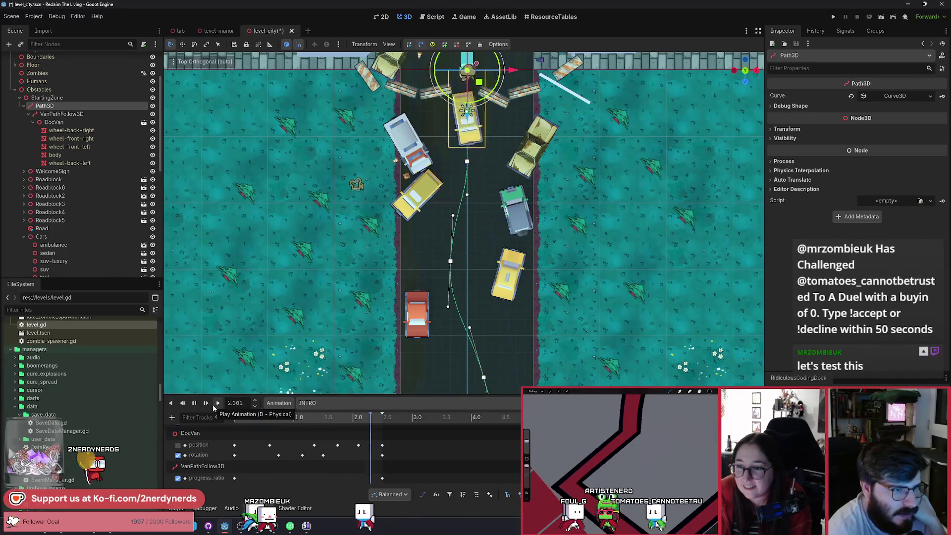
left_click(212, 404)
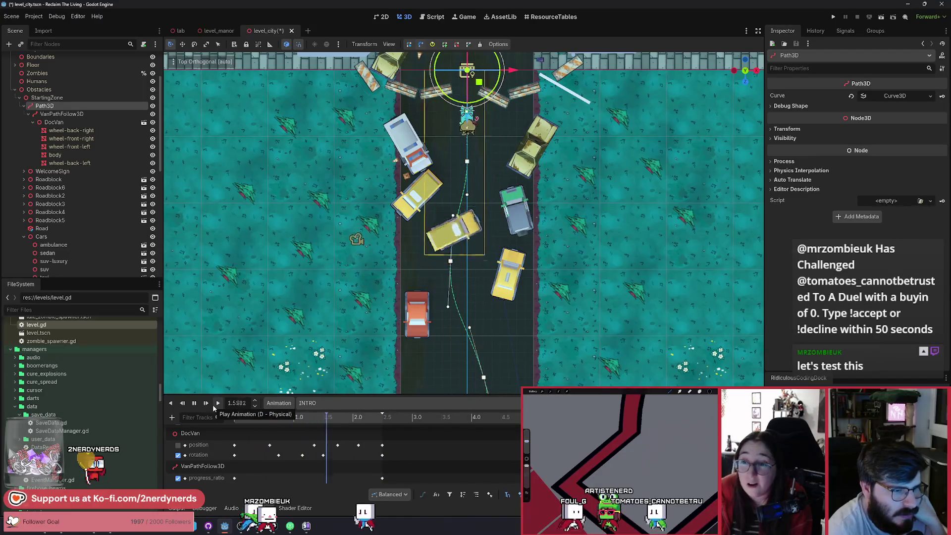
left_click(212, 405)
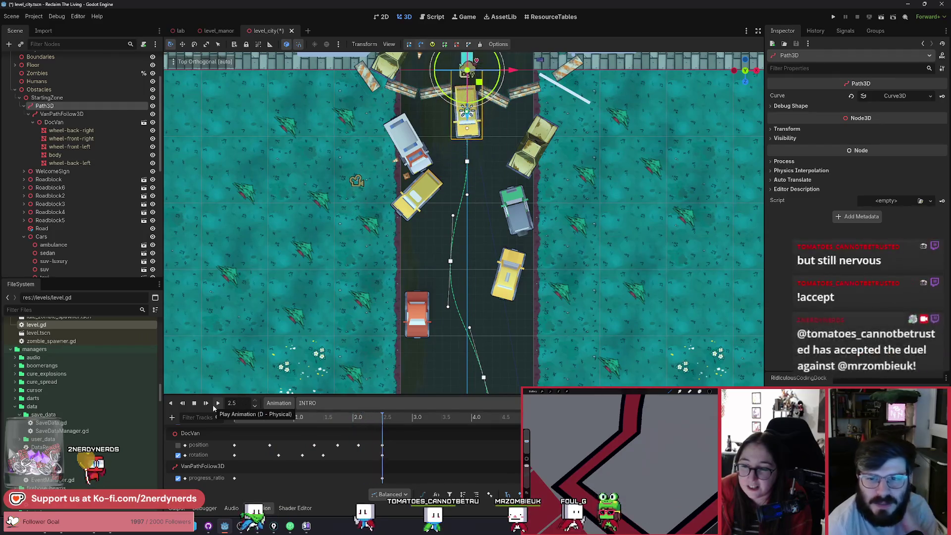
left_click(212, 404)
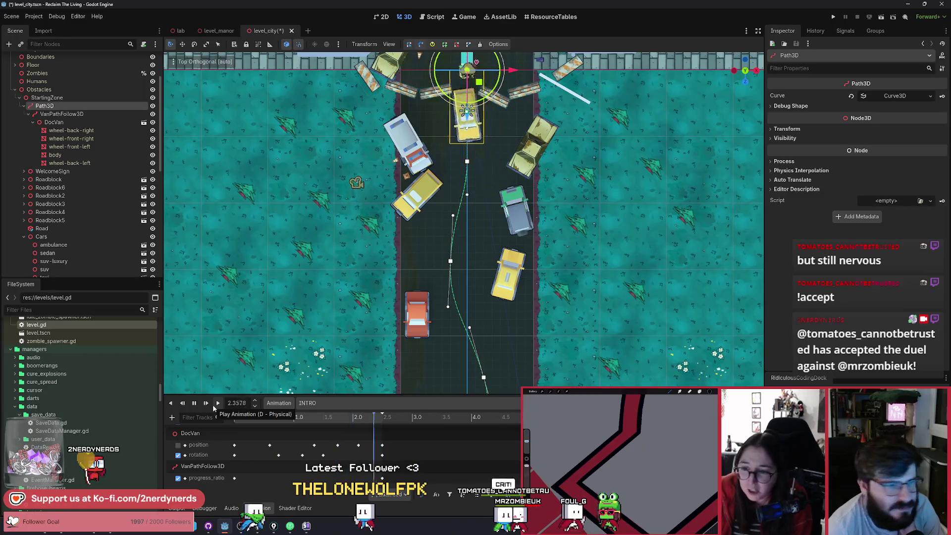
left_click(213, 404)
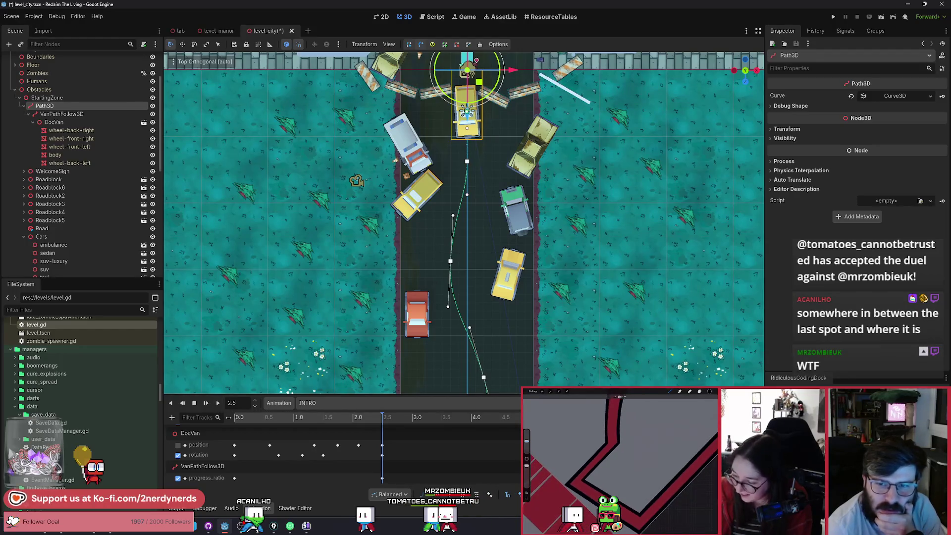
left_click(219, 402)
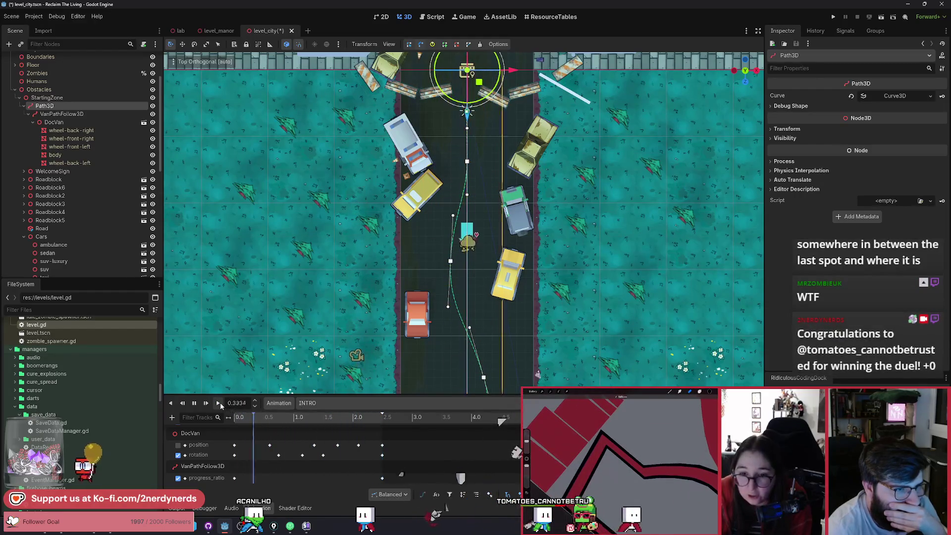
left_click(220, 402)
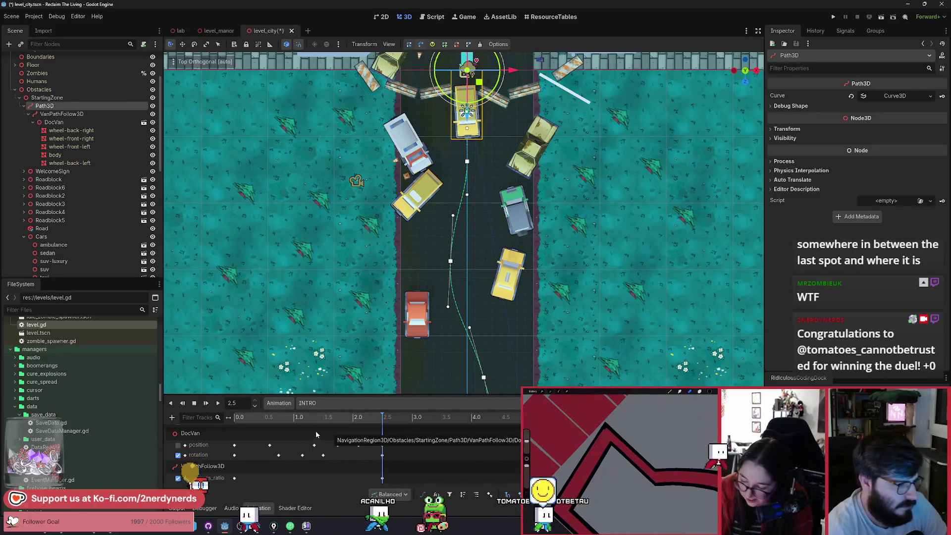
mouse_move(355, 419)
left_mouse_down()
mouse_move(287, 428)
mouse_move(355, 433)
mouse_move(324, 444)
mouse_move(227, 439)
left_mouse_up()
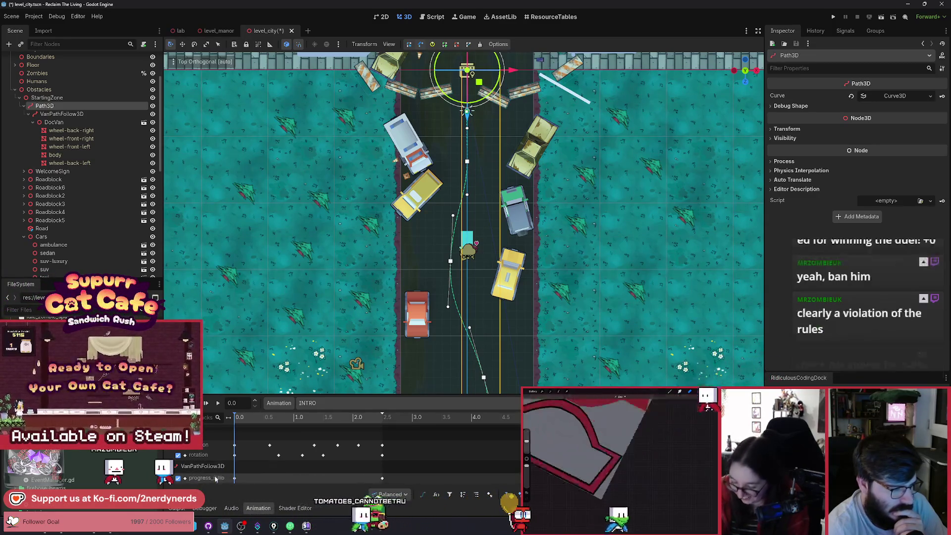
Step: Enlarge the Animation timeline, leaving the keyframe handle mode unchanged
left_click(391, 494)
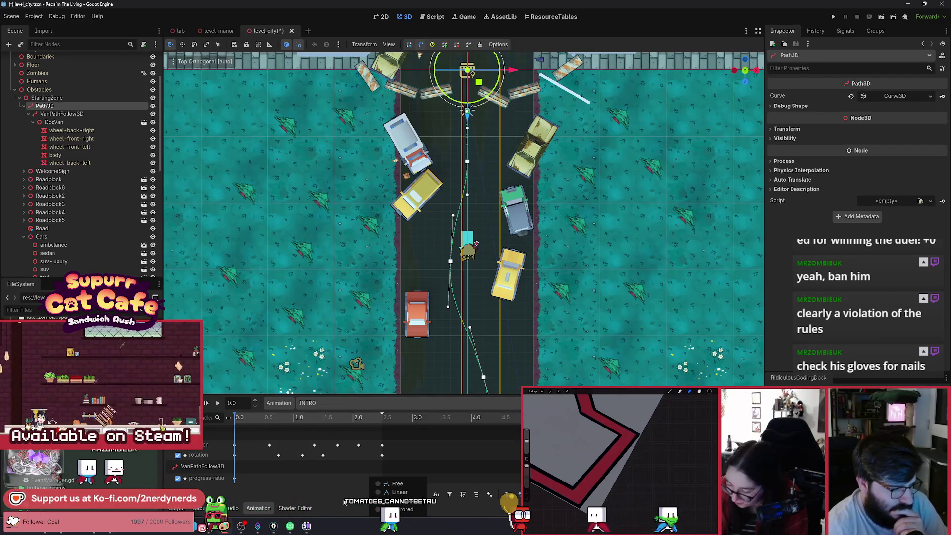
left_click(396, 501)
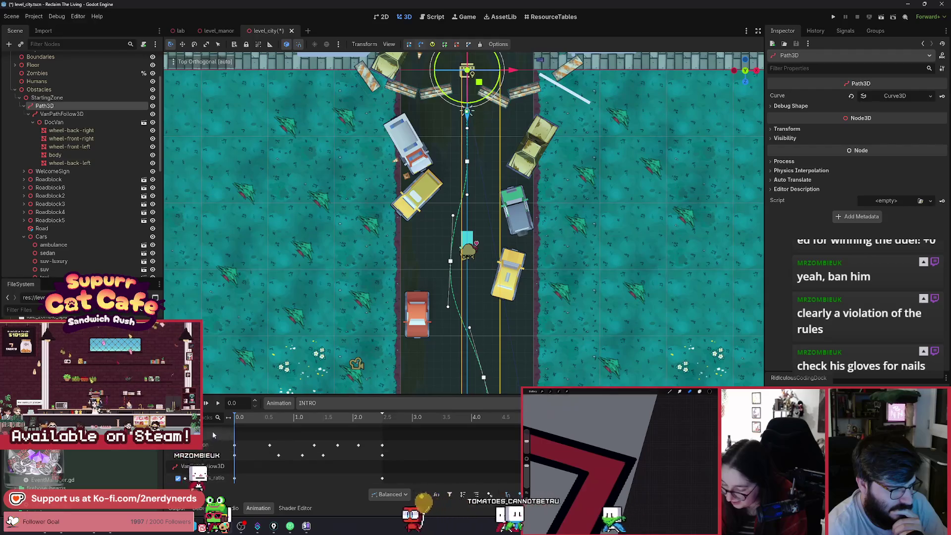
left_click_drag(269, 397, 270, 348)
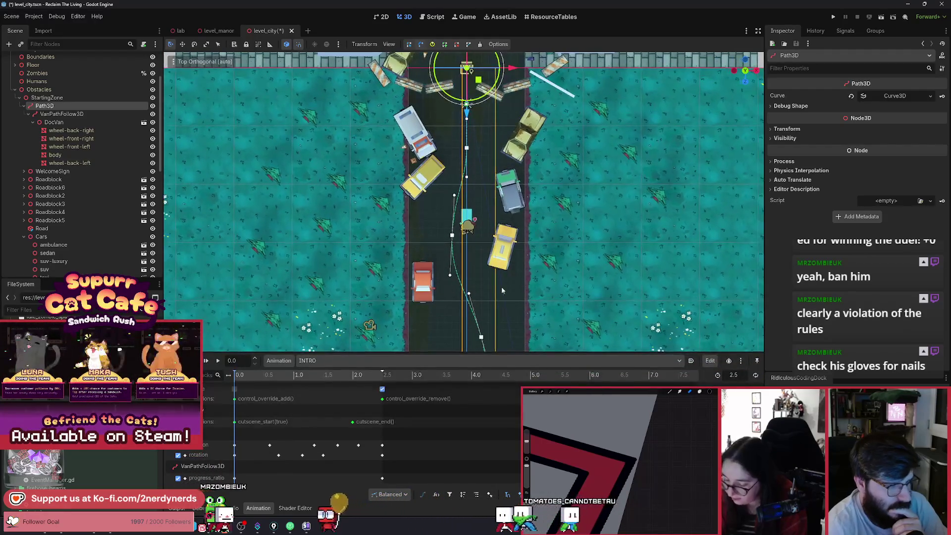
mouse_move(543, 296)
left_mouse_down()
mouse_move(532, 236)
mouse_move(507, 222)
left_mouse_up()
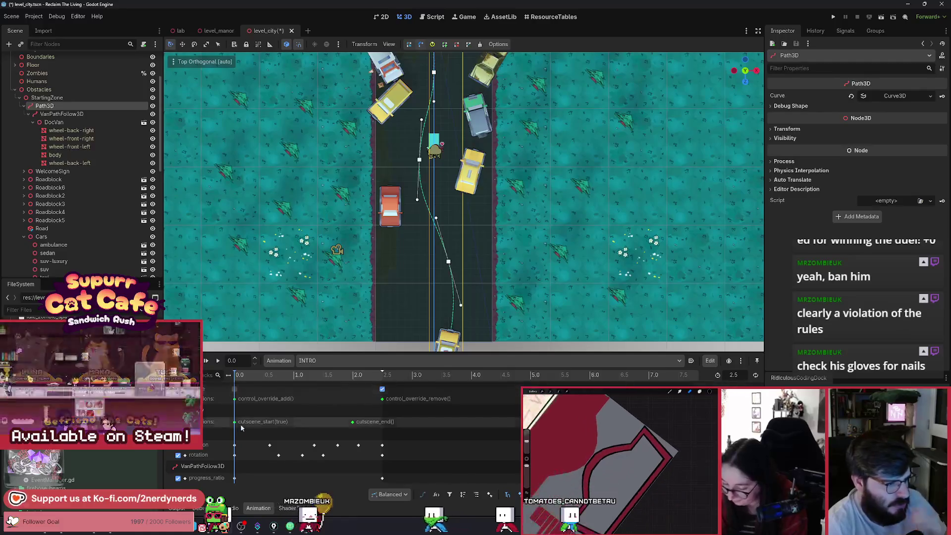
Step: Add a Bezier Curve Track for VanPathFollow3D's progress_ratio property
left_click(186, 374)
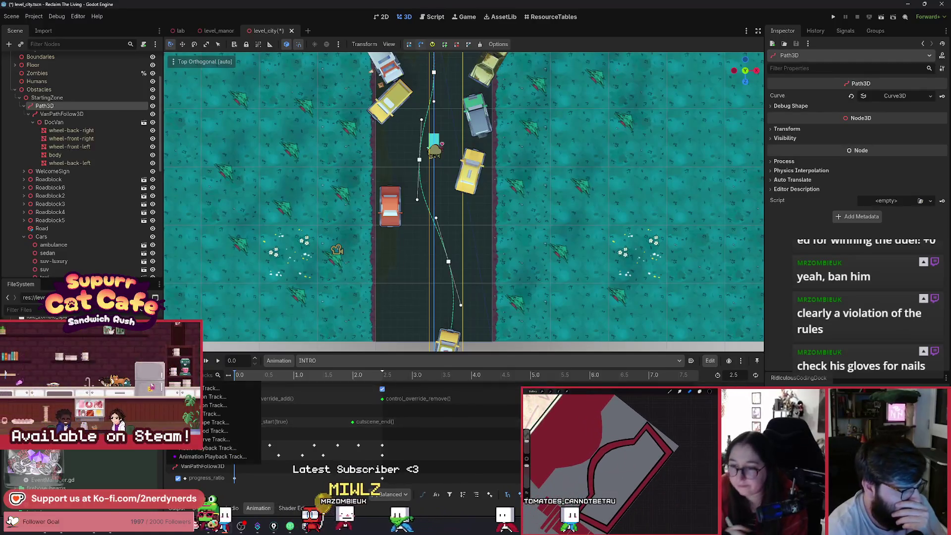
left_click(212, 442)
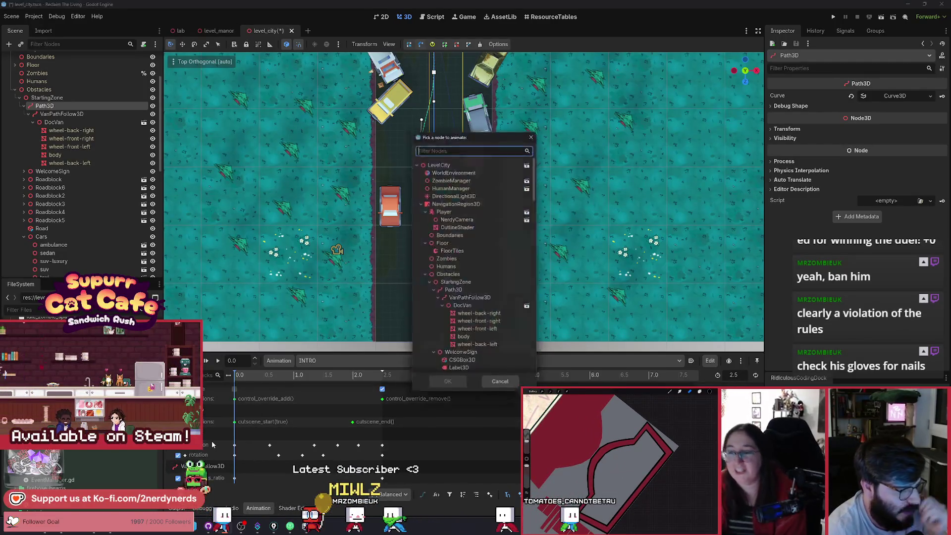
double_click(460, 300)
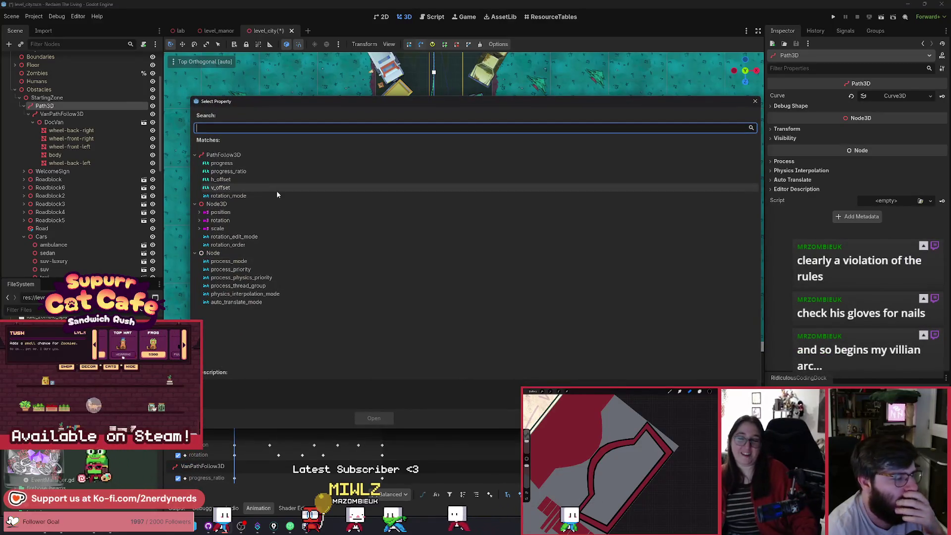
left_click(257, 174)
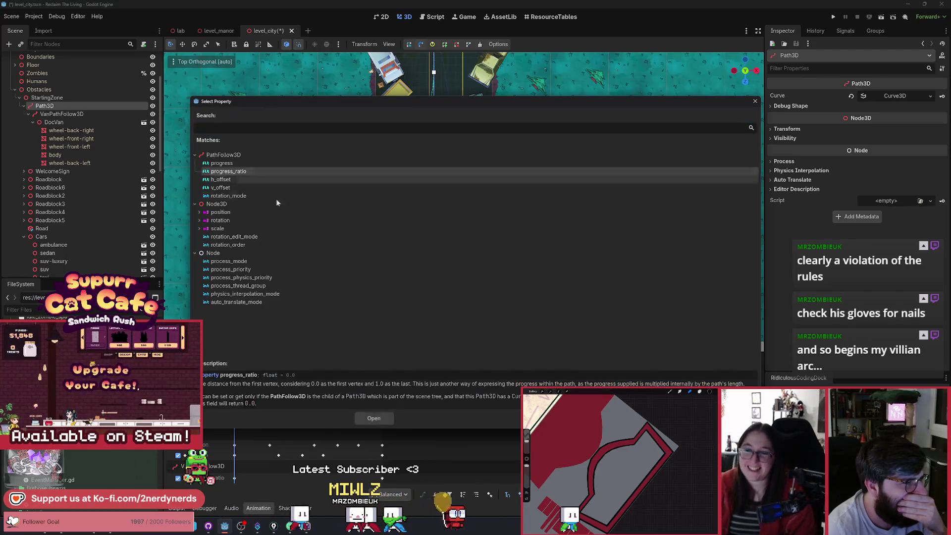
left_click(374, 418)
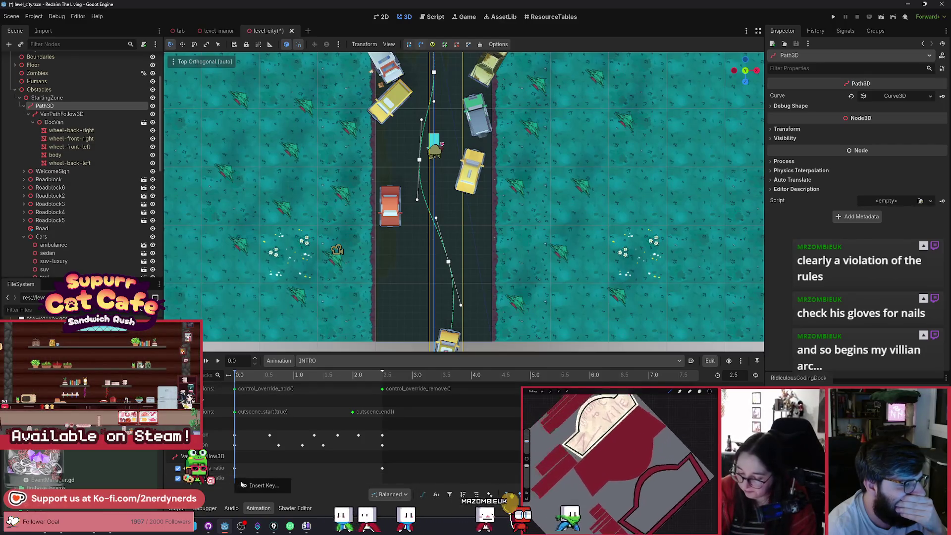
Step: Set the new bezier track's 0 s key value to 1.0
left_click(235, 478)
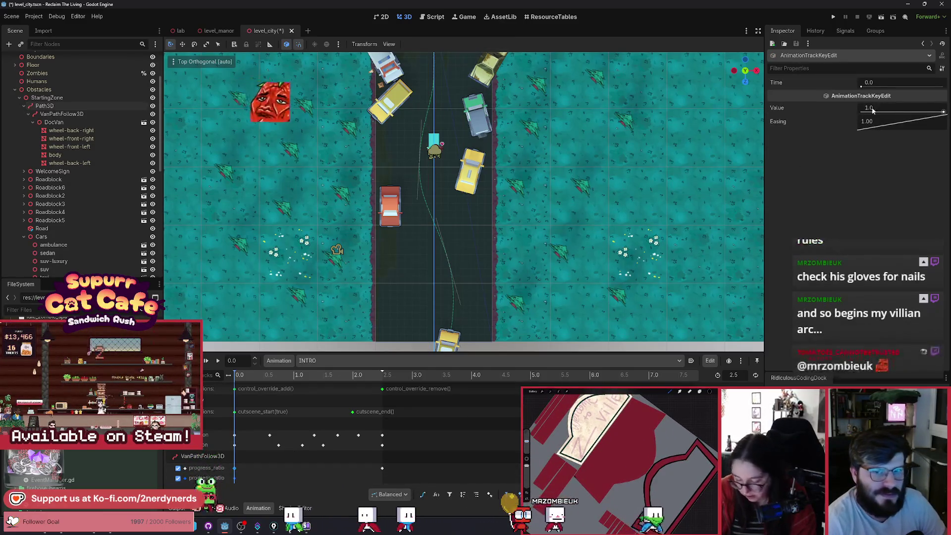
left_click(235, 478)
left_click(881, 108)
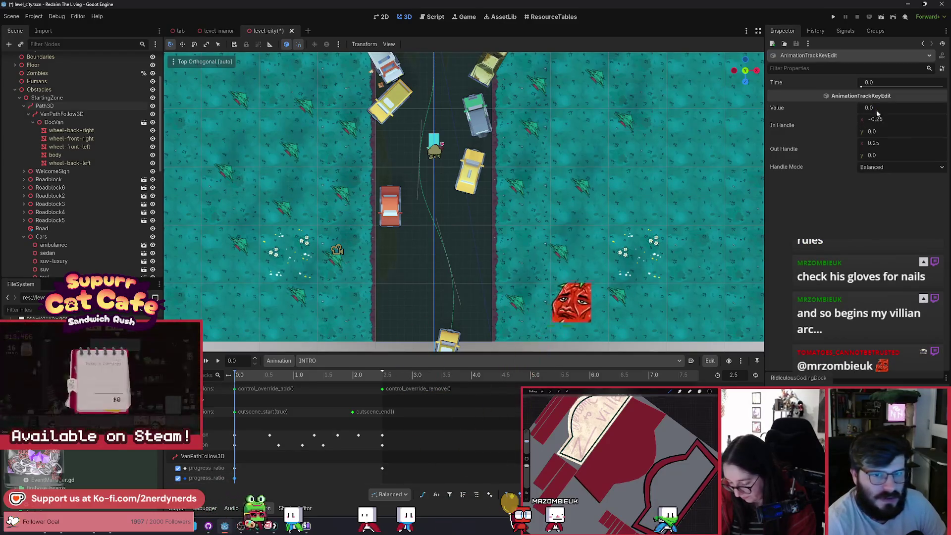
type("1")
key("Return")
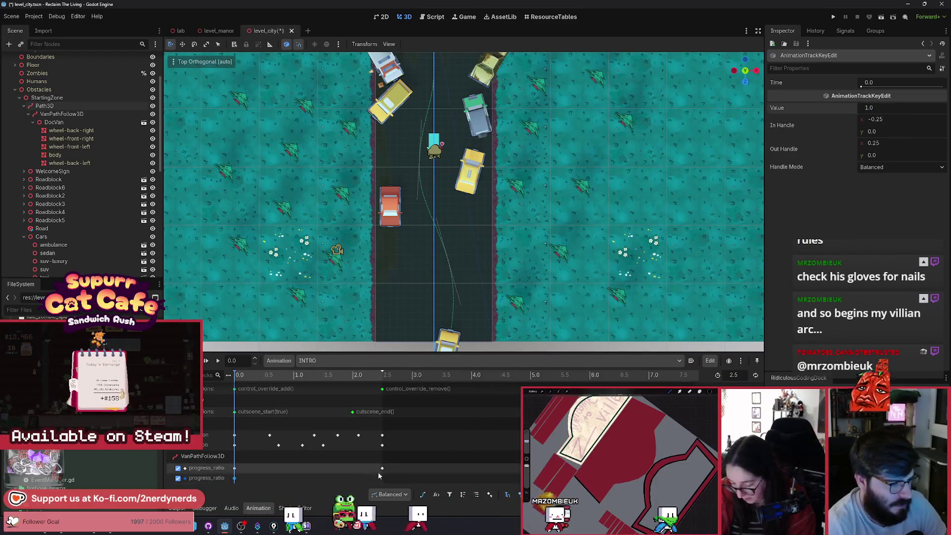
Step: Insert a key at 2.5 s, disable the old progress_ratio track, and show bezier curves
right_click(381, 477)
left_click(405, 458)
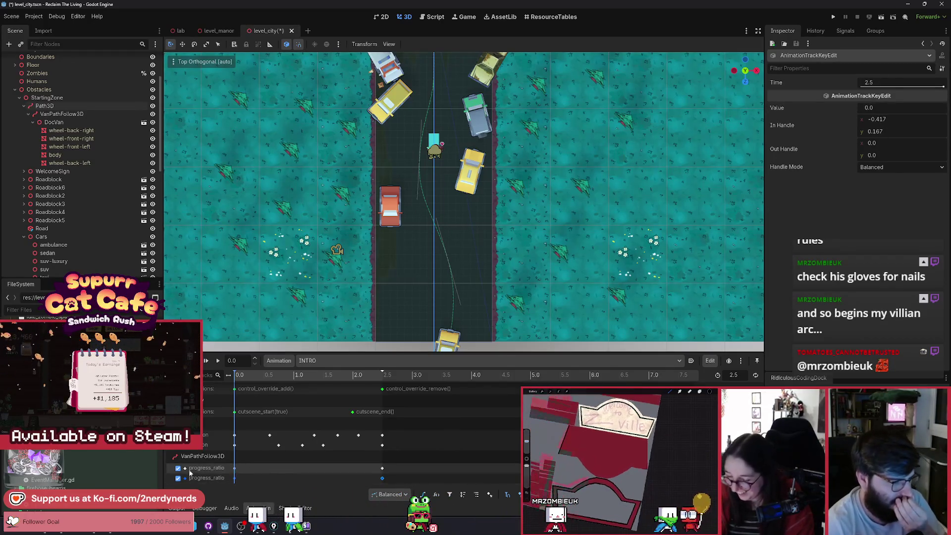
left_click(177, 468)
left_click(423, 494)
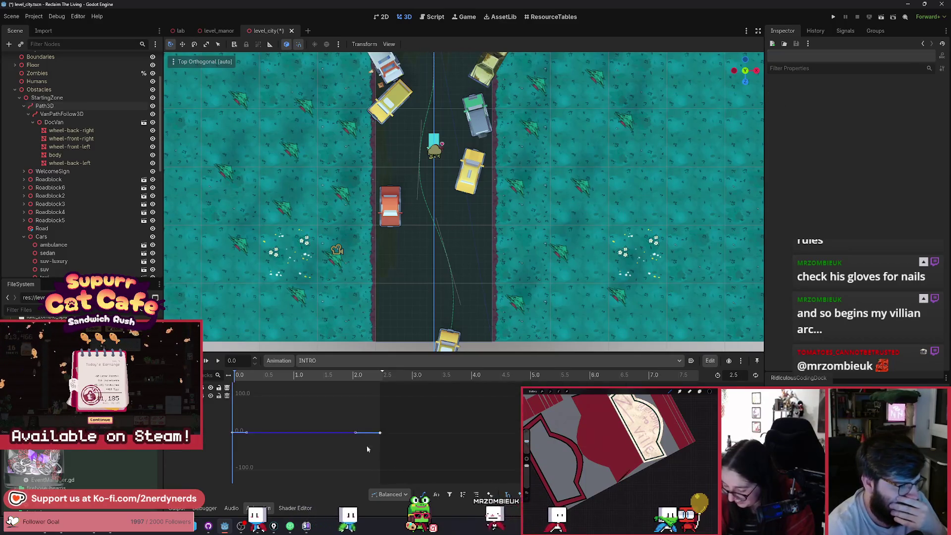
Step: Play INTRO and zoom the bezier curve editor to frame the progress_ratio curve
left_click(218, 360)
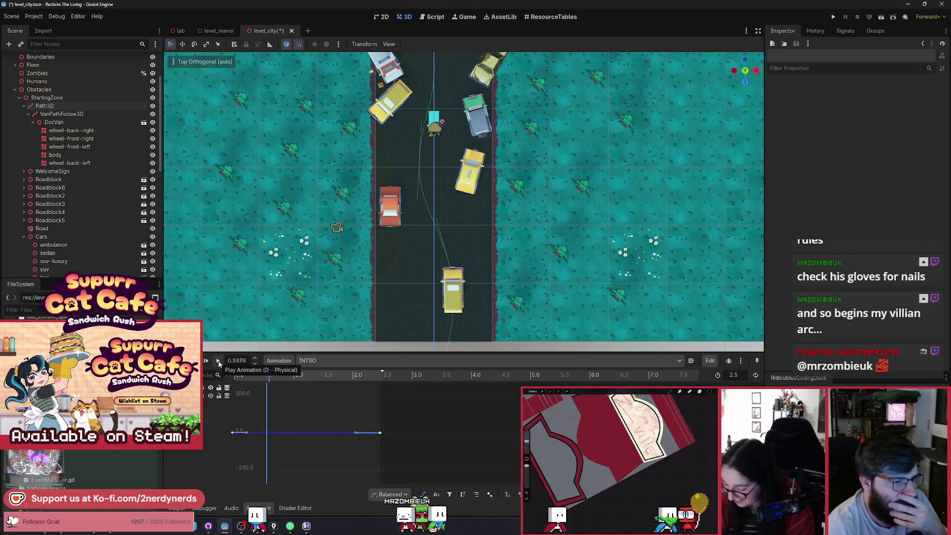
scroll(461, 270, "down", 5)
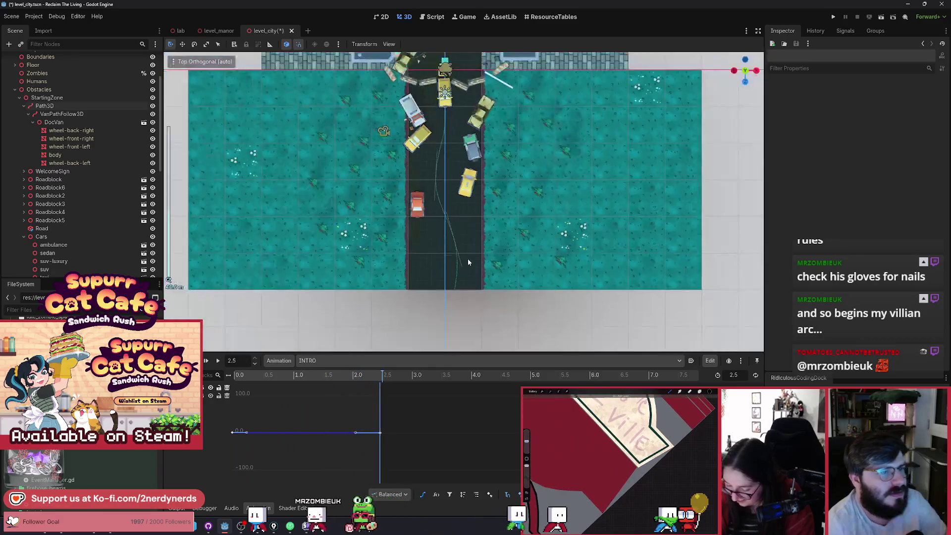
scroll(475, 236, "up", 2)
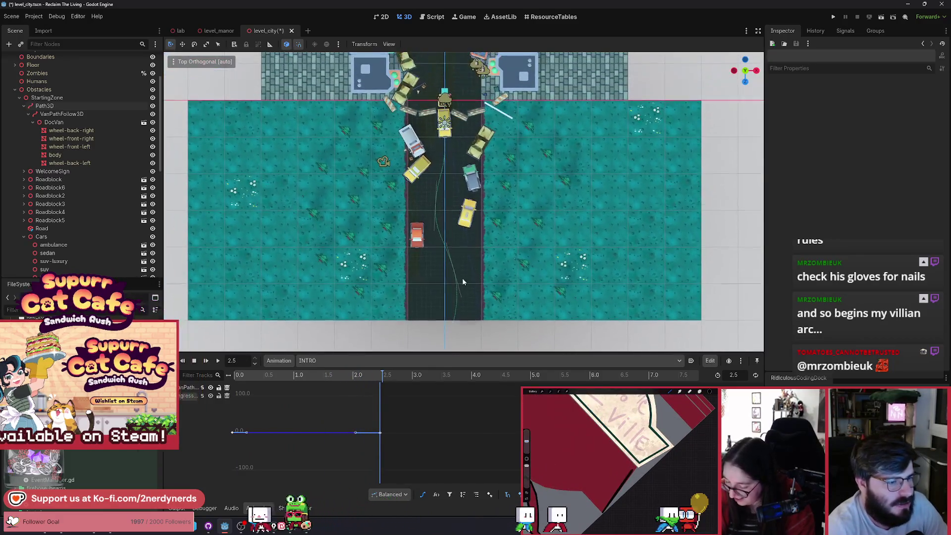
left_click(217, 361)
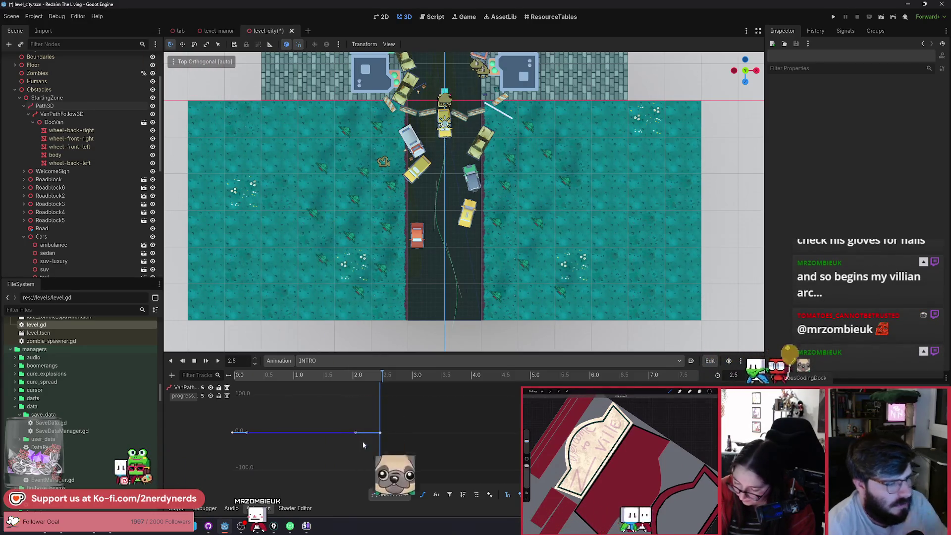
scroll(363, 445, "up", 2)
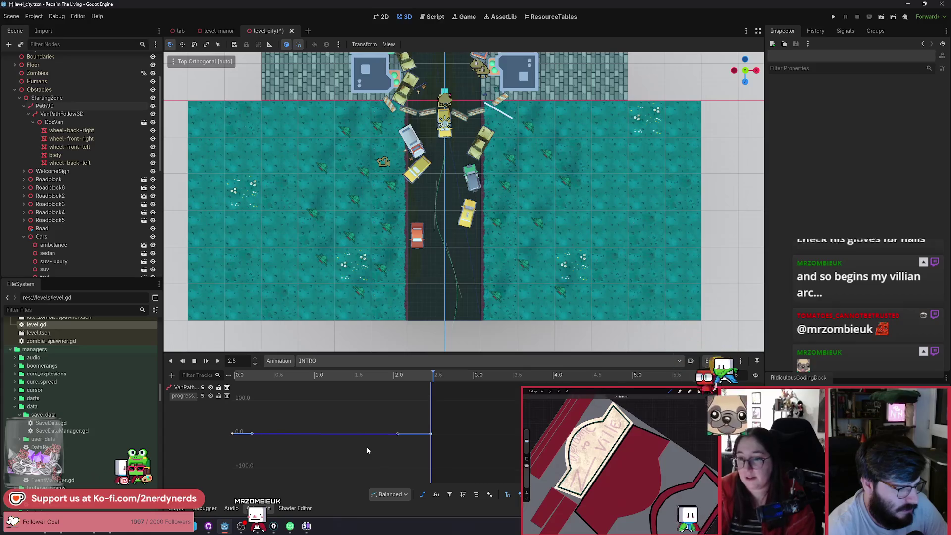
scroll(367, 449, "up", 8)
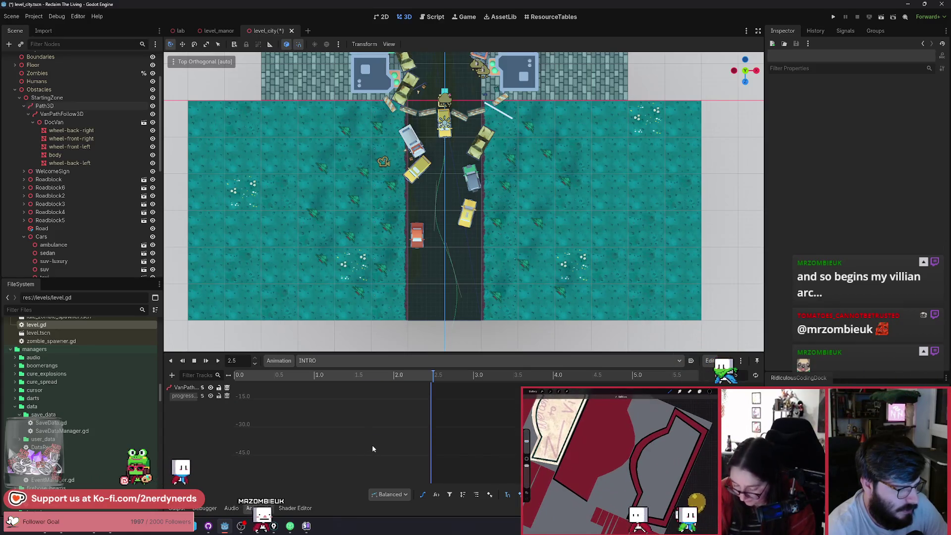
scroll(391, 425, "up", 1)
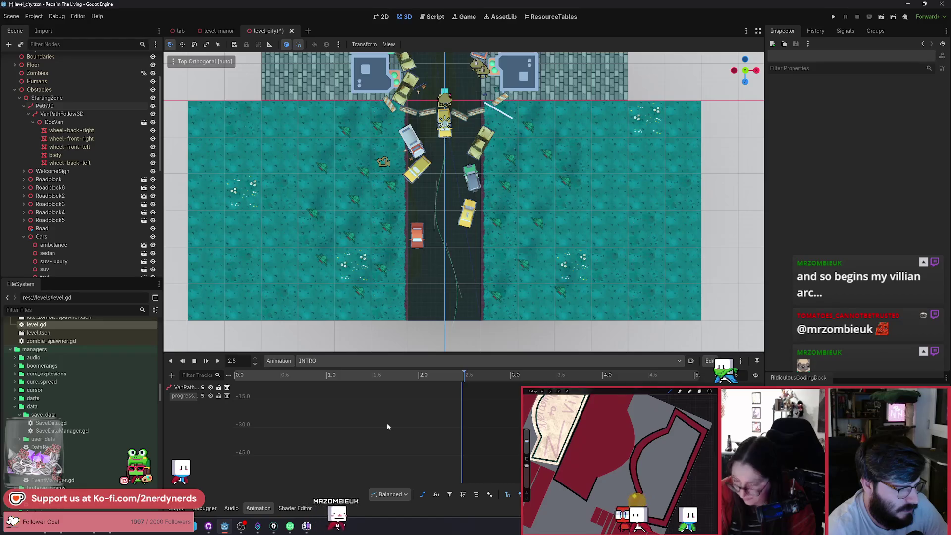
scroll(380, 427, "down", 3)
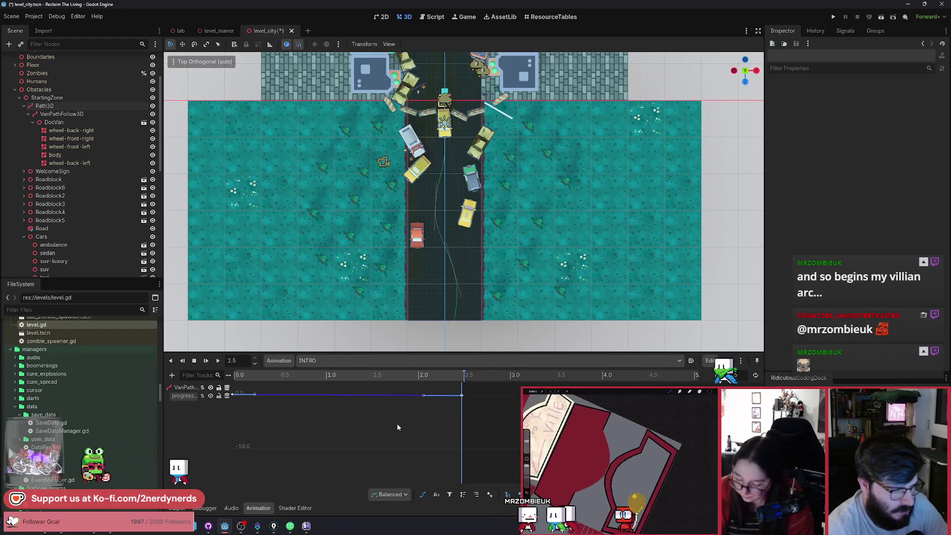
scroll(362, 420, "up", 3)
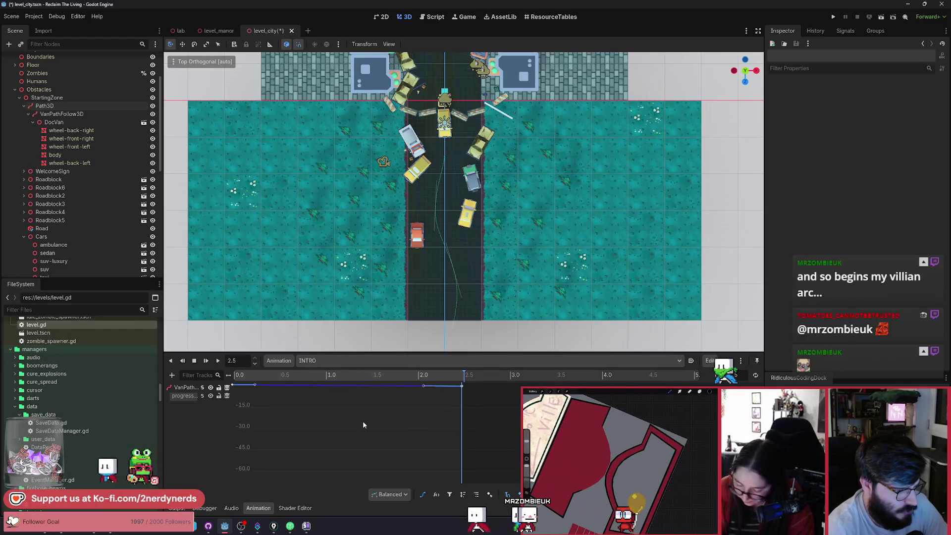
Step: Enlarge the Animation panel so more of the curve's value range is visible
right_click(375, 443)
left_click(371, 425)
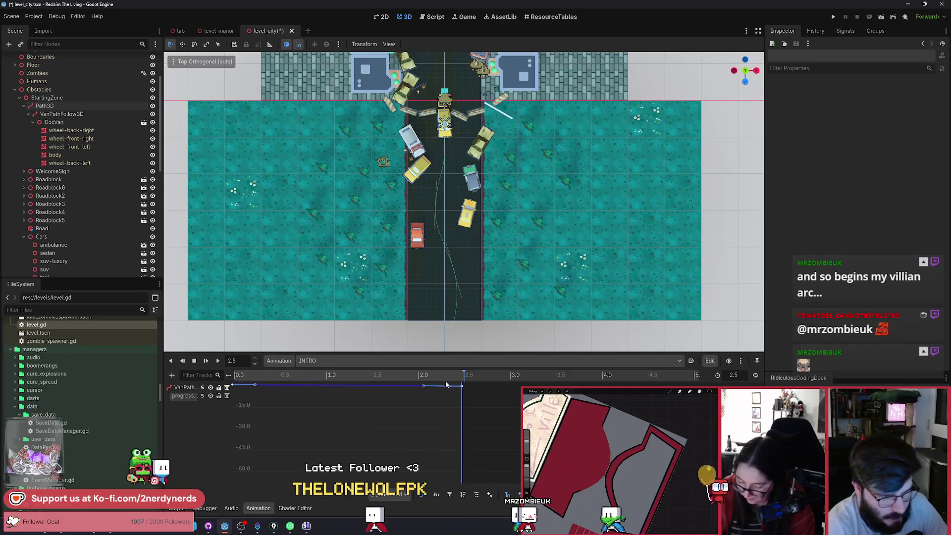
mouse_move(445, 353)
left_mouse_down()
mouse_move(445, 250)
mouse_move(427, 328)
left_mouse_up()
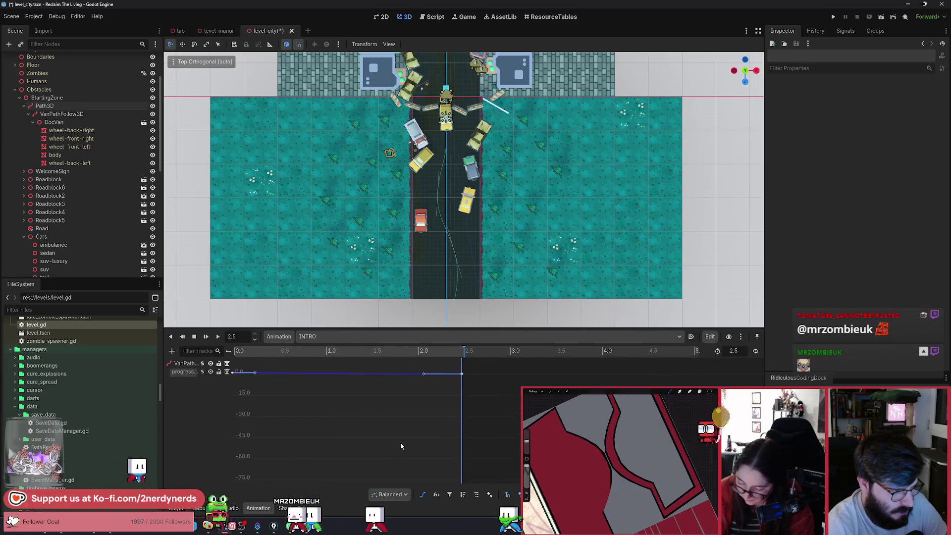
Step: Zoom the bezier editor, then box-select and clear keys on the progress curve
scroll(400, 442, "up", 5, "ctrl")
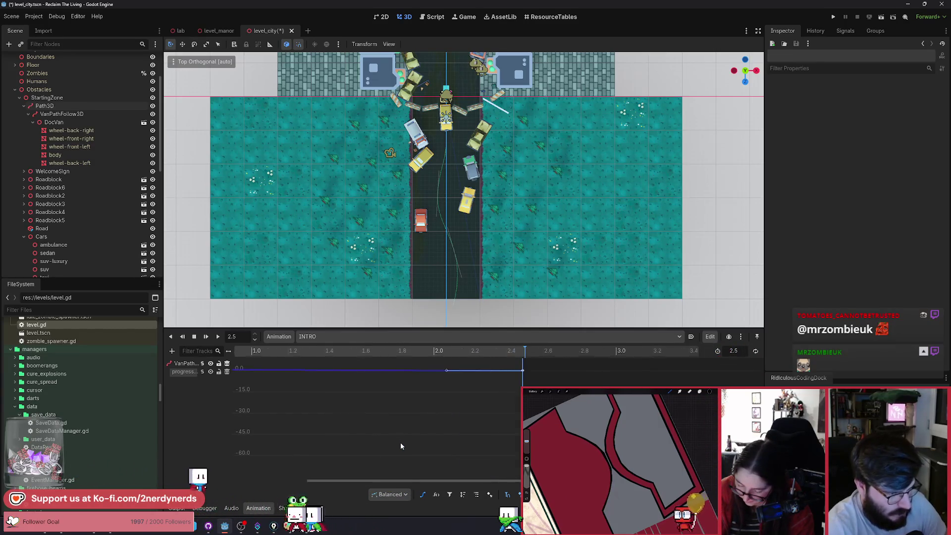
scroll(400, 442, "down", 5, "ctrl")
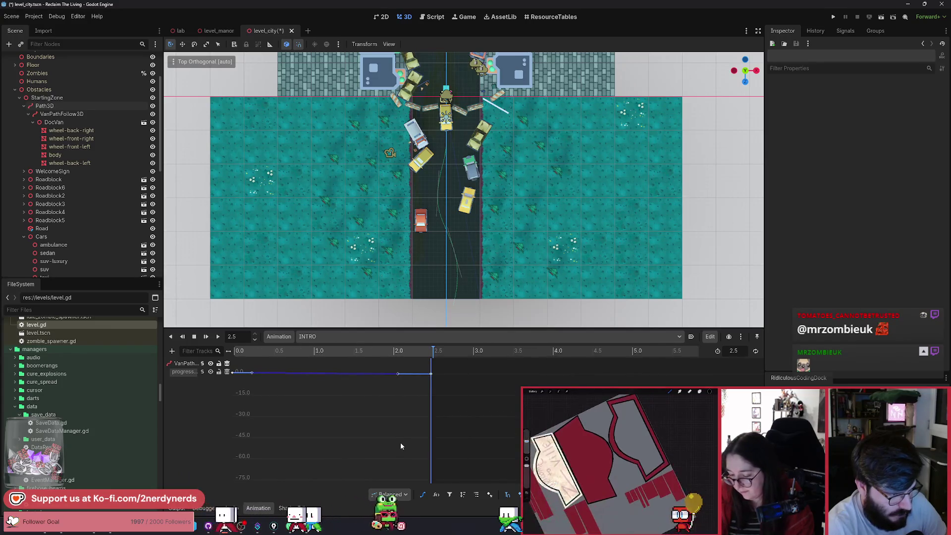
scroll(400, 446, "up", 3)
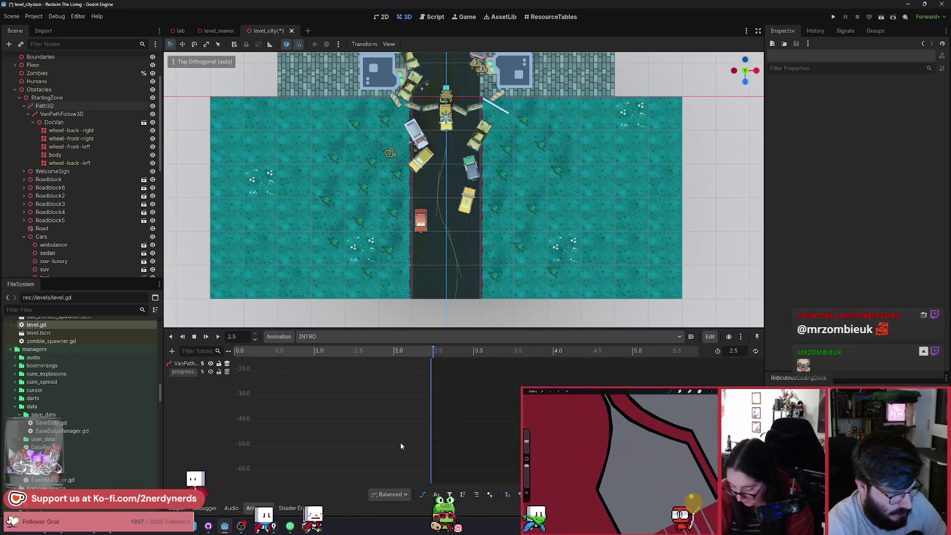
scroll(401, 445, "up", 1, "ctrl")
scroll(401, 446, "up", 2)
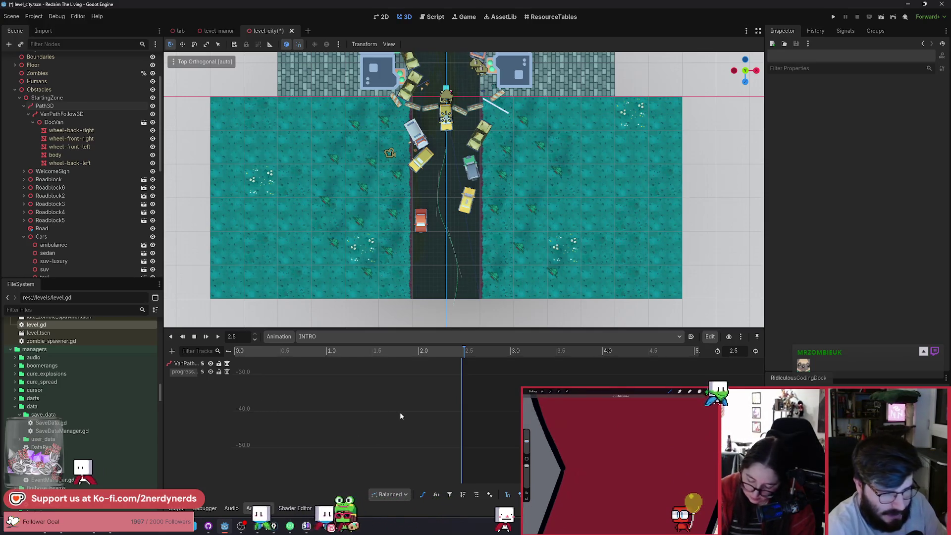
right_click(380, 397)
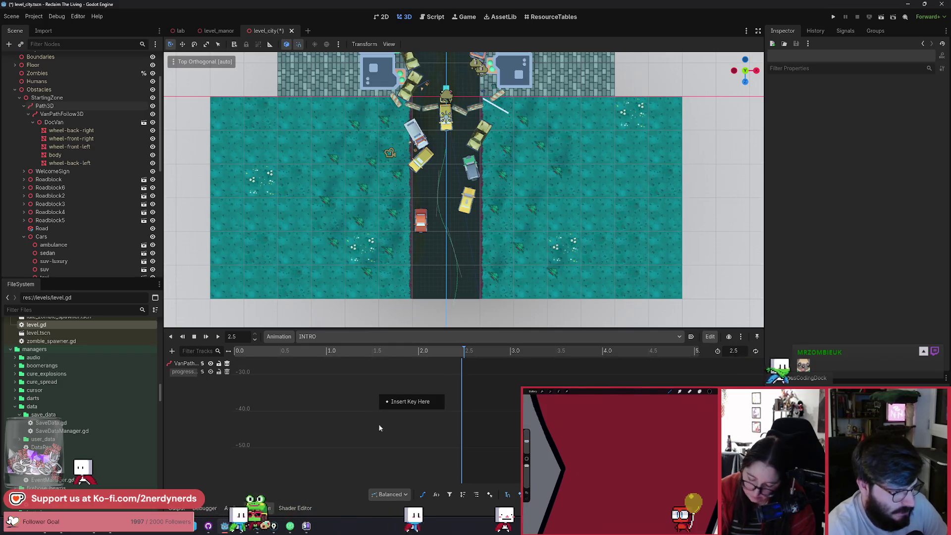
mouse_move(365, 391)
left_mouse_down()
mouse_move(357, 432)
mouse_move(359, 422)
mouse_move(365, 437)
mouse_move(378, 415)
mouse_move(378, 446)
left_mouse_up()
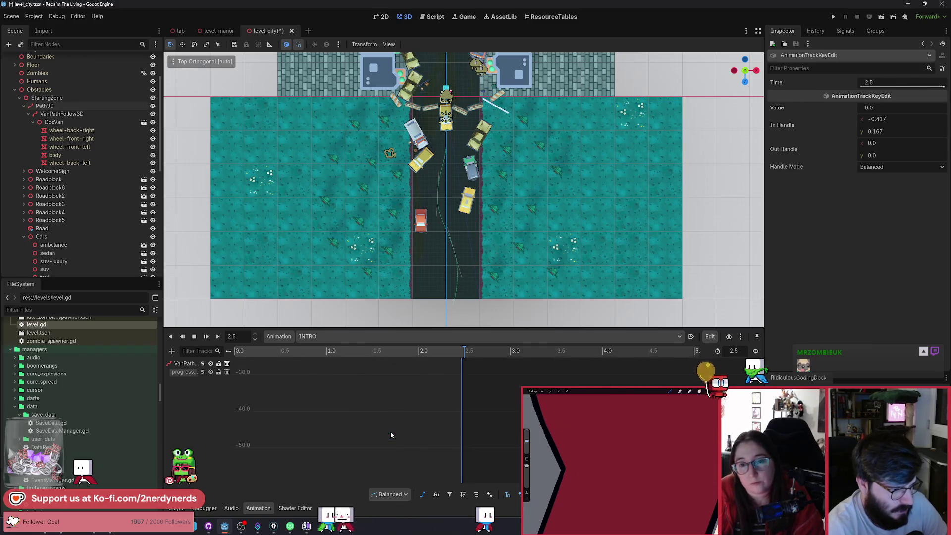
mouse_move(390, 432)
left_mouse_down()
mouse_move(380, 436)
mouse_move(384, 414)
left_mouse_up()
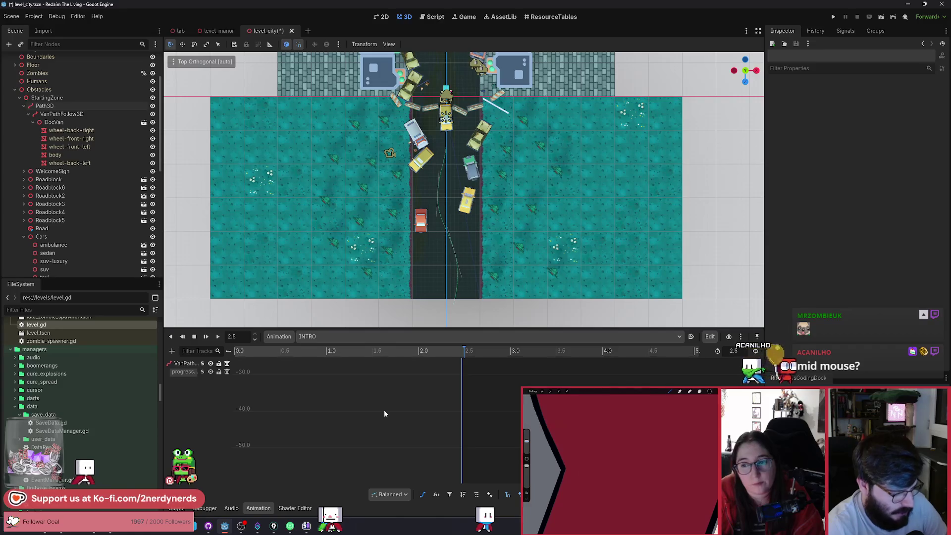
Step: Frame the whole progress curve and rewind INTRO to 0.0 s so DocVan sits at the road's start
key("f")
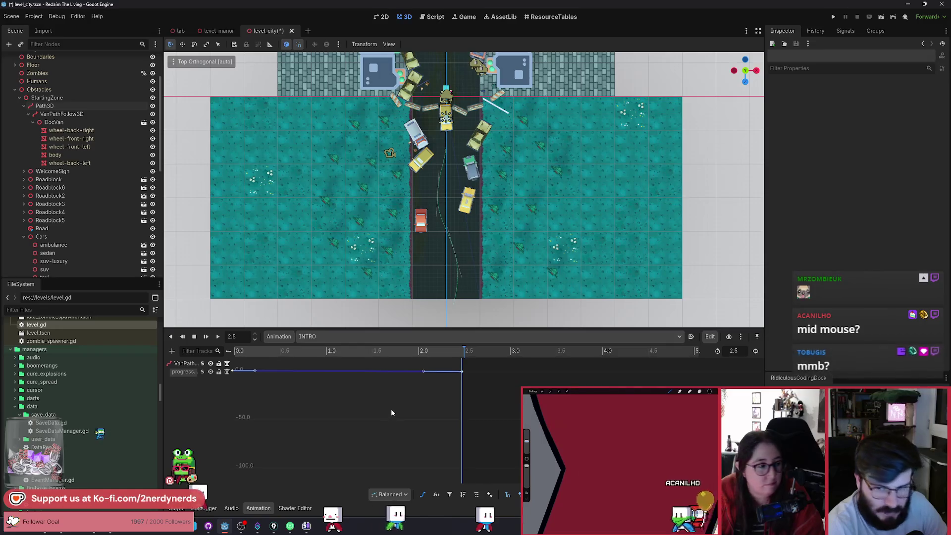
scroll(411, 423, "up", 2)
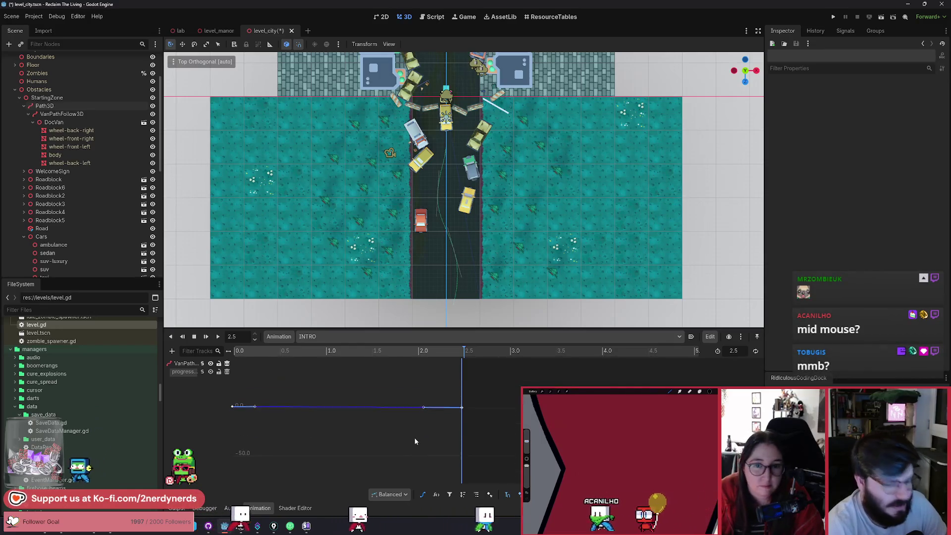
scroll(394, 454, "up", 3)
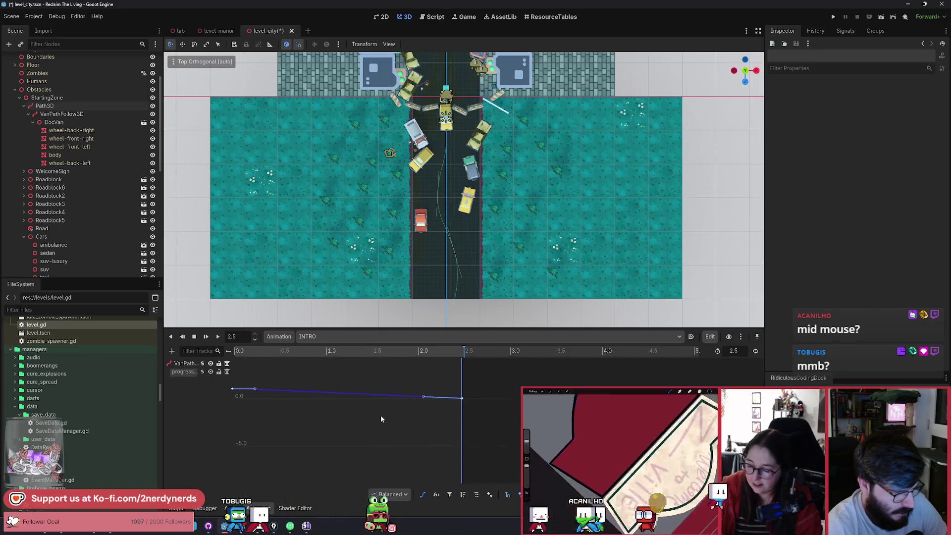
scroll(380, 429, "up", 2, "ctrl")
scroll(380, 432, "down", 2, "ctrl")
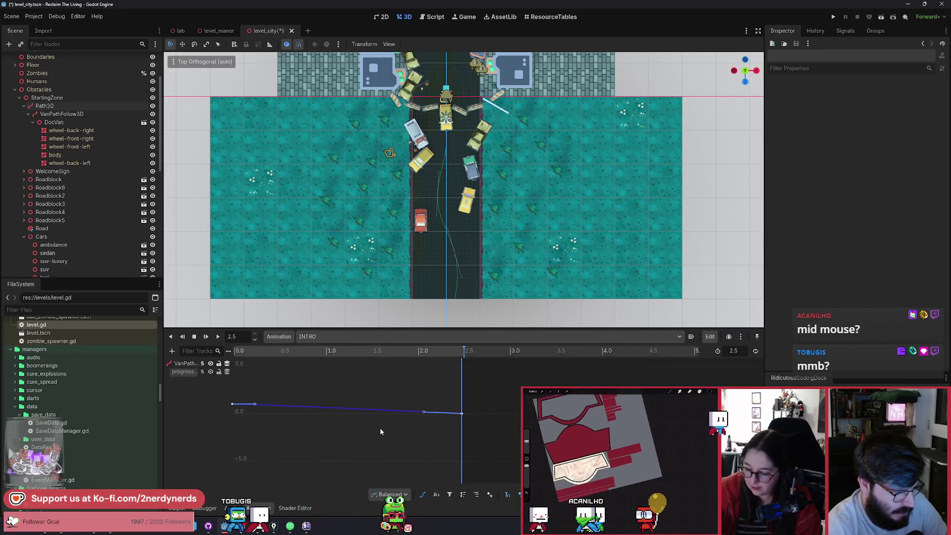
scroll(379, 428, "up", 3, "ctrl")
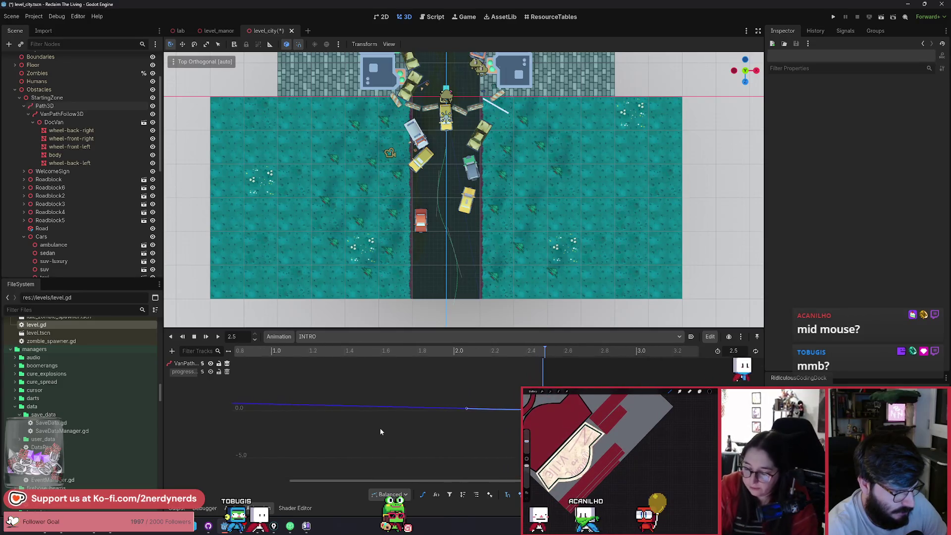
left_click_drag(382, 477, 250, 477)
scroll(424, 443, "down", 2, "ctrl")
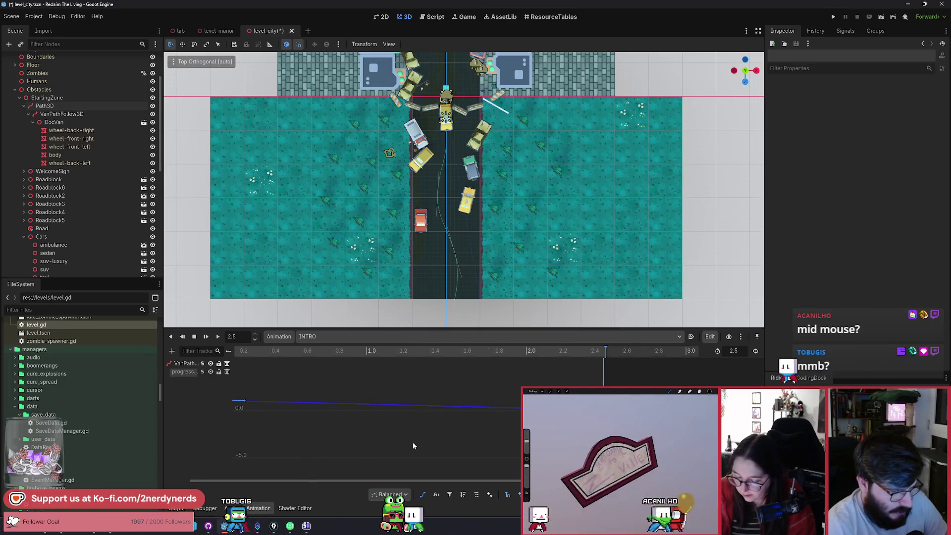
scroll(408, 441, "up", 3)
scroll(408, 441, "up", 3, "ctrl")
left_click_drag(372, 479, 339, 479)
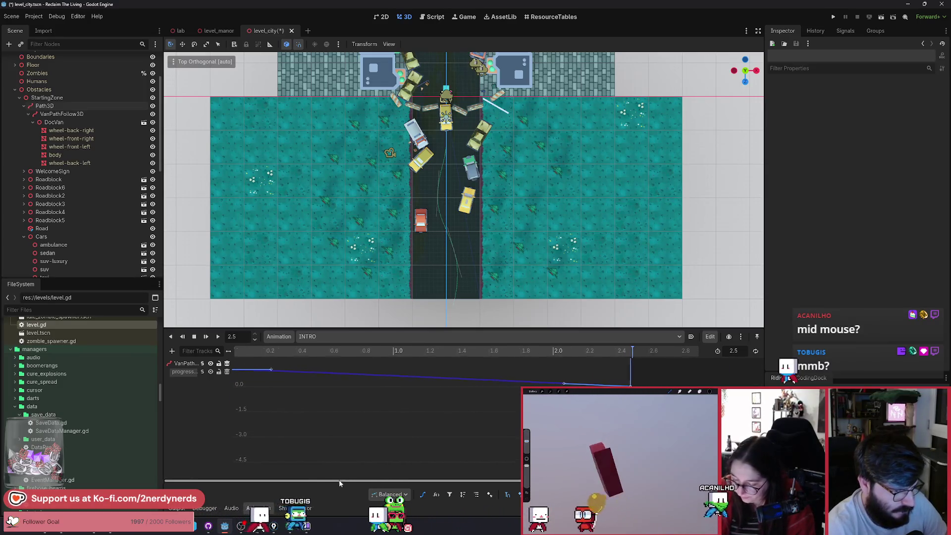
key("s")
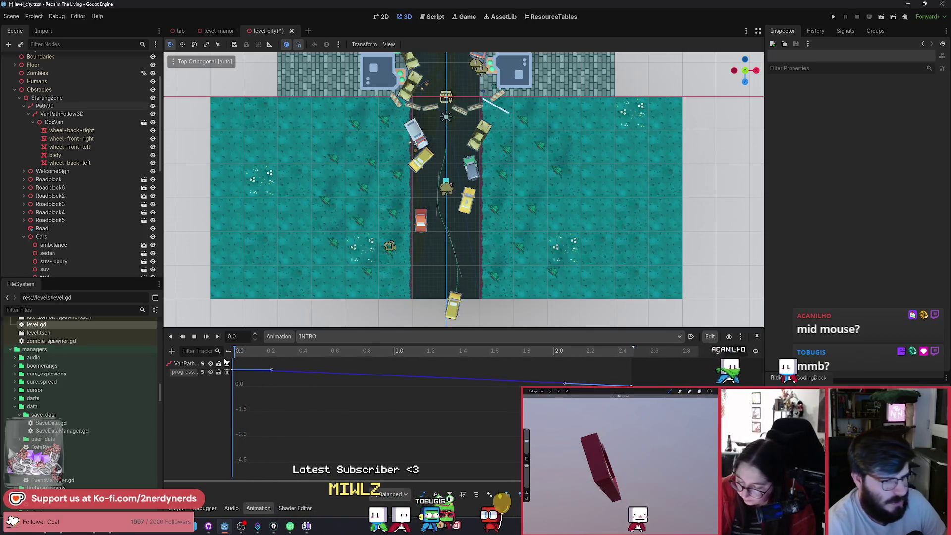
Step: Scrub INTRO from 0.15 s to watch the van drive down the road, then select the progress key at 1.6 s
left_click(257, 351)
left_click_drag(263, 360, 363, 372)
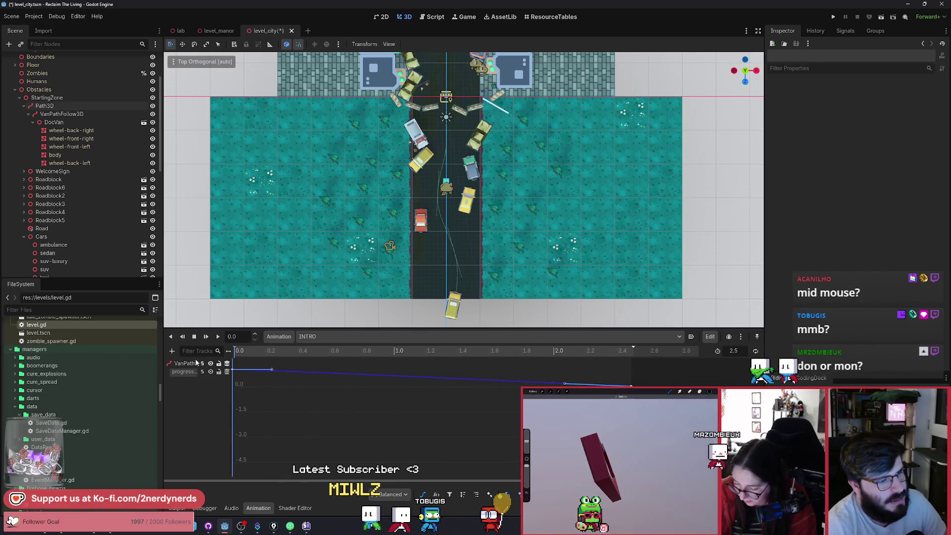
mouse_move(273, 366)
left_mouse_down()
mouse_move(335, 369)
mouse_move(339, 383)
mouse_move(473, 416)
left_mouse_up()
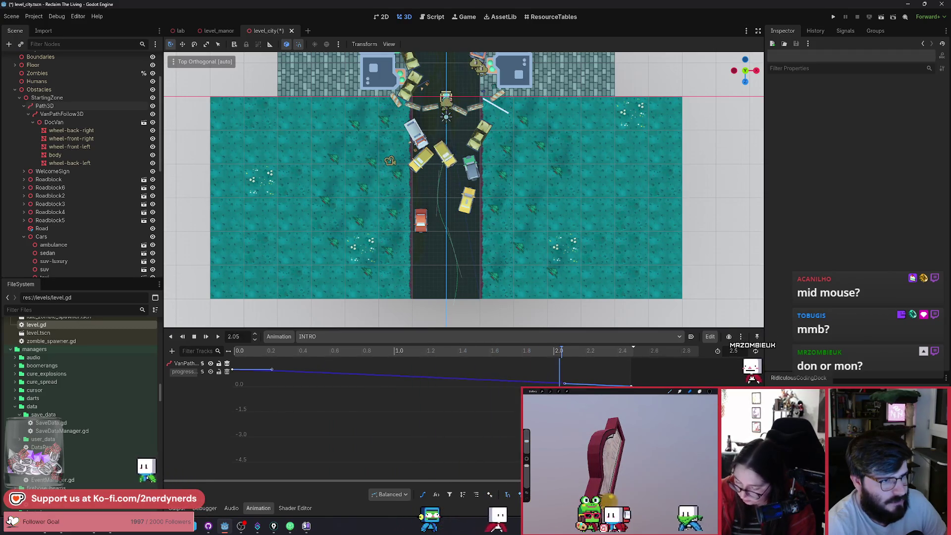
mouse_move(559, 391)
left_mouse_down()
mouse_move(457, 413)
mouse_move(560, 391)
mouse_move(456, 401)
mouse_move(319, 396)
mouse_move(506, 426)
mouse_move(623, 421)
mouse_move(480, 426)
mouse_move(376, 413)
mouse_move(454, 426)
left_mouse_up()
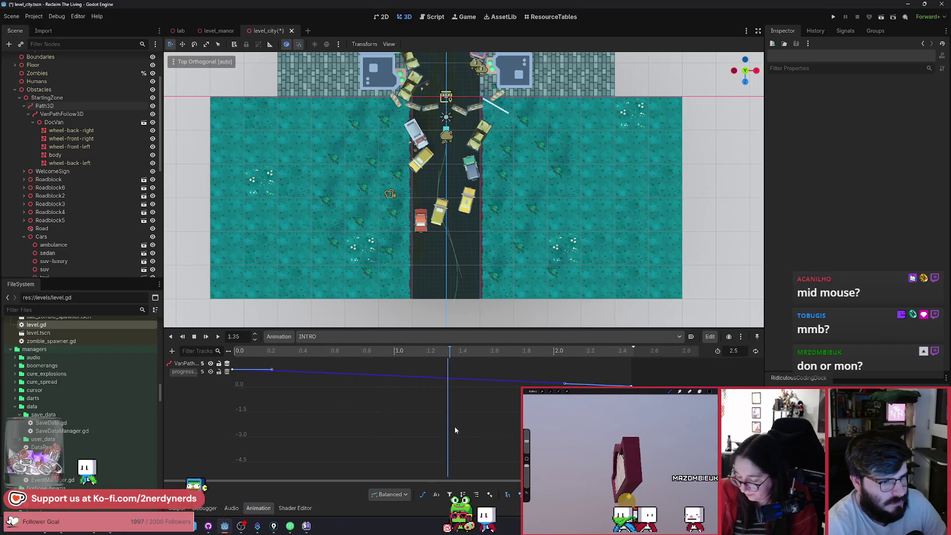
mouse_move(498, 433)
left_mouse_down()
mouse_move(414, 418)
mouse_move(482, 431)
mouse_move(478, 391)
mouse_move(493, 383)
left_mouse_up()
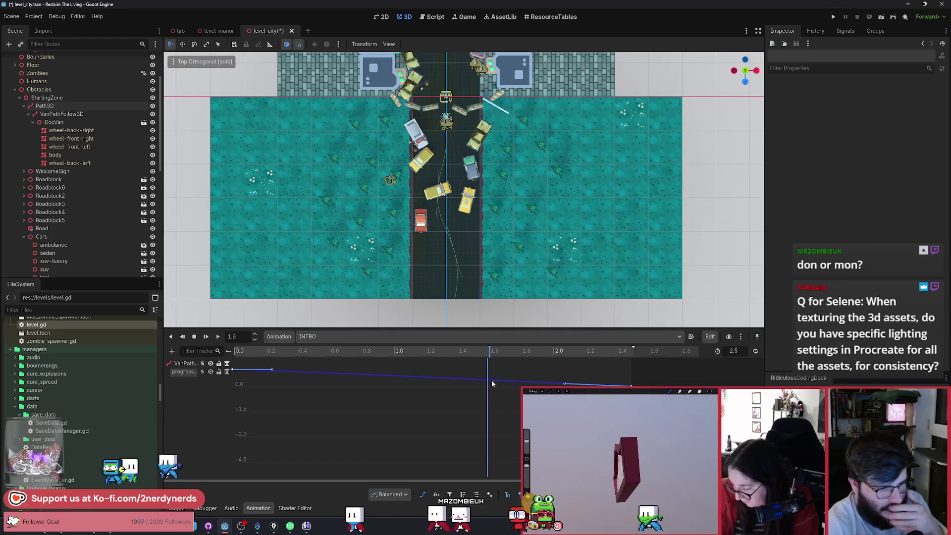
left_click(487, 381)
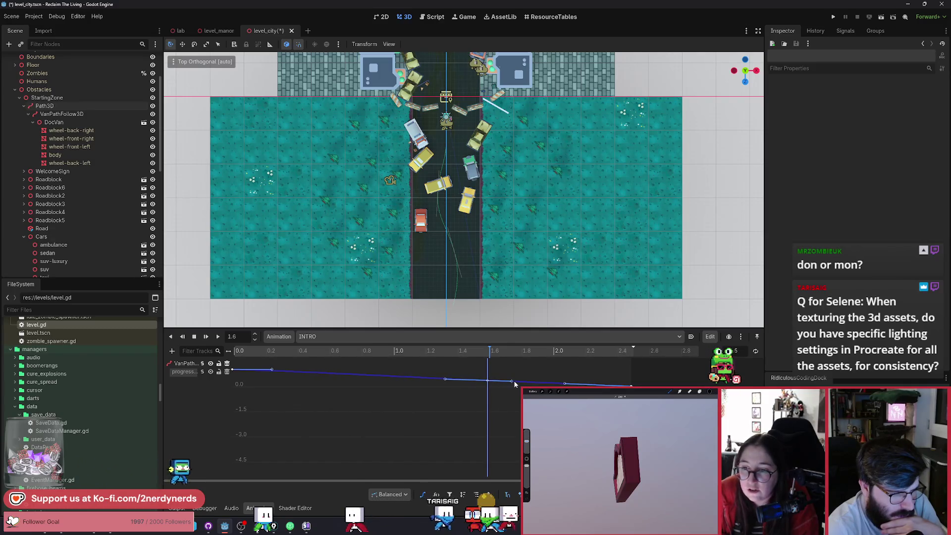
Step: Pull the 1.6 s key's bezier handles wider and play INTRO to preview the new mid-route easing
left_click_drag(512, 381, 512, 382)
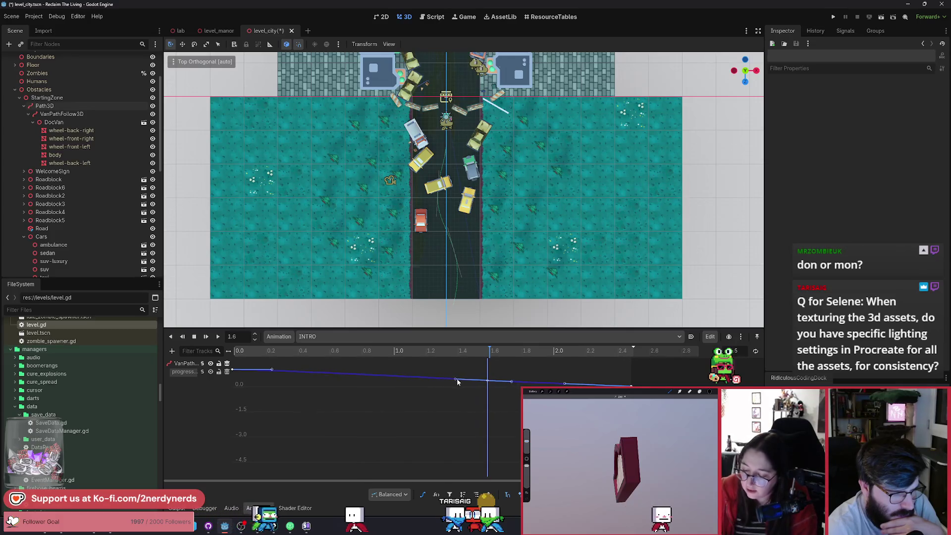
left_click_drag(457, 382, 480, 383)
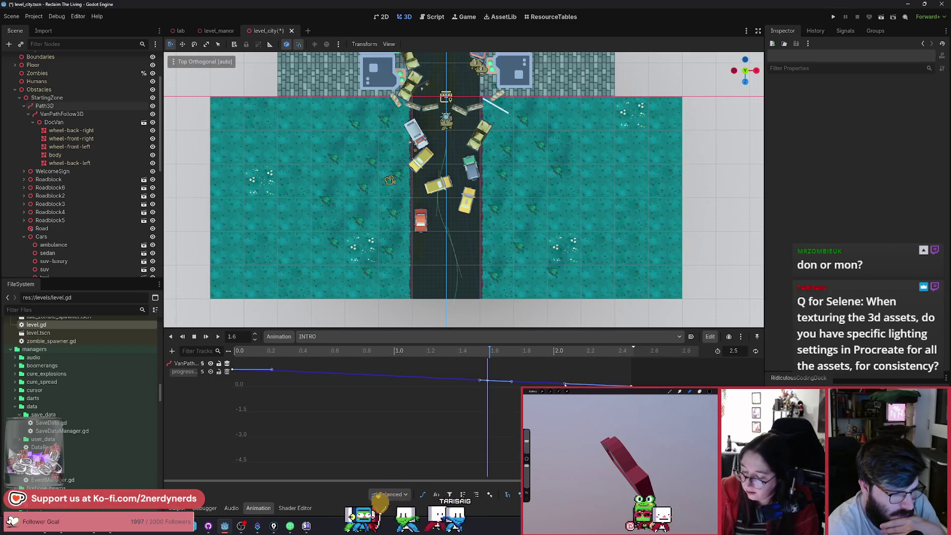
left_click_drag(564, 383, 538, 386)
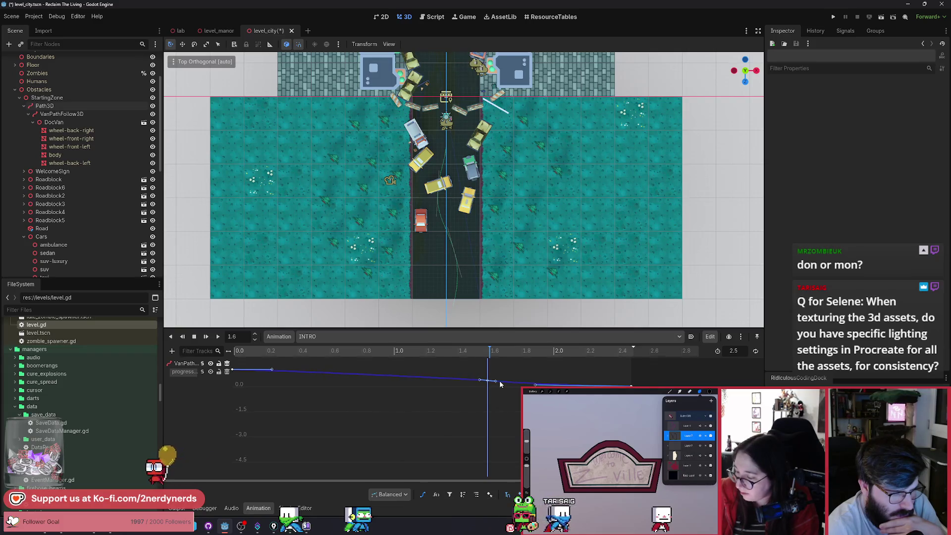
left_click(218, 339)
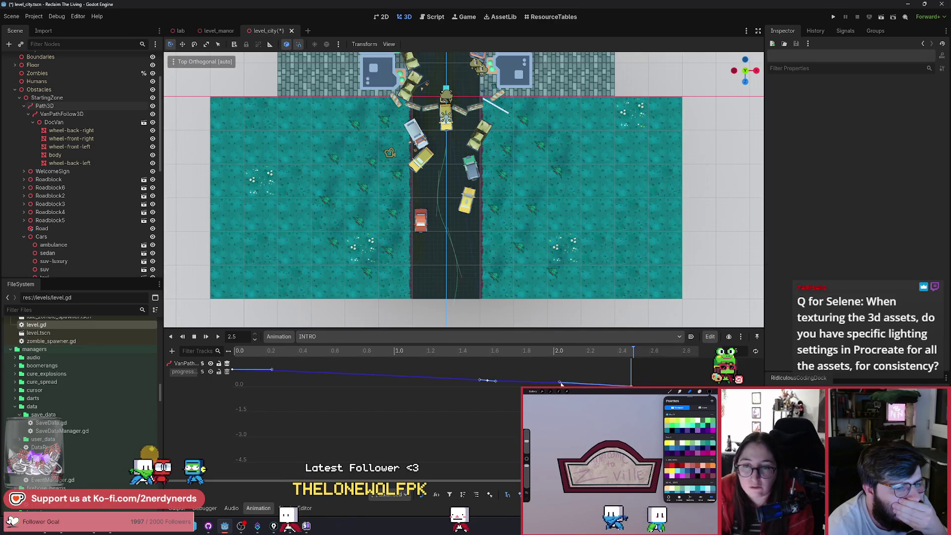
left_click_drag(495, 381, 503, 380)
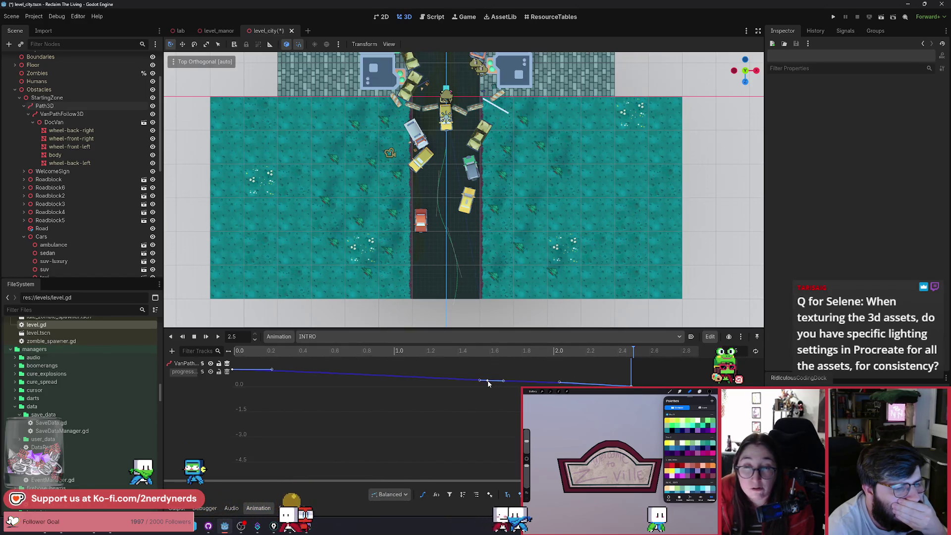
Step: Delete the 1.6 s progress key and nudge the remaining middle key to 1.45 s, value 0.377
right_click(488, 384)
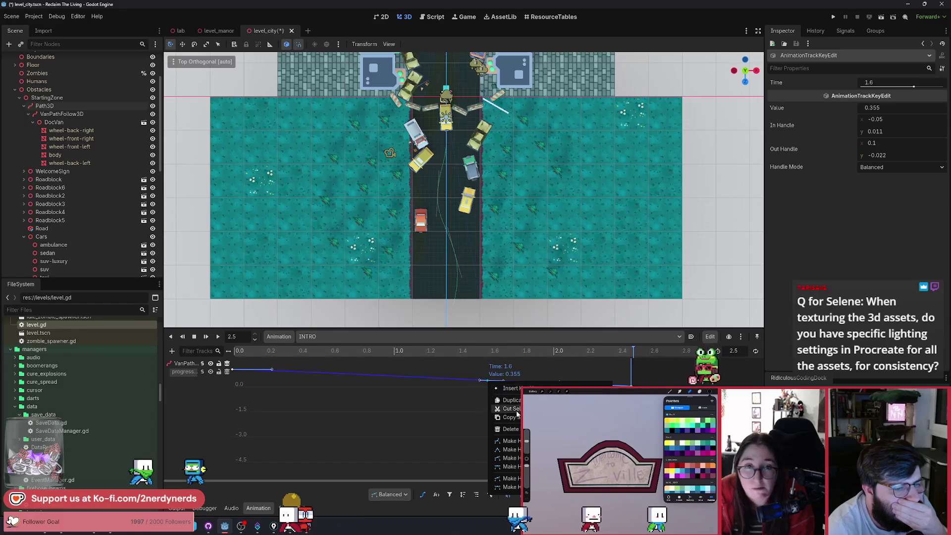
left_click(510, 429)
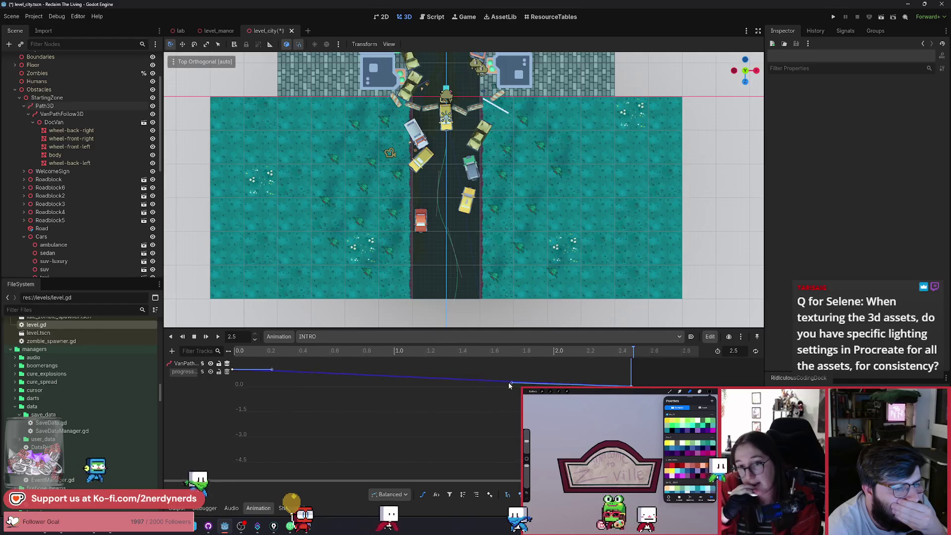
left_click_drag(480, 385, 473, 383)
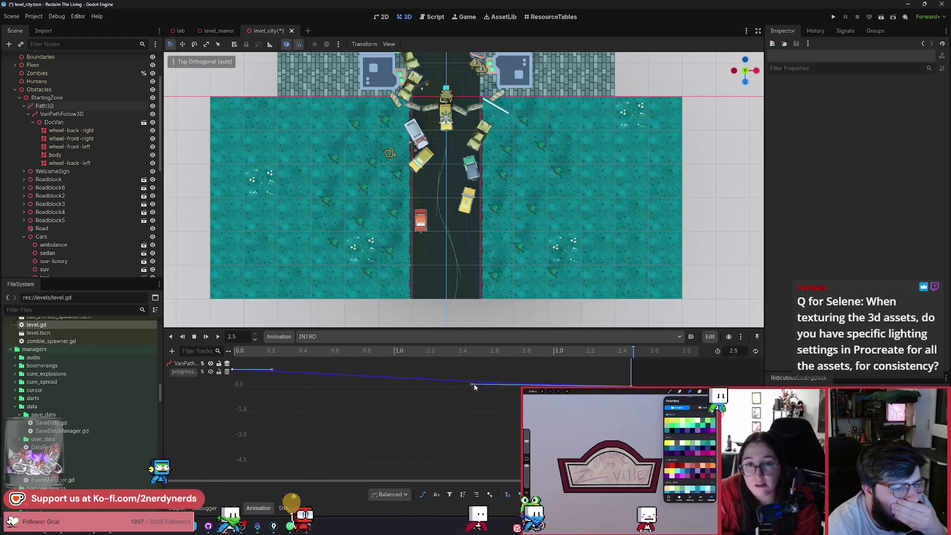
Step: Replay INTRO several times to judge the van's slowdown, then select the 1.45 s key
left_click(219, 339)
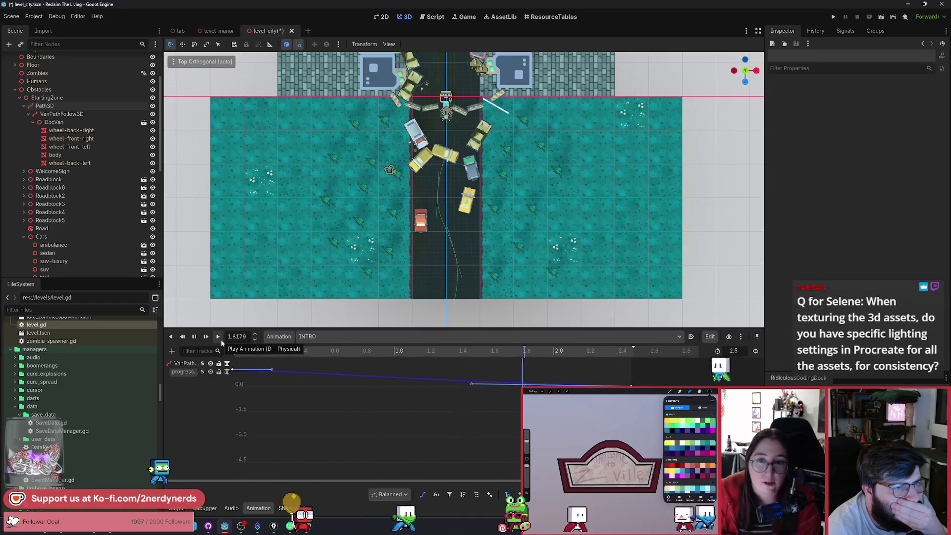
left_click(219, 338)
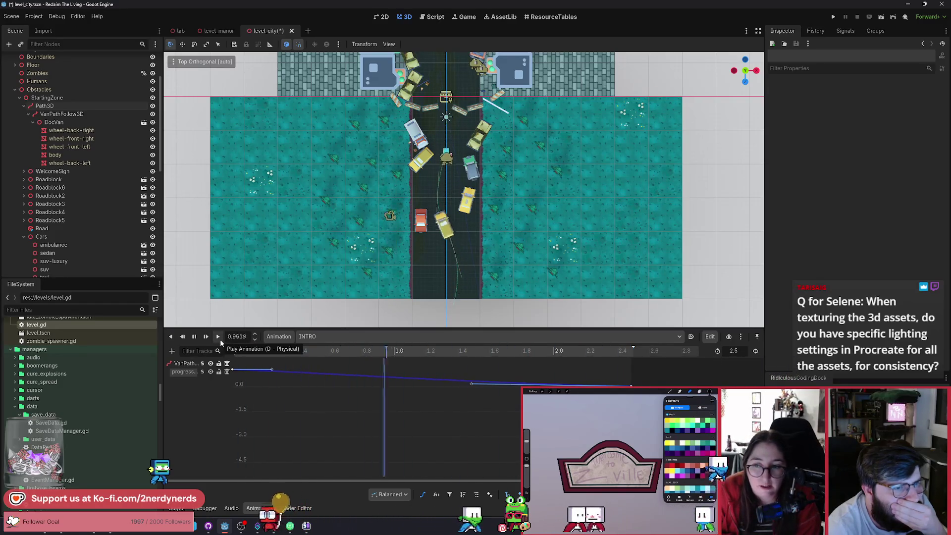
left_click(220, 339)
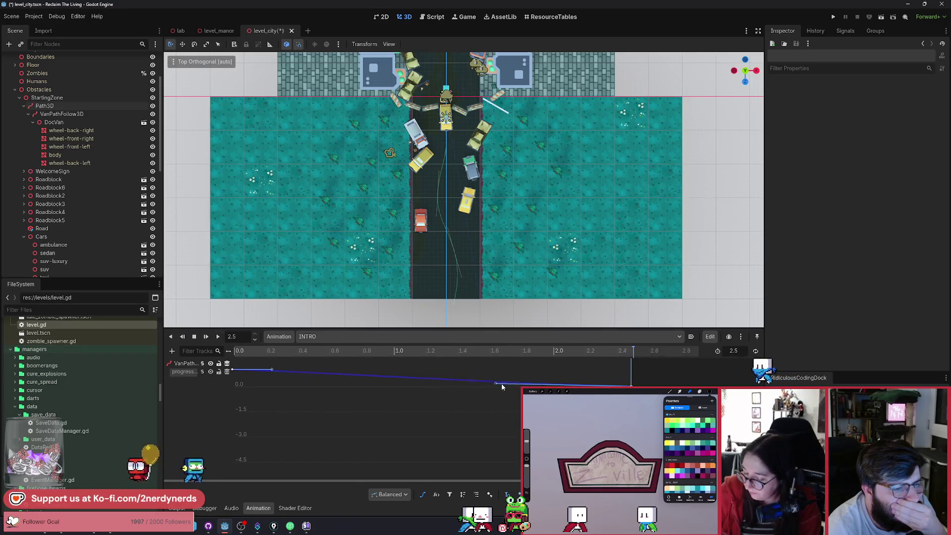
left_click(220, 337)
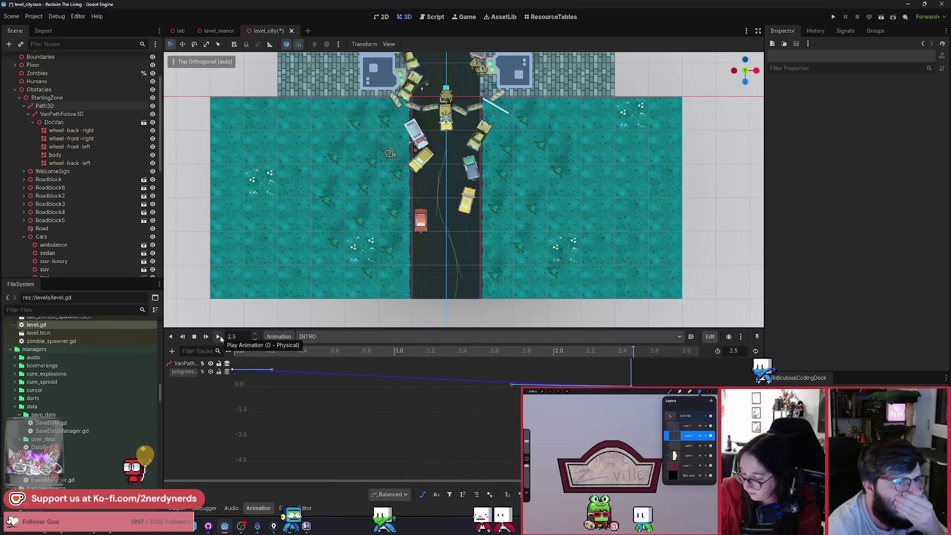
left_click(220, 336)
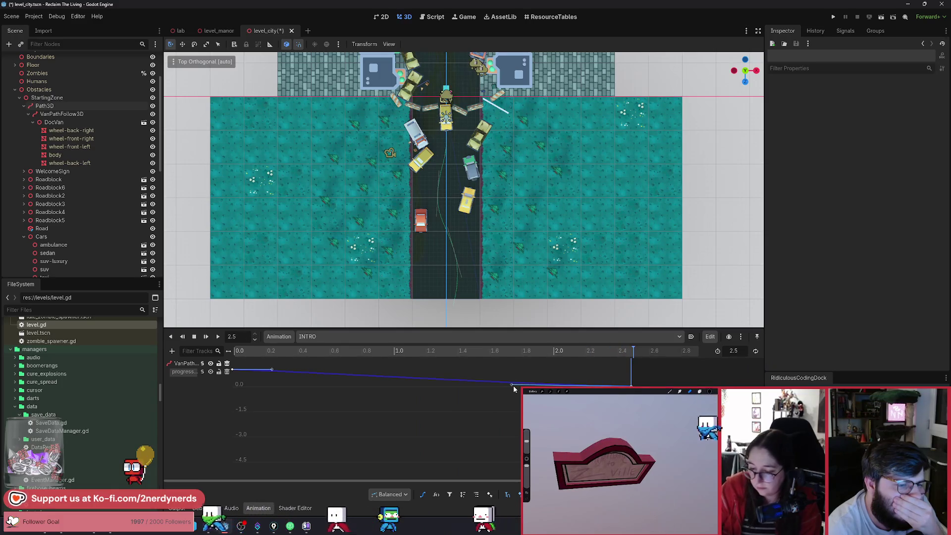
left_click(219, 338)
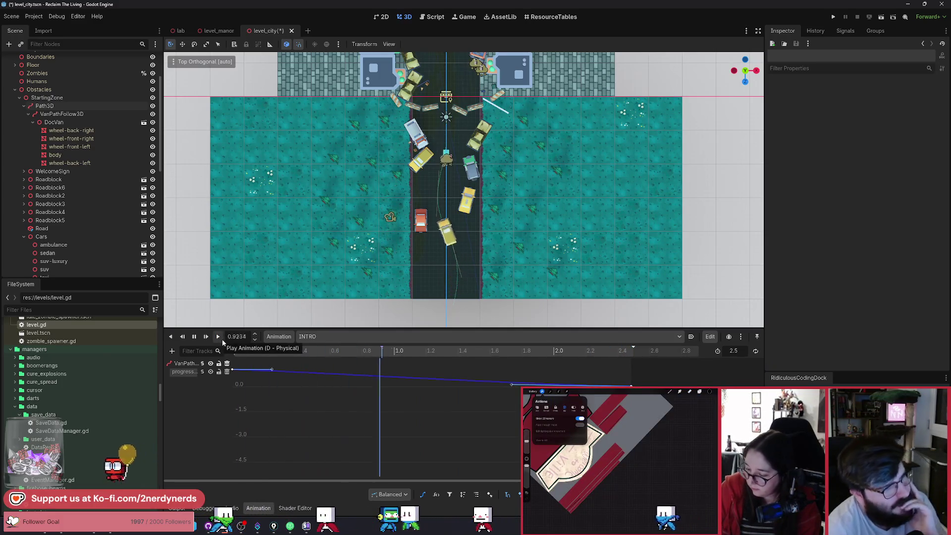
left_click(222, 340)
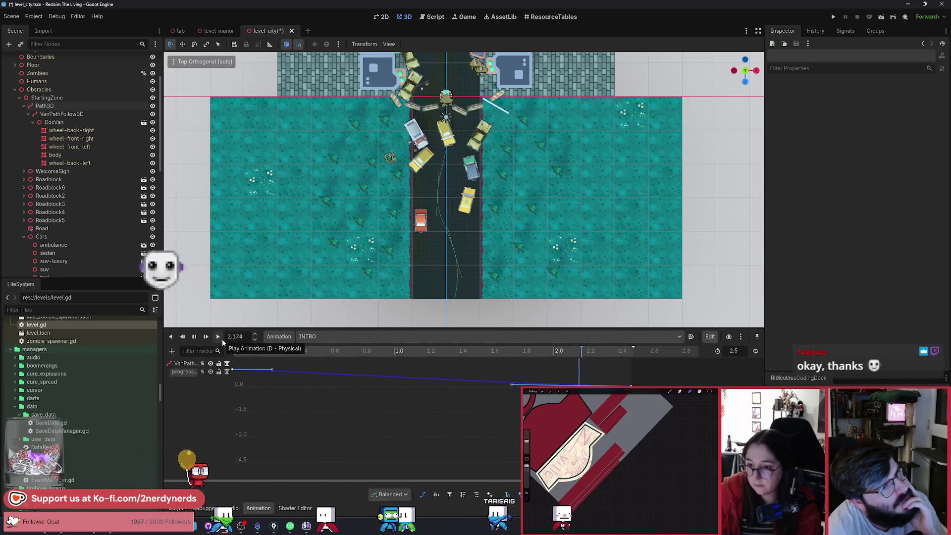
left_click(464, 381)
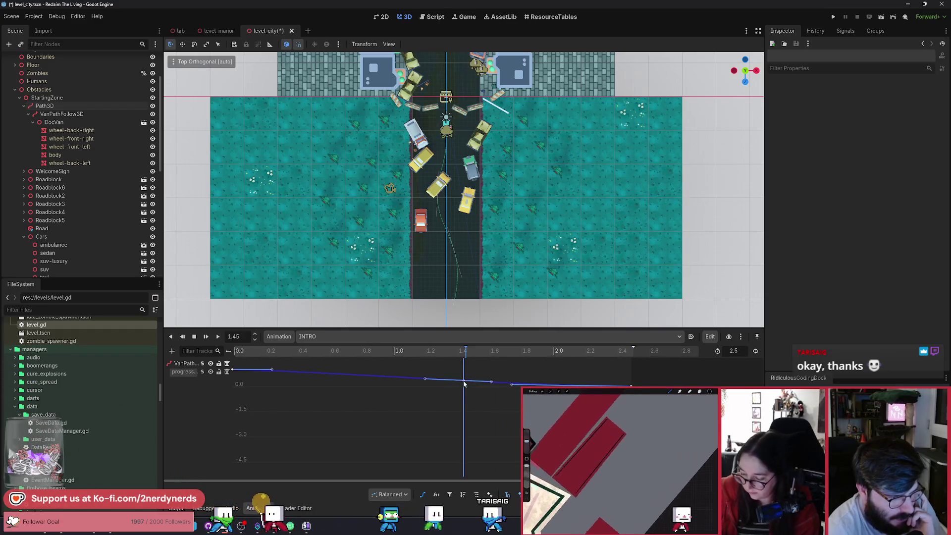
left_click(466, 382)
Step: Reshape the 1.45 s key's handles to in (-0.241, 0.16), out (0.2, -0.133), previewing INTRO between edits
left_click_drag(470, 383, 472, 383)
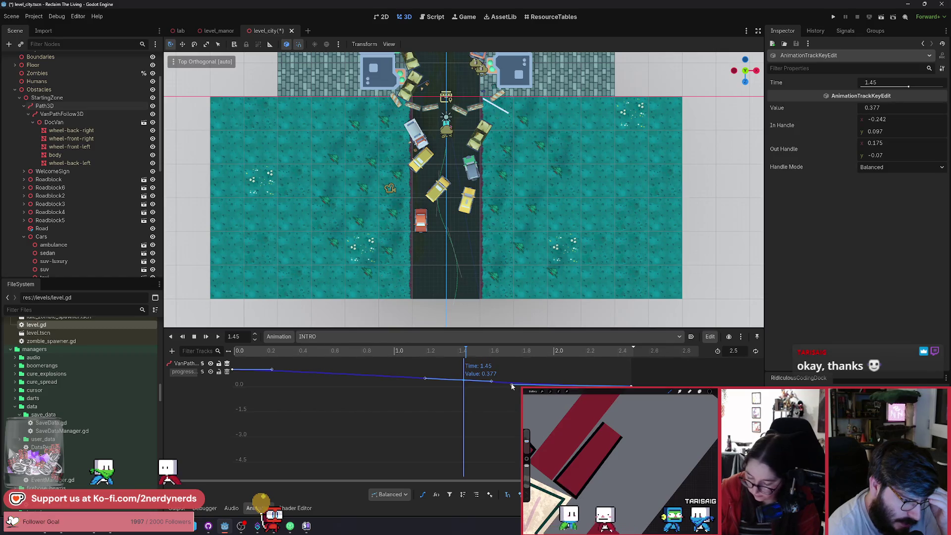
left_click_drag(491, 381, 493, 386)
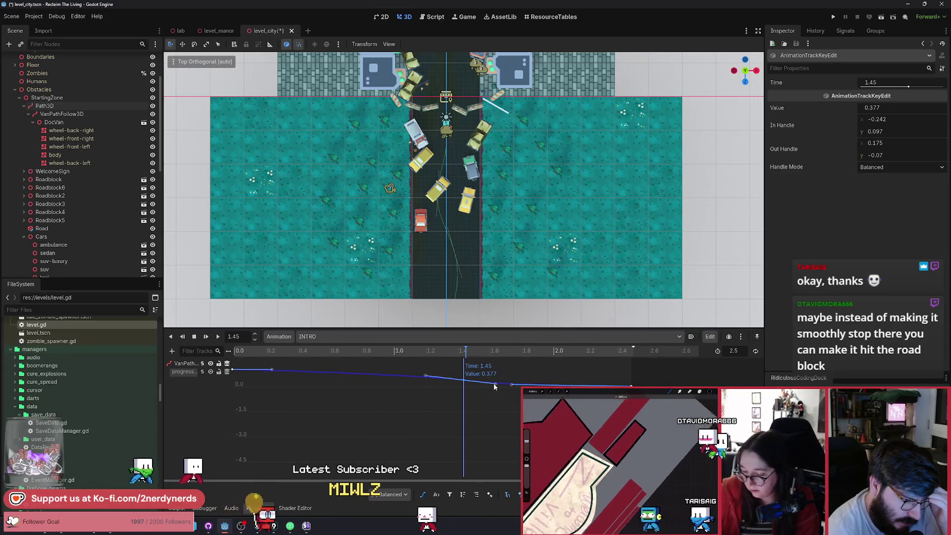
left_click_drag(495, 386, 487, 385)
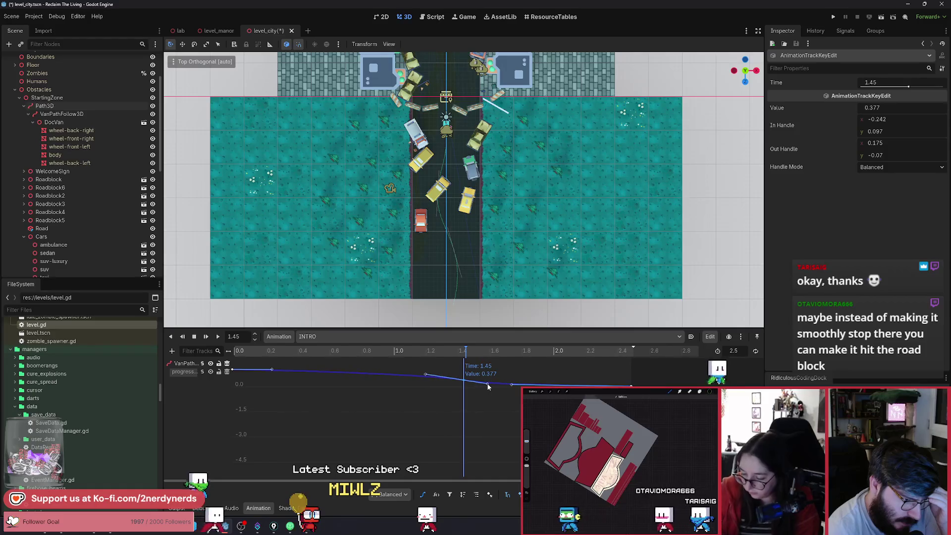
left_click(217, 337)
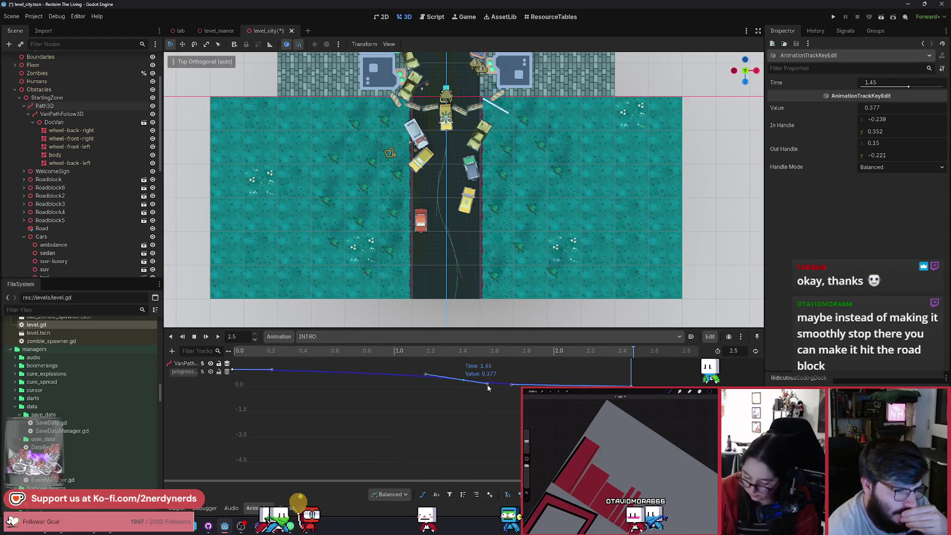
left_click_drag(486, 385, 496, 382)
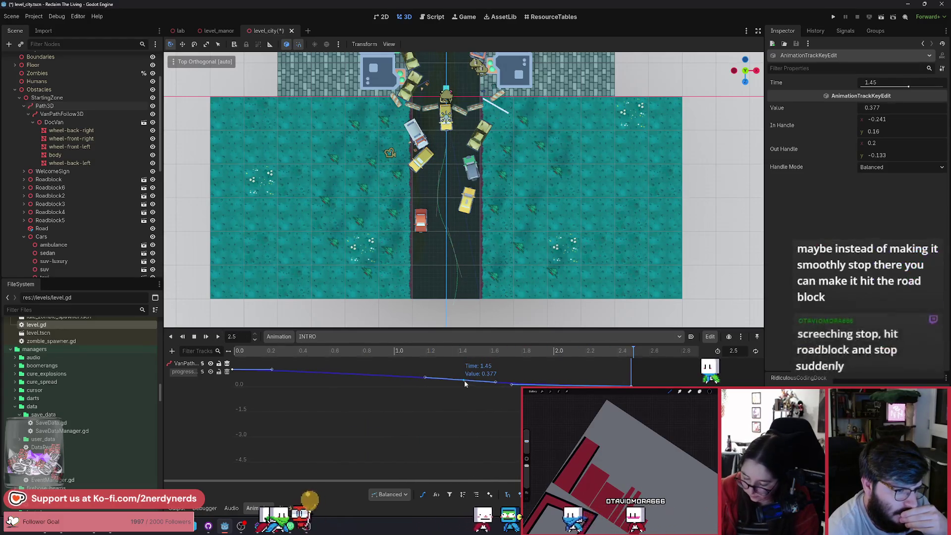
left_click(216, 337)
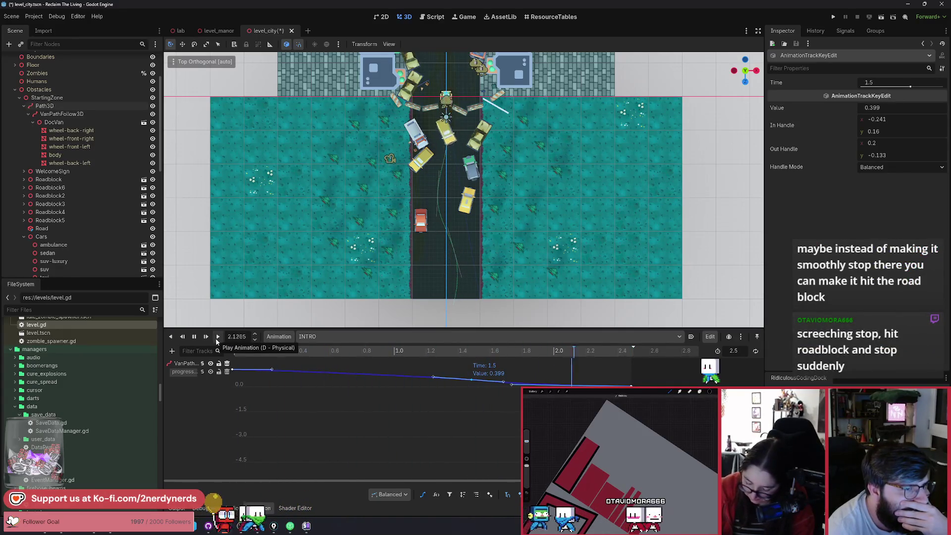
left_click(216, 337)
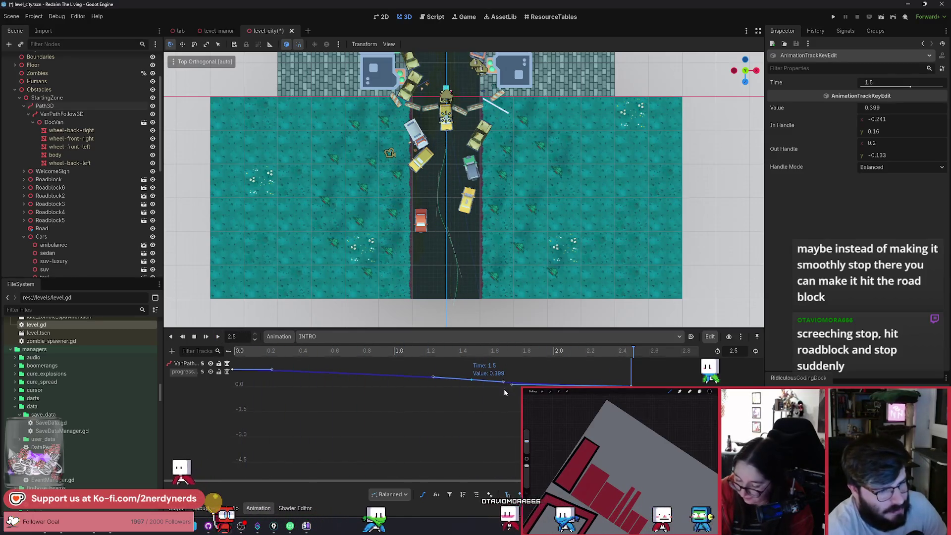
left_click_drag(504, 381, 462, 380)
Step: Delete the 1.45 s progress key, shift the later key slightly later and higher, and zoom the curve view
right_click(463, 380)
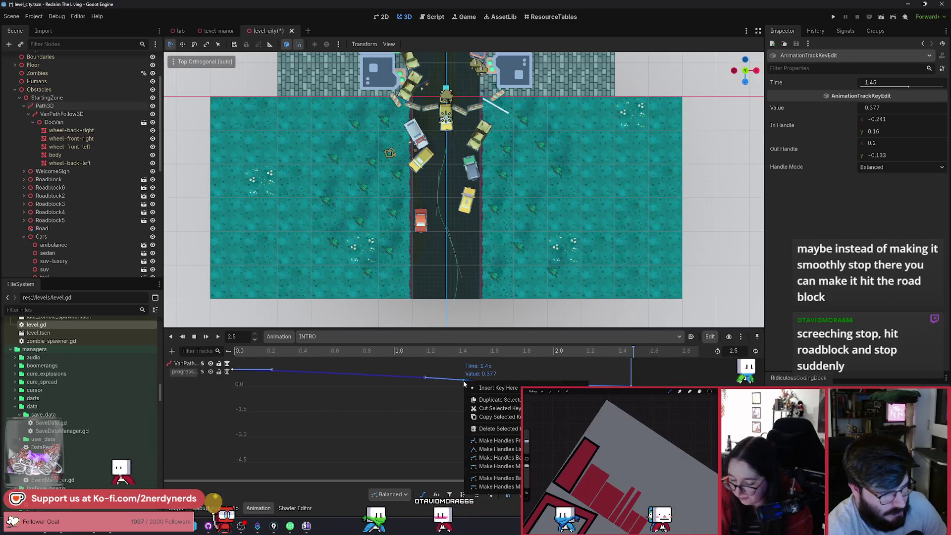
left_click(495, 429)
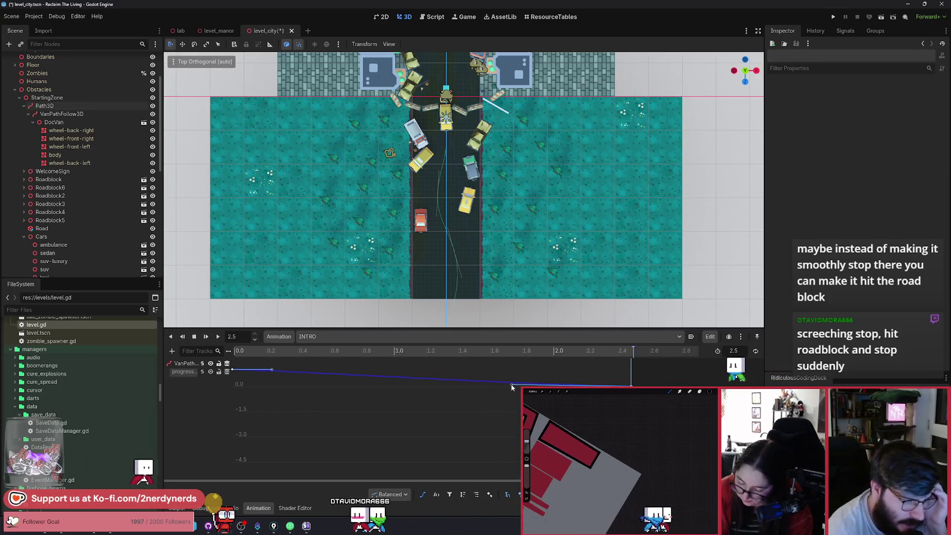
left_click_drag(513, 384, 519, 382)
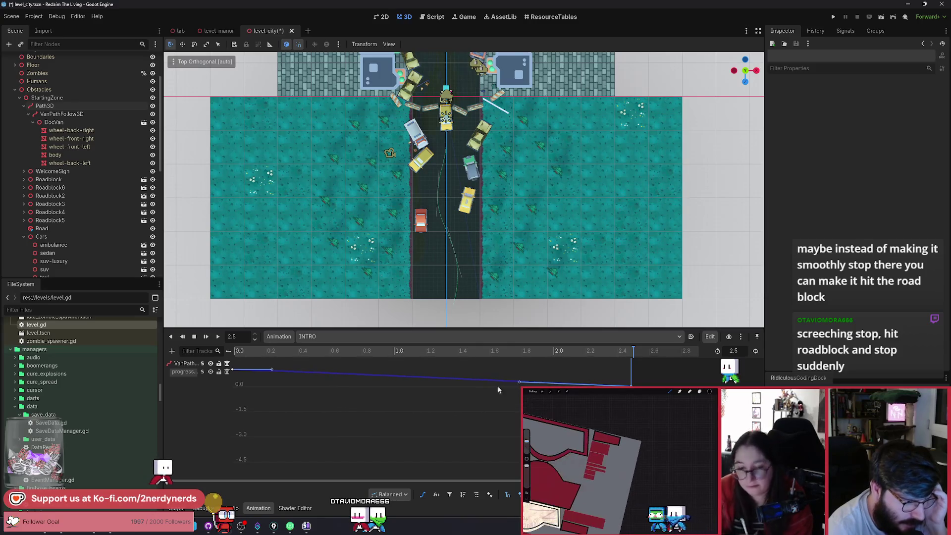
scroll(469, 411, "up", 2)
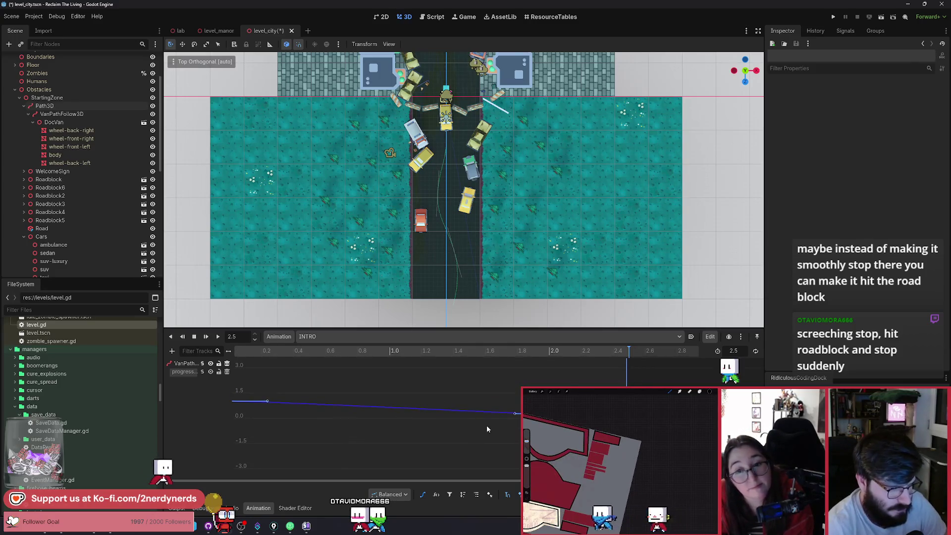
scroll(486, 425, "down", 5)
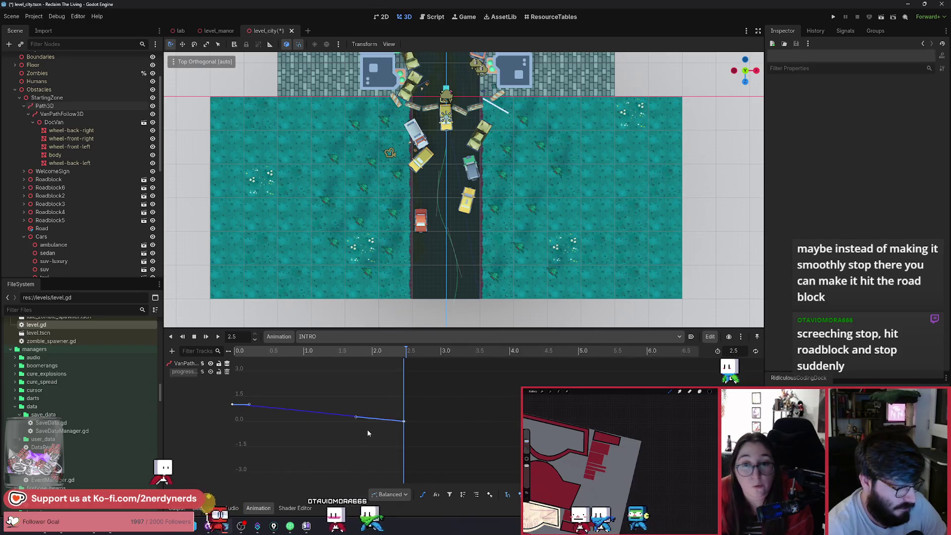
scroll(319, 435, "up", 3)
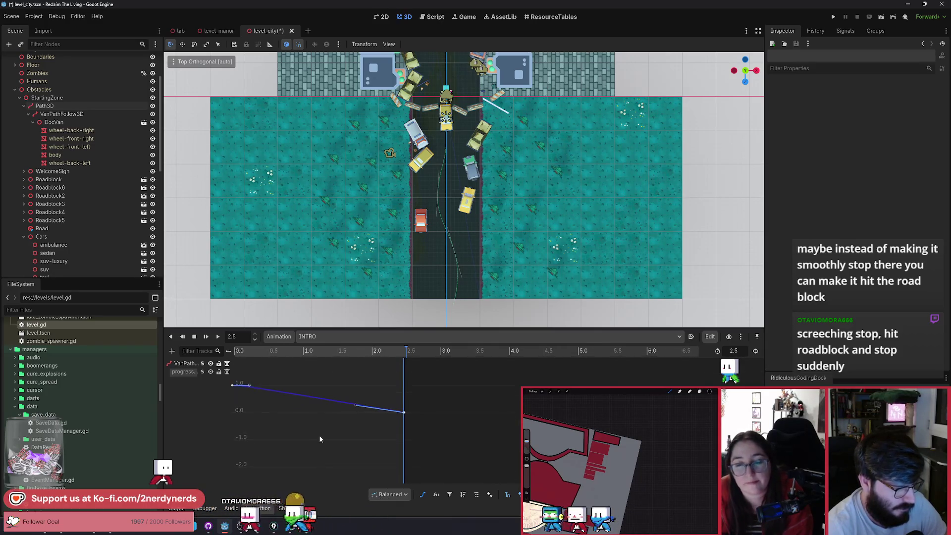
scroll(356, 456, "up", 2)
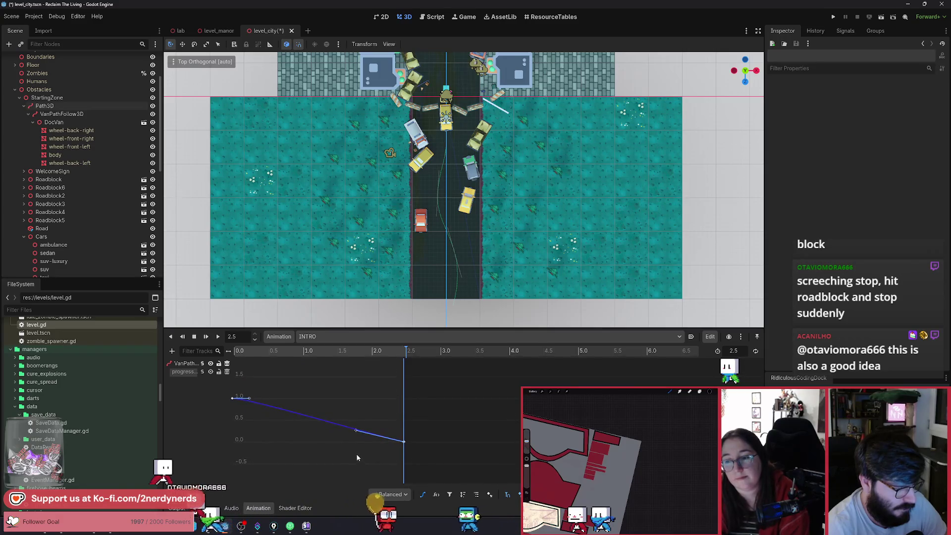
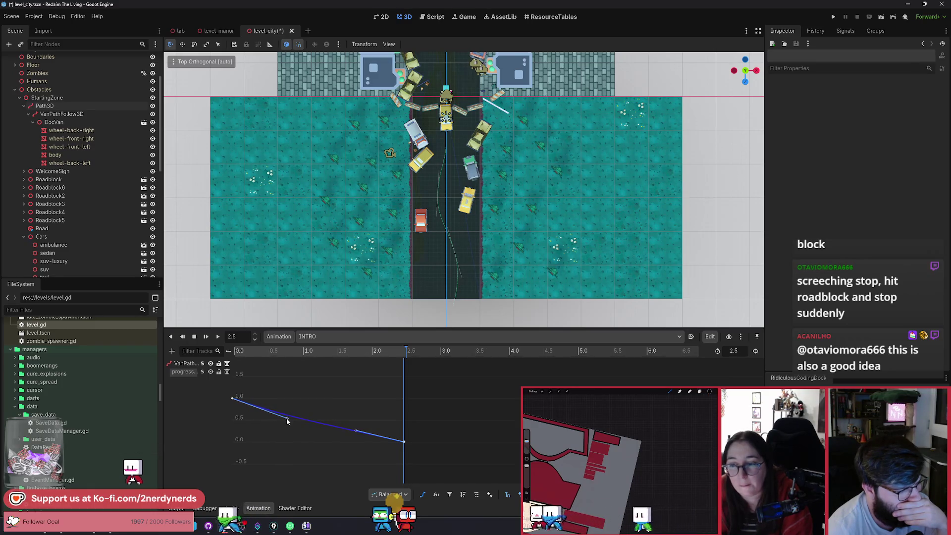
Step: Ease the van progress curve's tangents at the first and middle keys, then preview INTRO
left_click_drag(287, 419, 291, 423)
left_click_drag(353, 430, 370, 424)
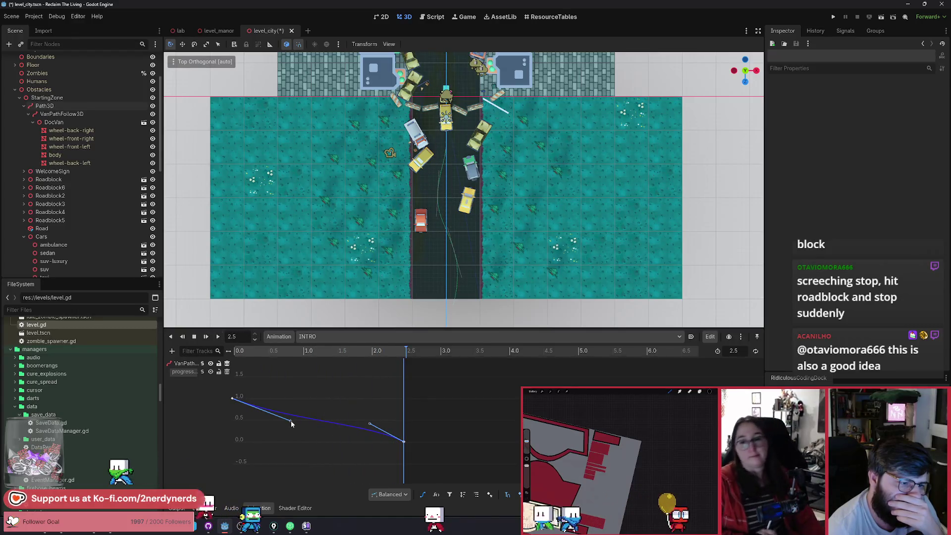
left_click_drag(290, 420, 314, 427)
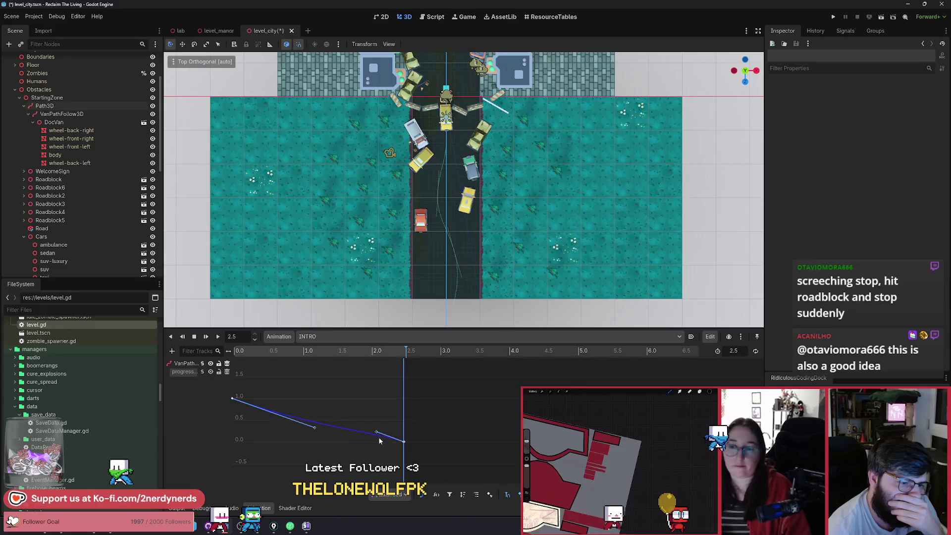
left_click(220, 337)
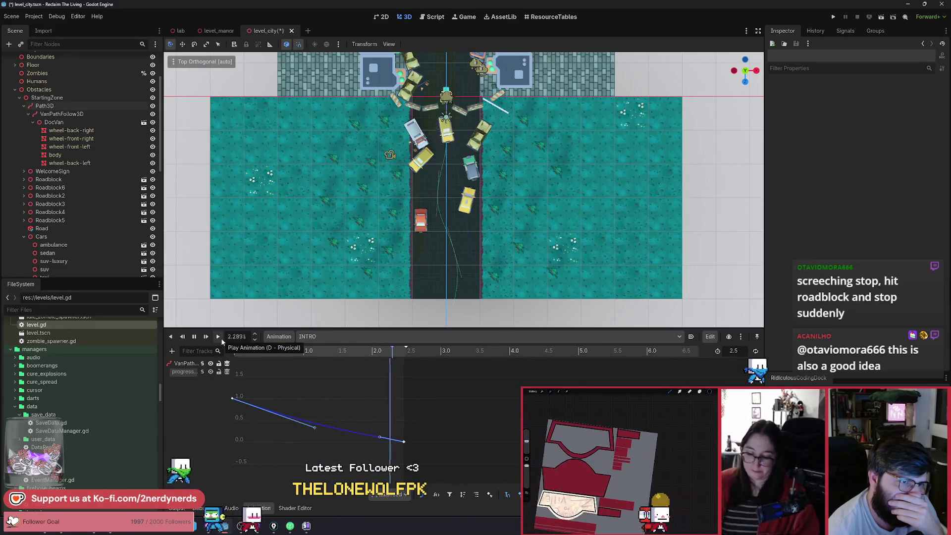
left_click(218, 336)
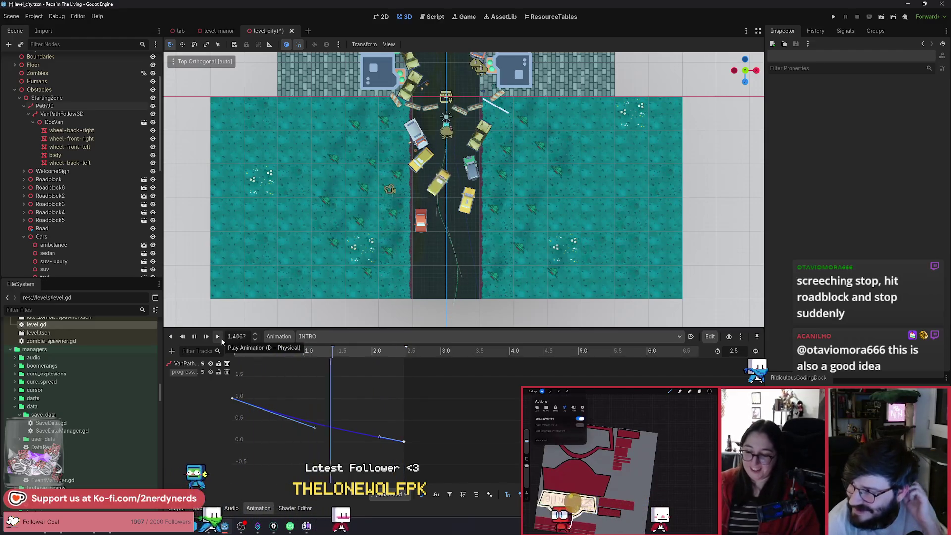
Step: Replay INTRO repeatedly to check the easing, then shift the middle progress key earlier
left_click(221, 337)
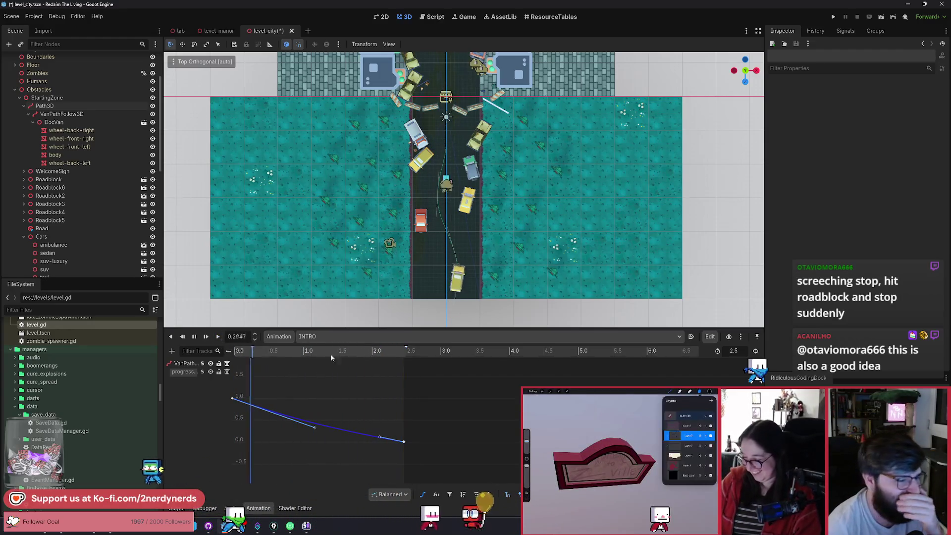
scroll(429, 448, "up", 3)
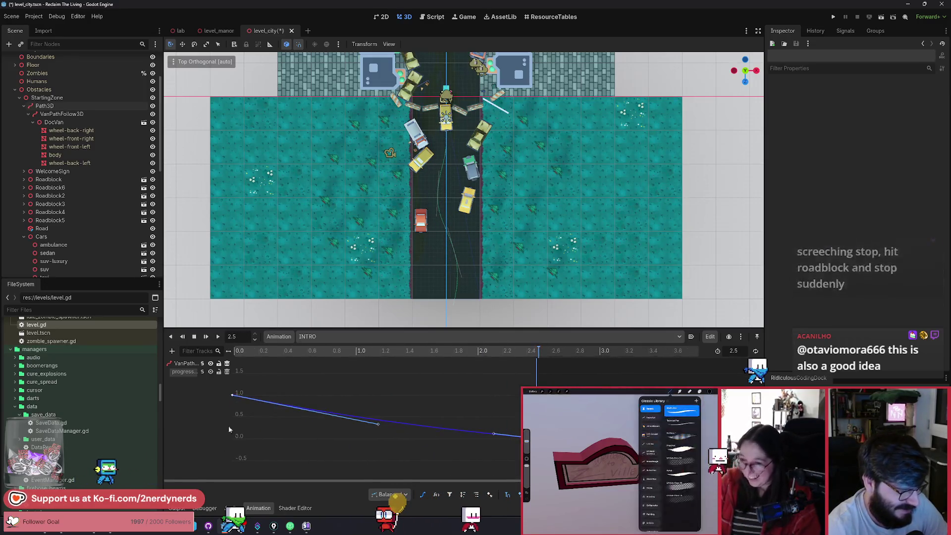
left_click(219, 337)
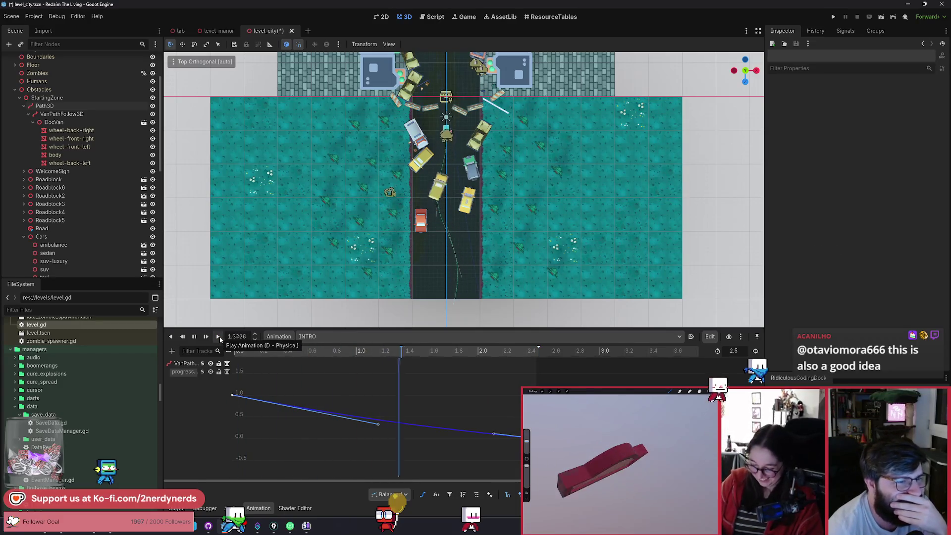
left_click(219, 337)
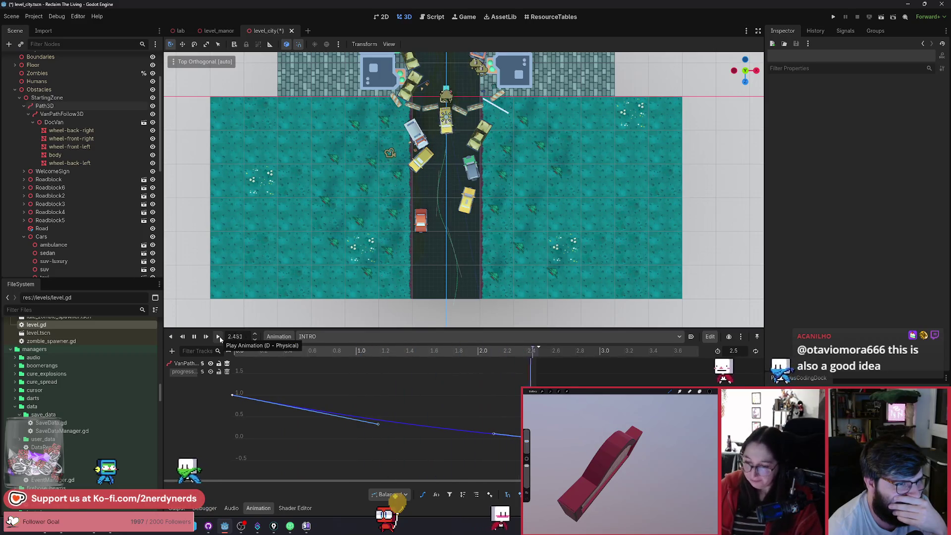
left_click(219, 336)
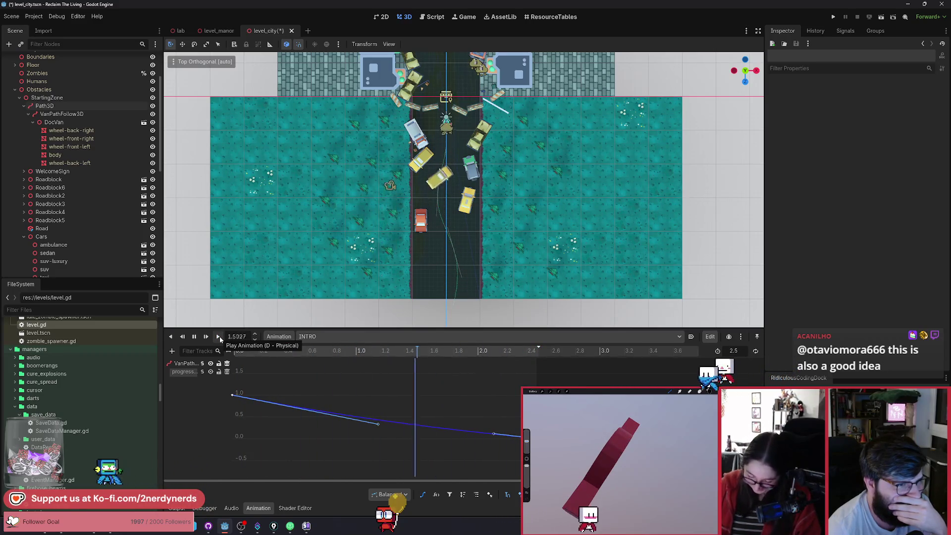
left_click(219, 337)
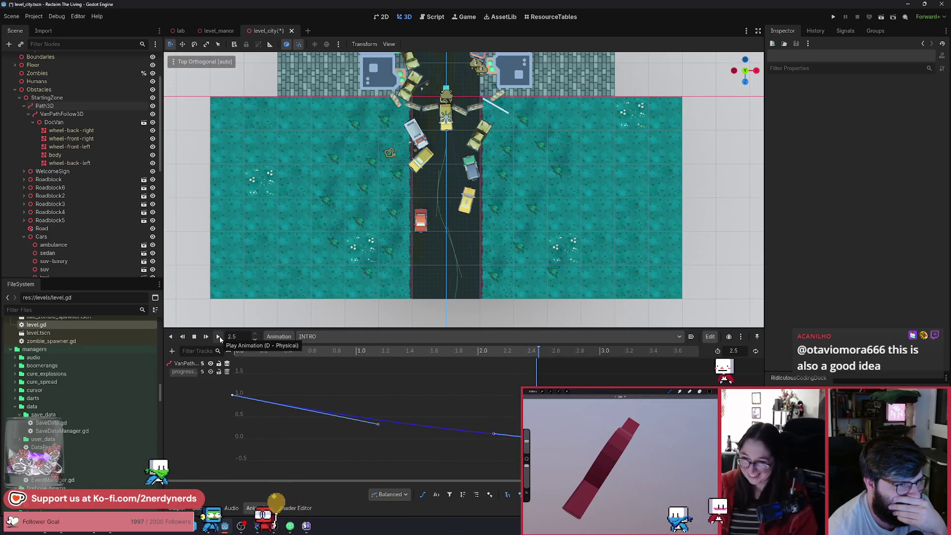
left_click(219, 336)
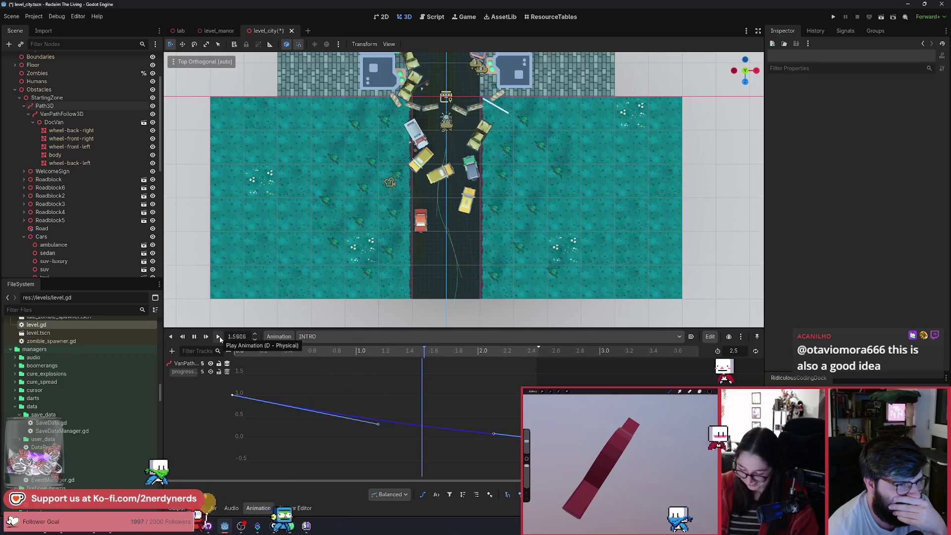
left_click(219, 336)
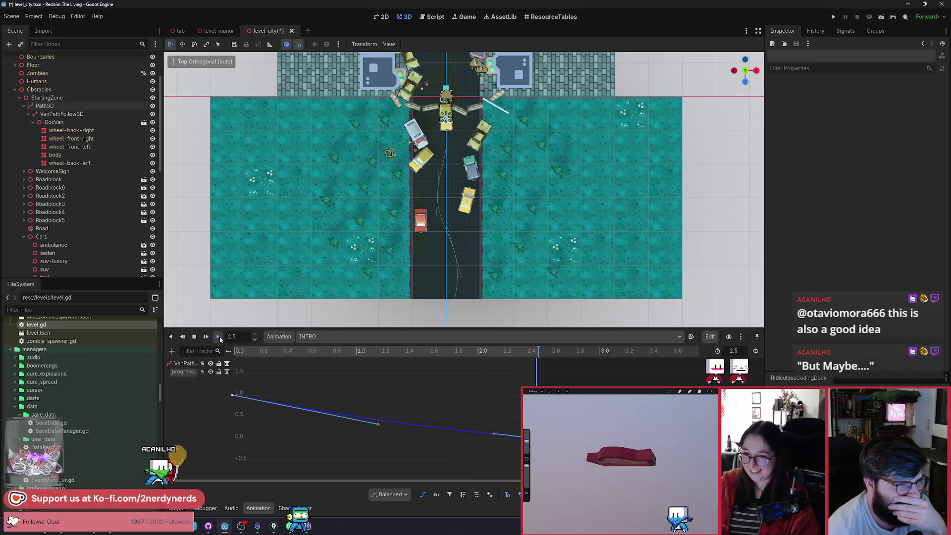
left_click(219, 337)
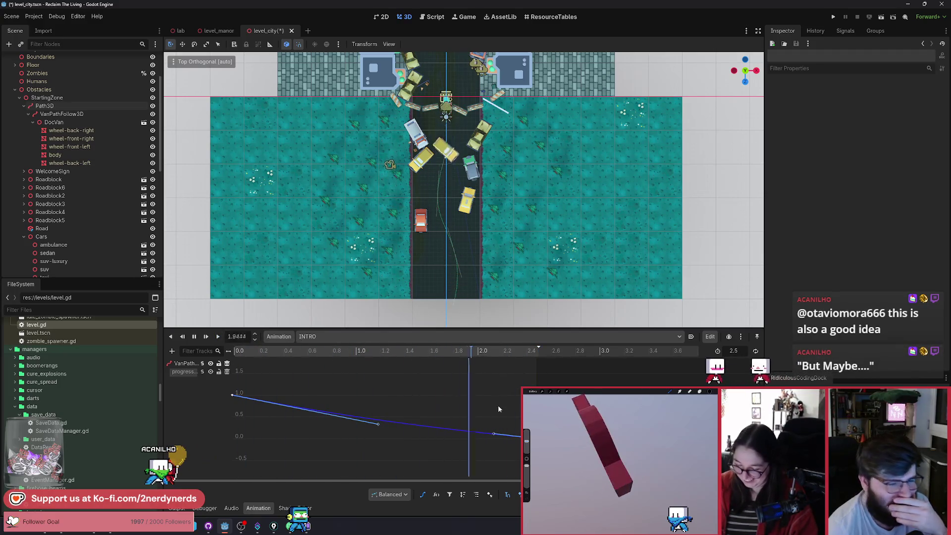
mouse_move(489, 425)
left_mouse_down()
mouse_move(394, 435)
mouse_move(402, 431)
left_mouse_up()
Step: Nudge the third progress key slightly later, then slightly earlier, replaying INTRO after each change
left_click(218, 339)
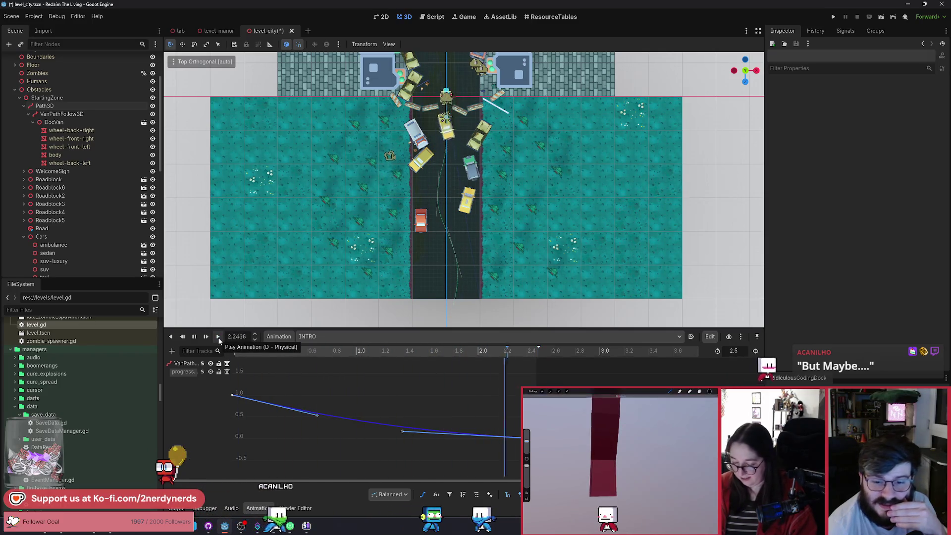
left_click(219, 338)
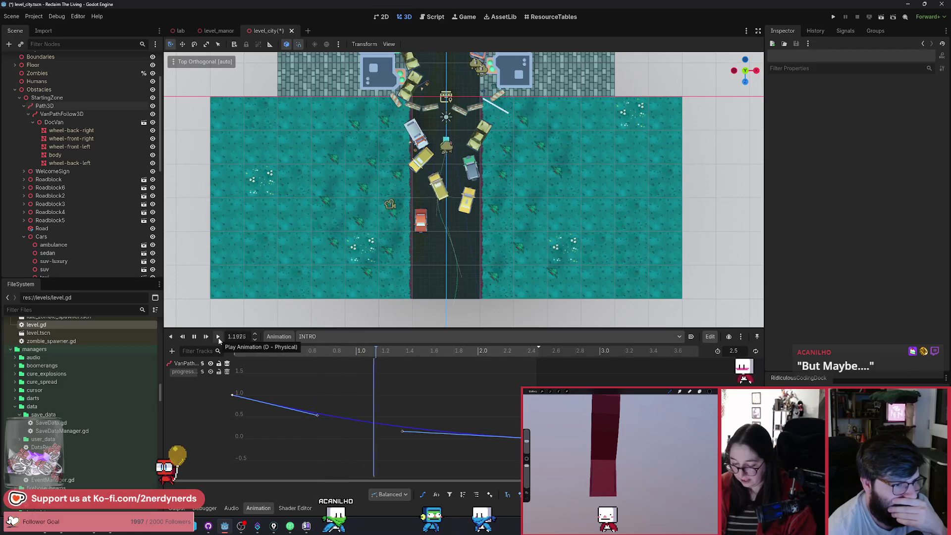
left_click(218, 337)
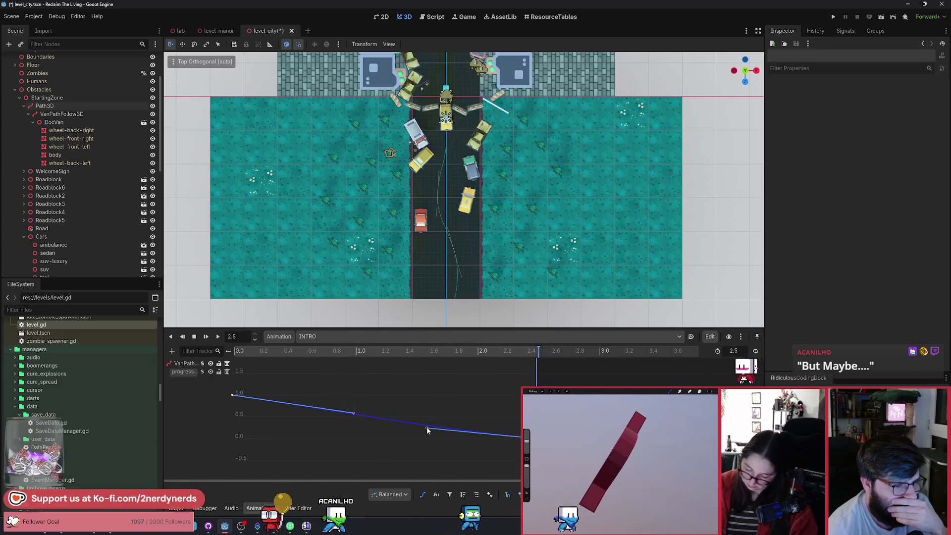
left_click_drag(460, 437, 466, 437)
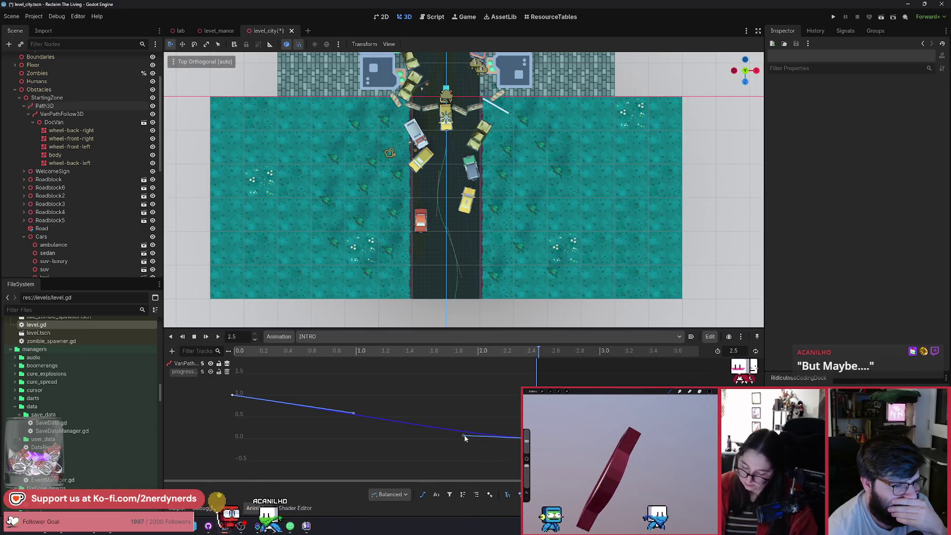
left_click(216, 339)
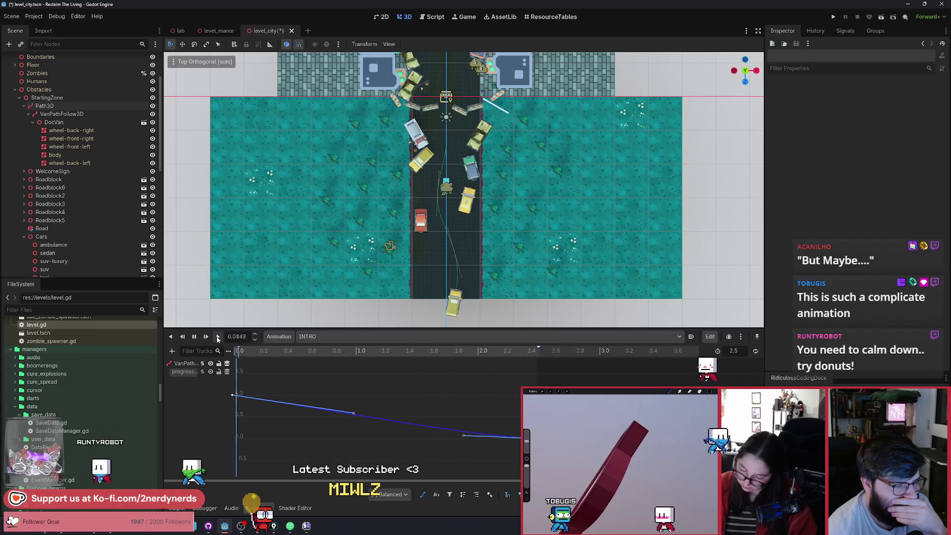
left_click_drag(464, 437, 449, 439)
left_click(219, 336)
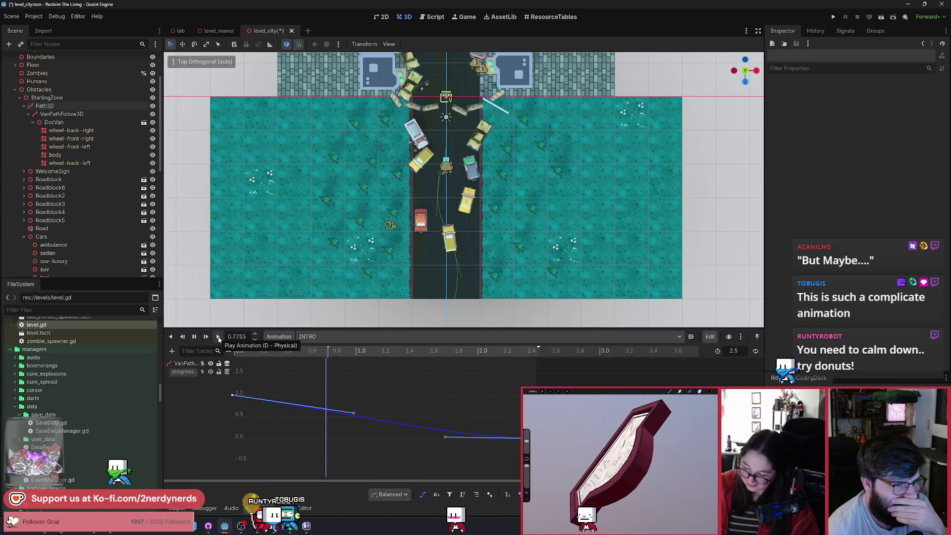
scroll(457, 260, "up", 2)
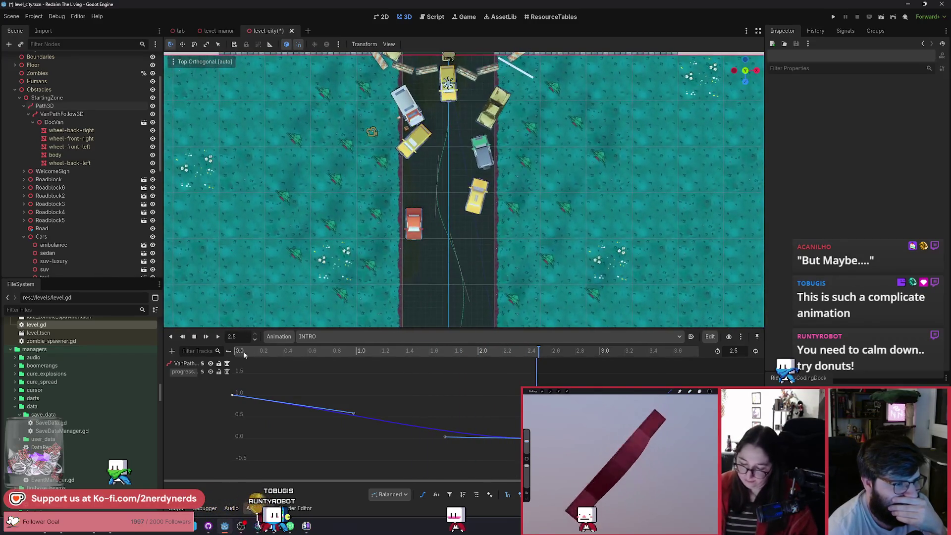
Step: Replay INTRO several times to watch the van's drive up the road
left_click(218, 337)
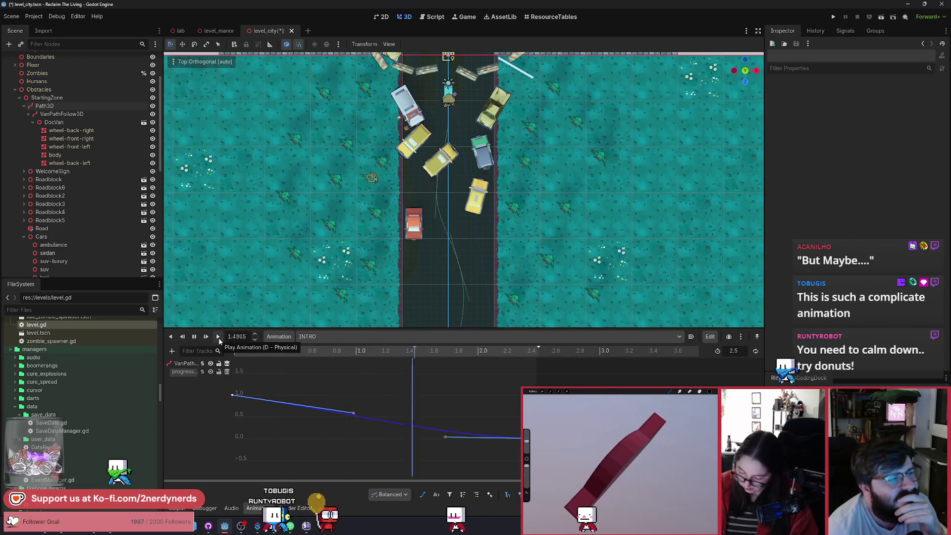
left_click(218, 337)
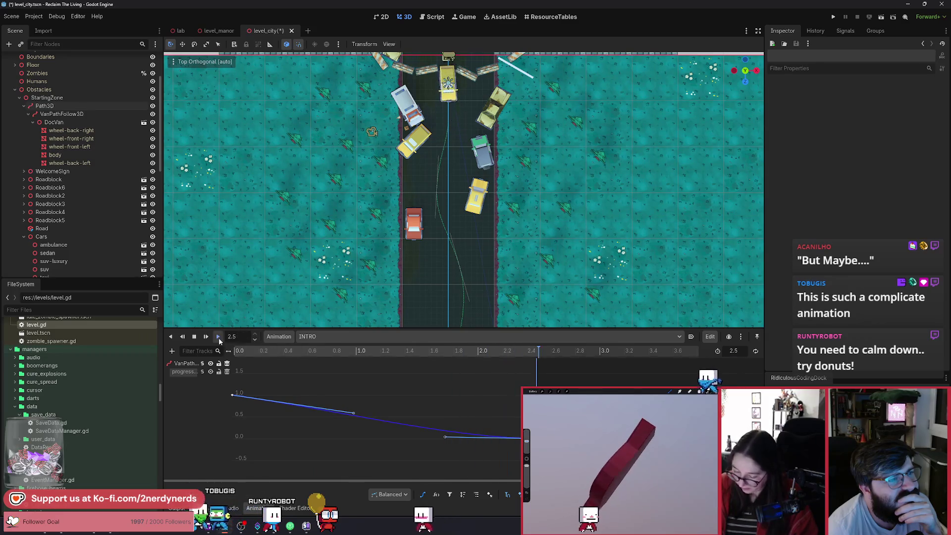
left_click(218, 337)
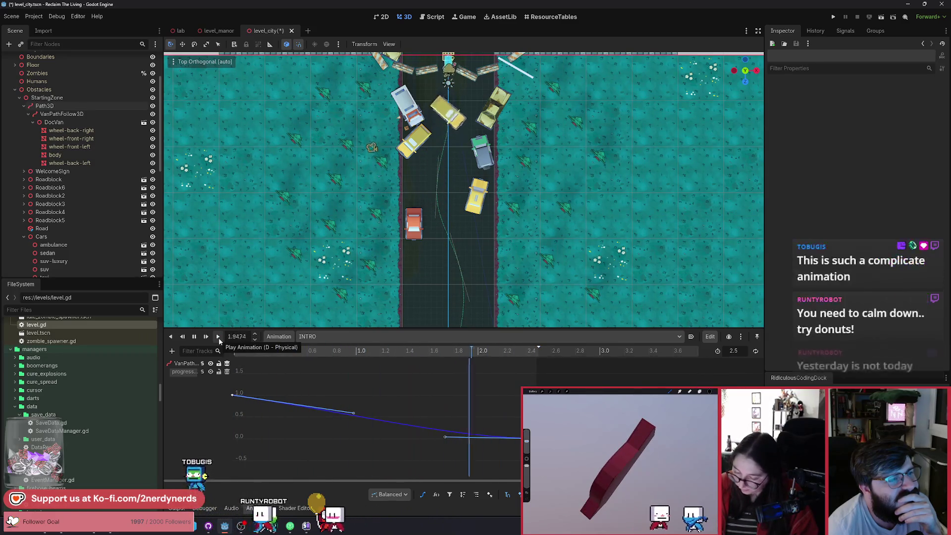
left_click(218, 337)
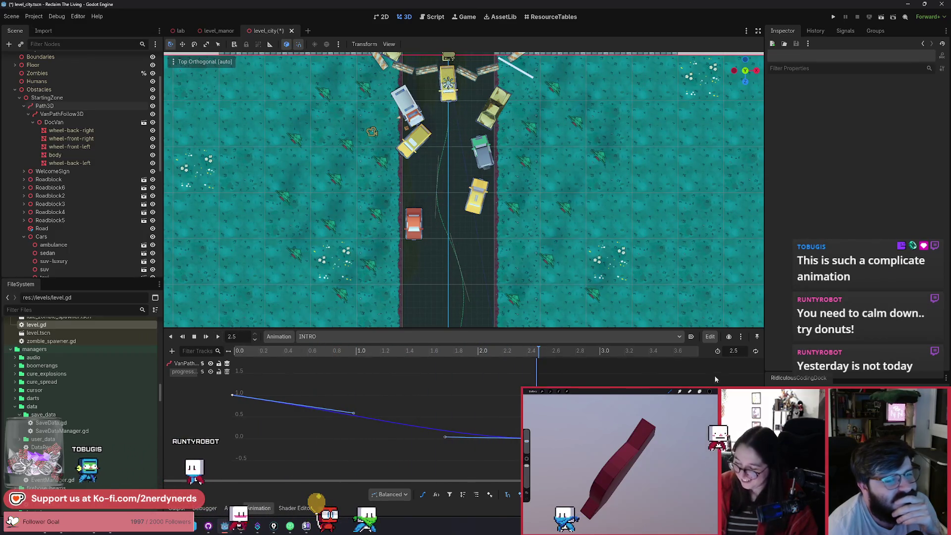
left_click(755, 352)
key("shift+d")
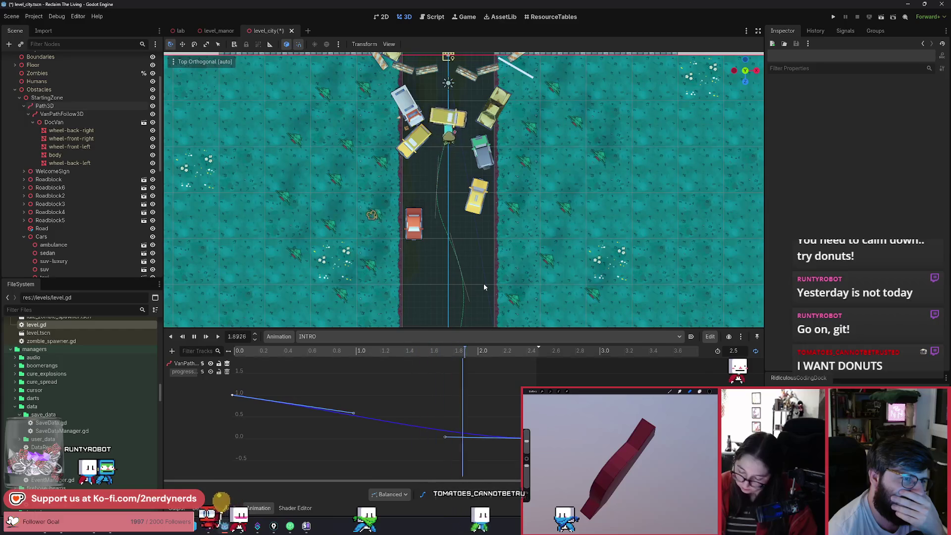
Step: Turn off INTRO looping so it plays once, replay it, and return to the track list
left_click(756, 351)
left_click(756, 362)
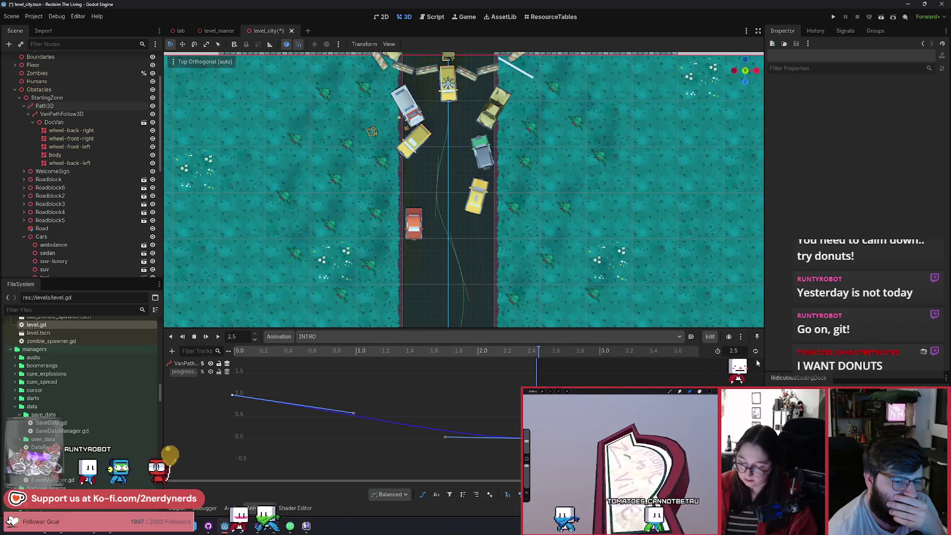
left_click(219, 338)
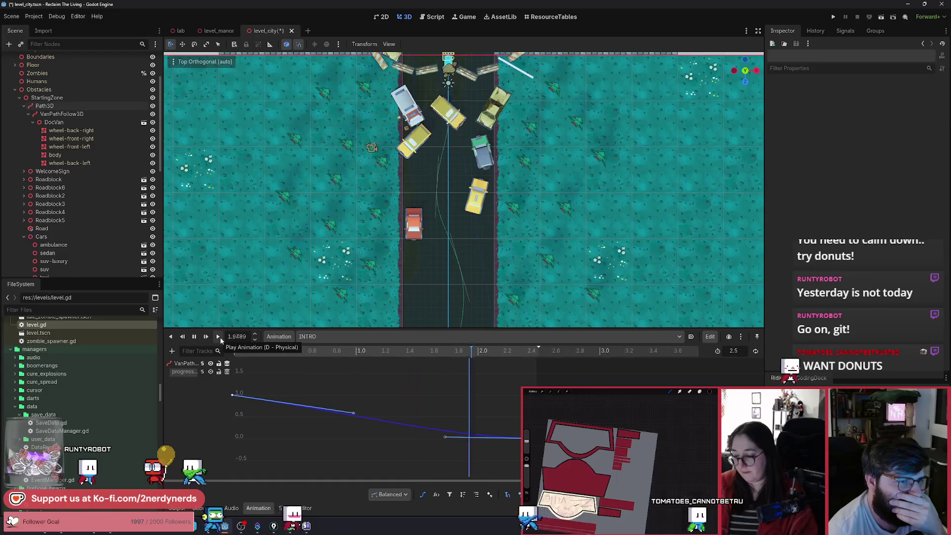
left_click(220, 336)
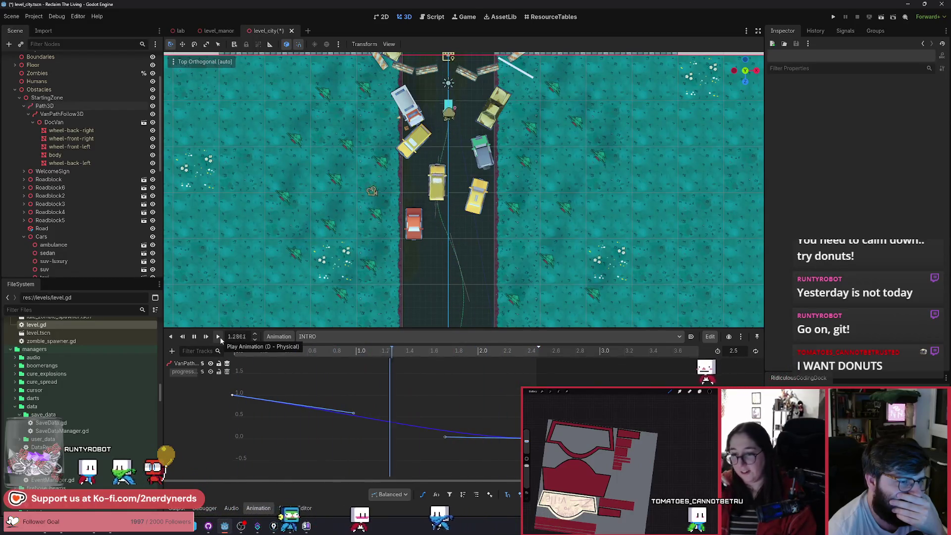
left_click(220, 336)
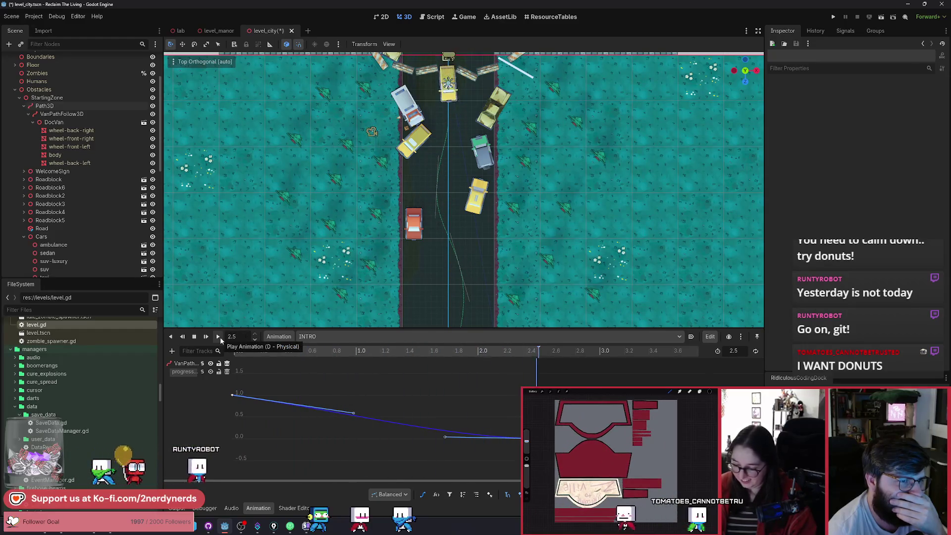
left_click(220, 336)
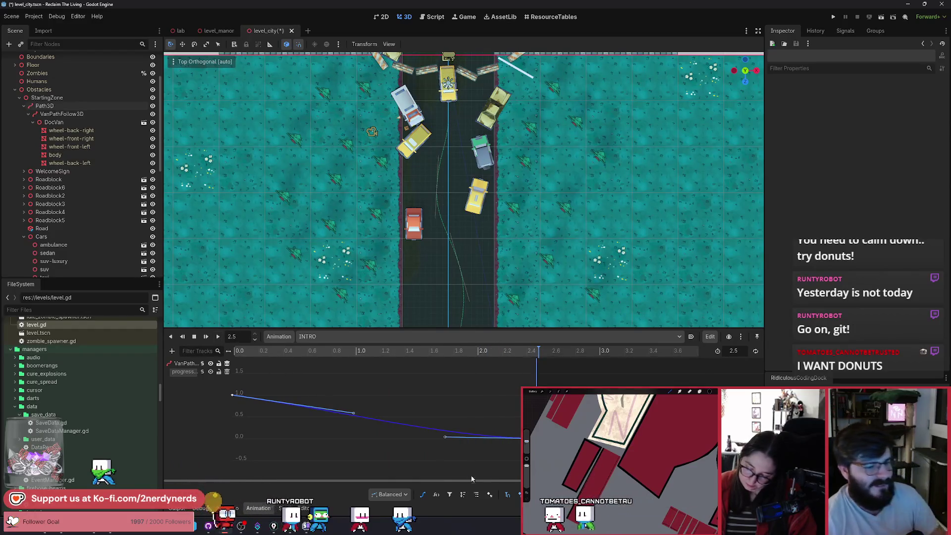
left_click(422, 495)
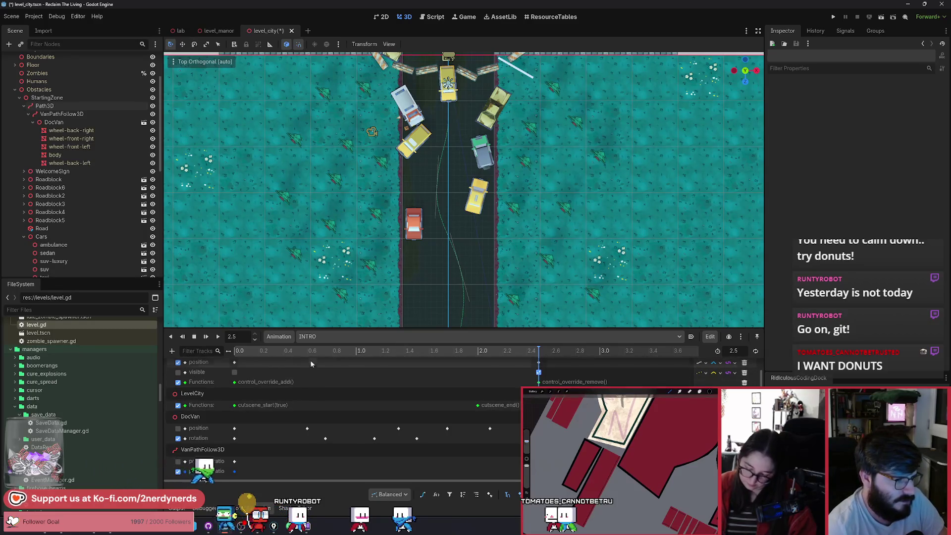
Step: At 0.75 s, rotate DocVan and set its Rotation Y to 201.7° (-158.3+360)
left_click(226, 350)
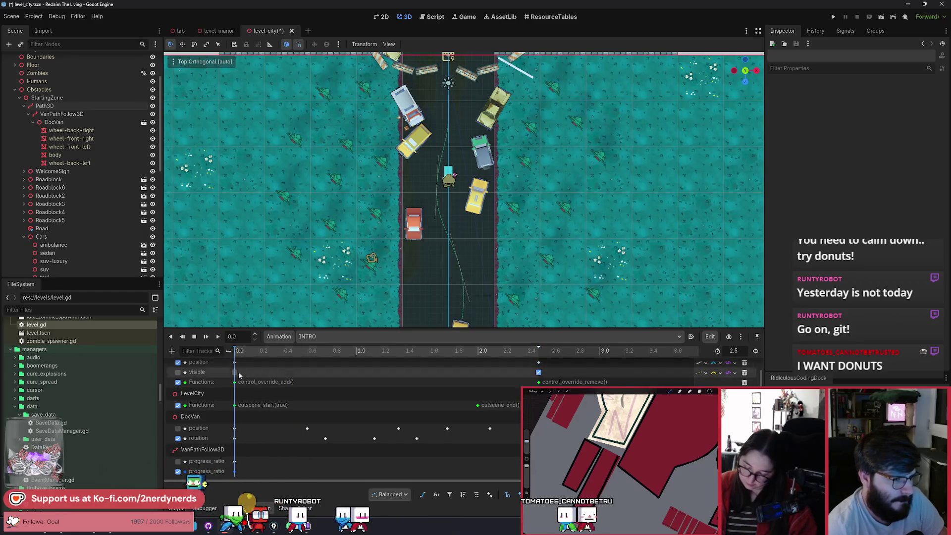
left_click(283, 351)
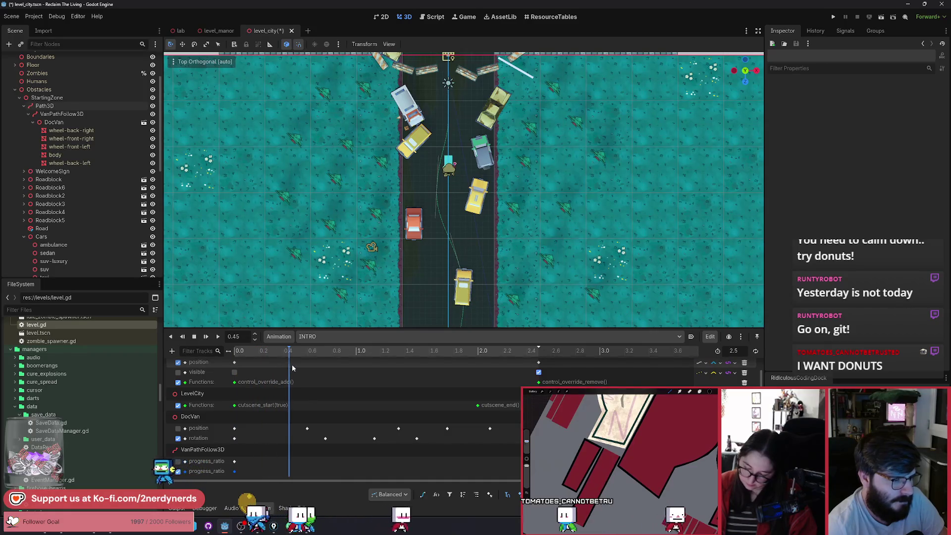
left_click(325, 373)
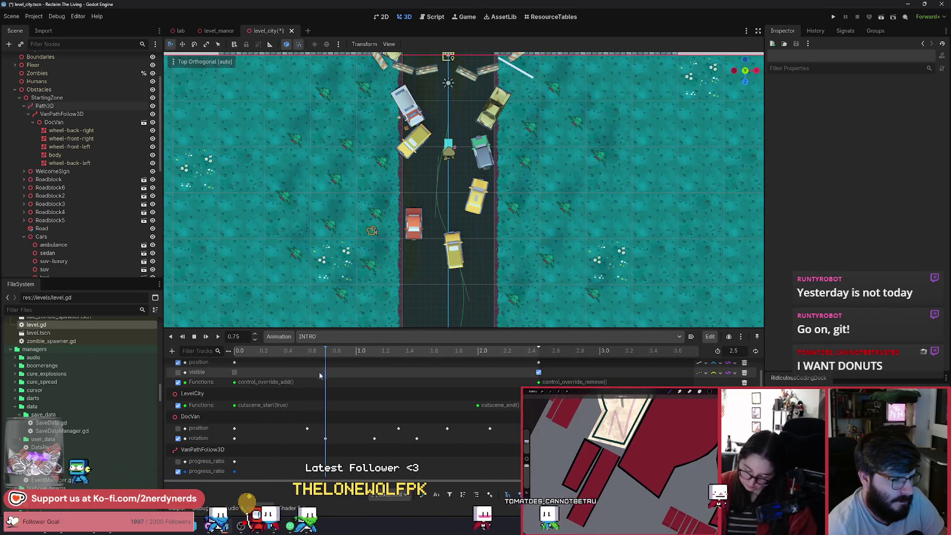
left_click(201, 416)
left_click_drag(476, 273, 468, 290)
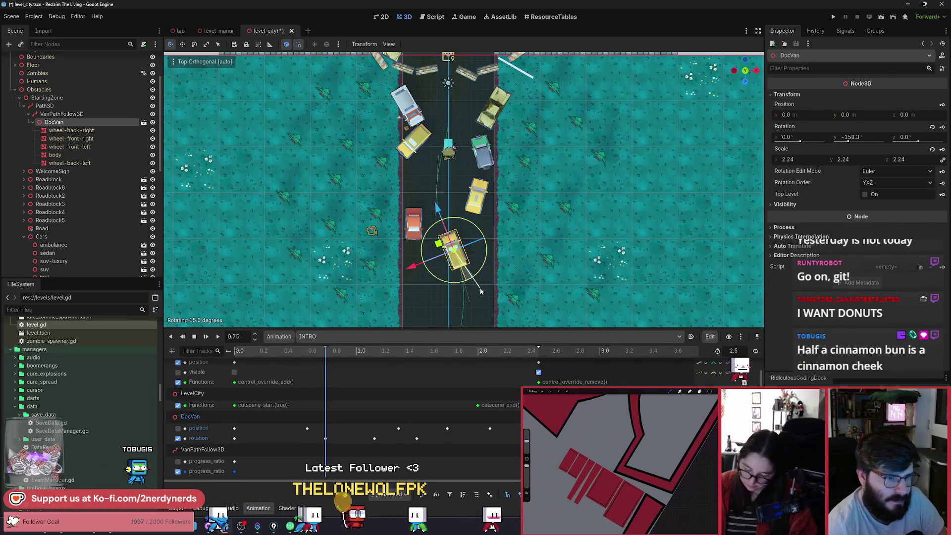
left_click(235, 438)
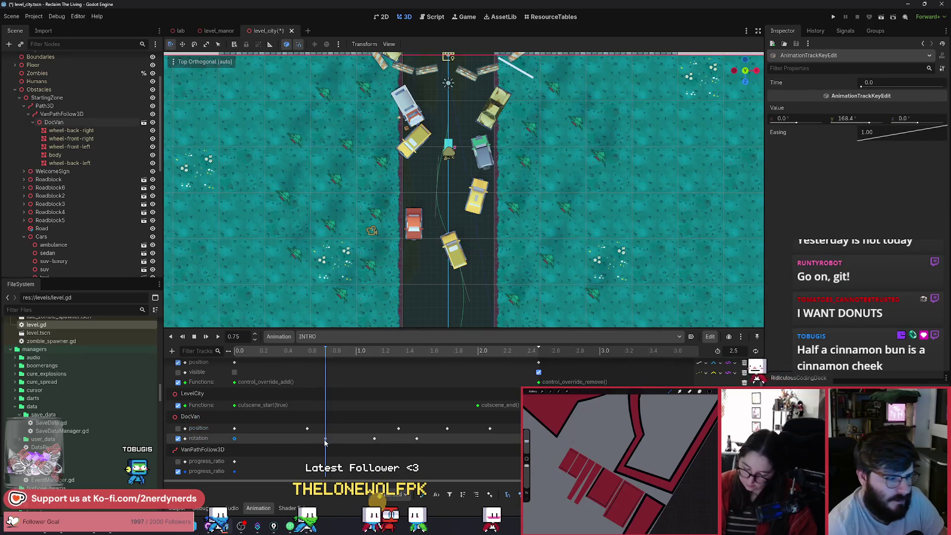
left_click(237, 442)
type("-158.3+360")
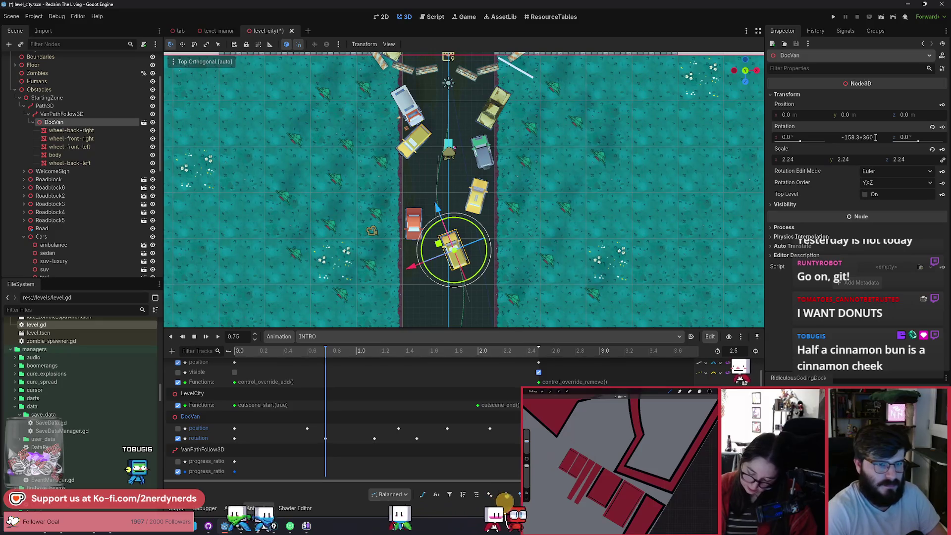
key("Return")
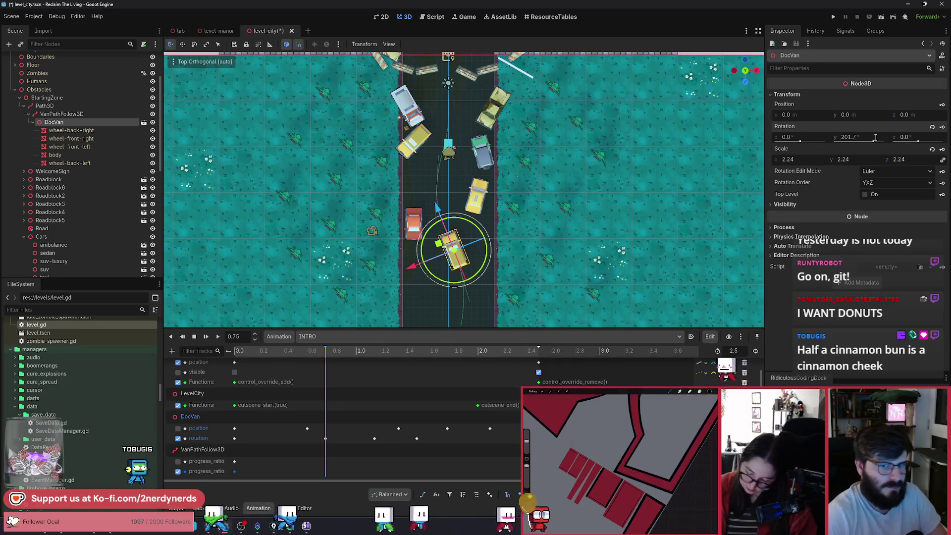
mouse_move(328, 363)
left_mouse_down()
mouse_move(247, 367)
mouse_move(341, 374)
mouse_move(372, 391)
left_mouse_up()
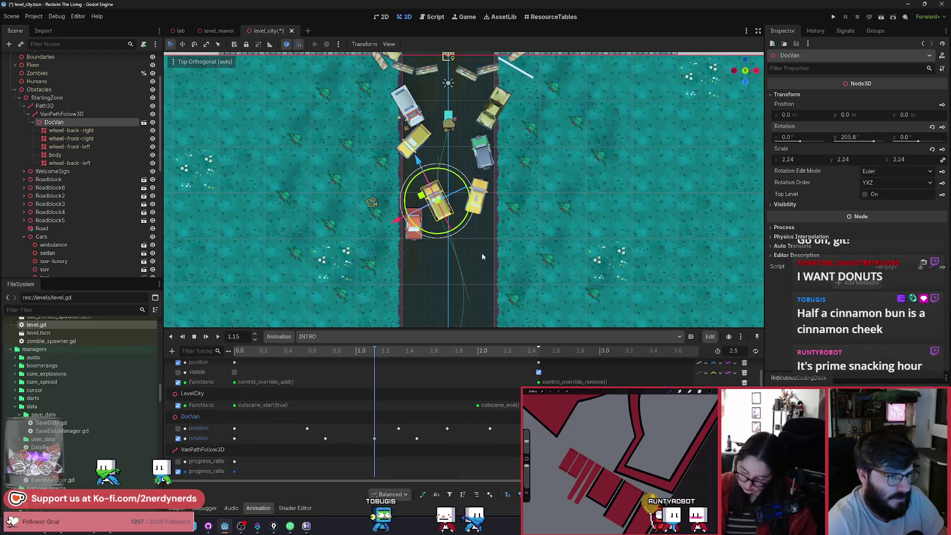
Step: At 1.15 s, turn DocVan to Rotation Y 193.3° (-166.7+360)
left_click_drag(460, 228, 457, 241)
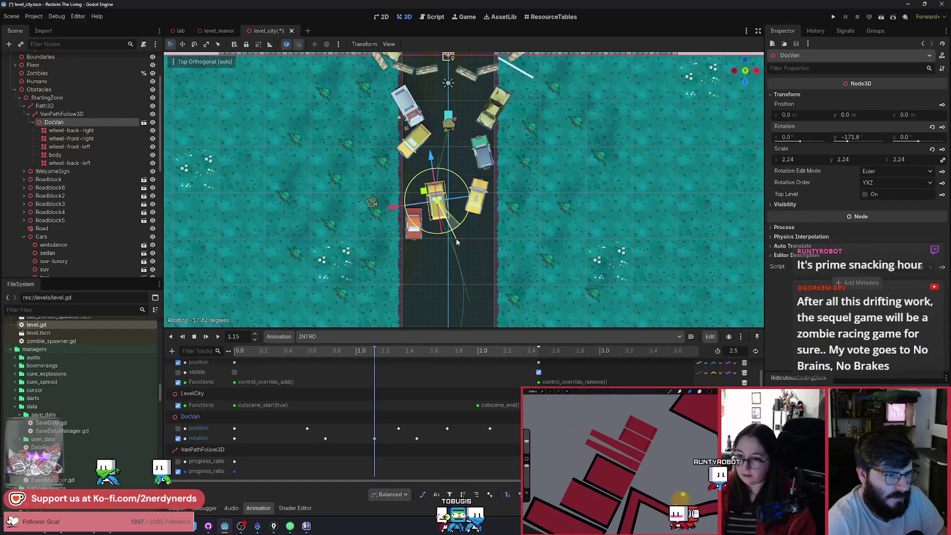
left_click(879, 138)
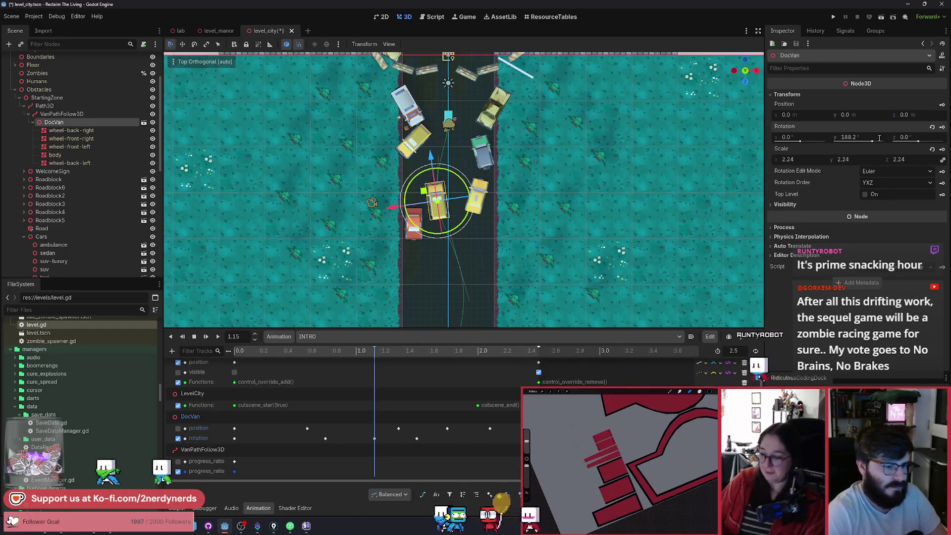
mouse_move(374, 353)
left_mouse_down()
mouse_move(337, 355)
mouse_move(376, 357)
left_mouse_up()
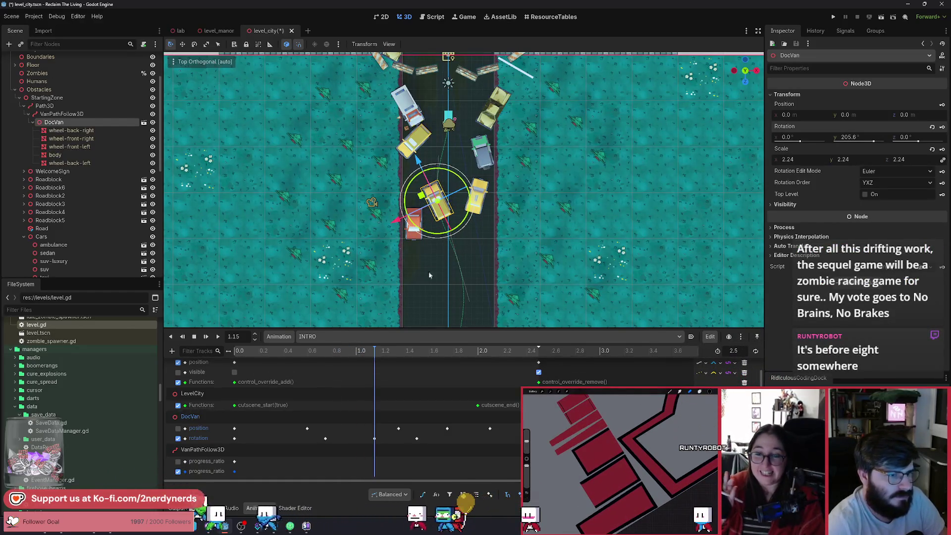
left_click_drag(459, 231, 455, 240)
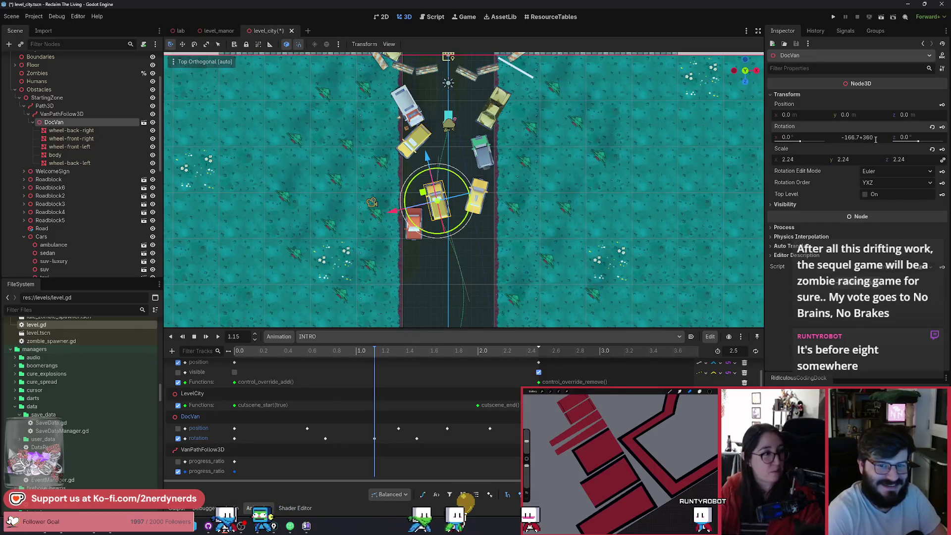
Step: Save level_city and scrub from 0.4 s to preview the van's swerve
key("ctrl+s")
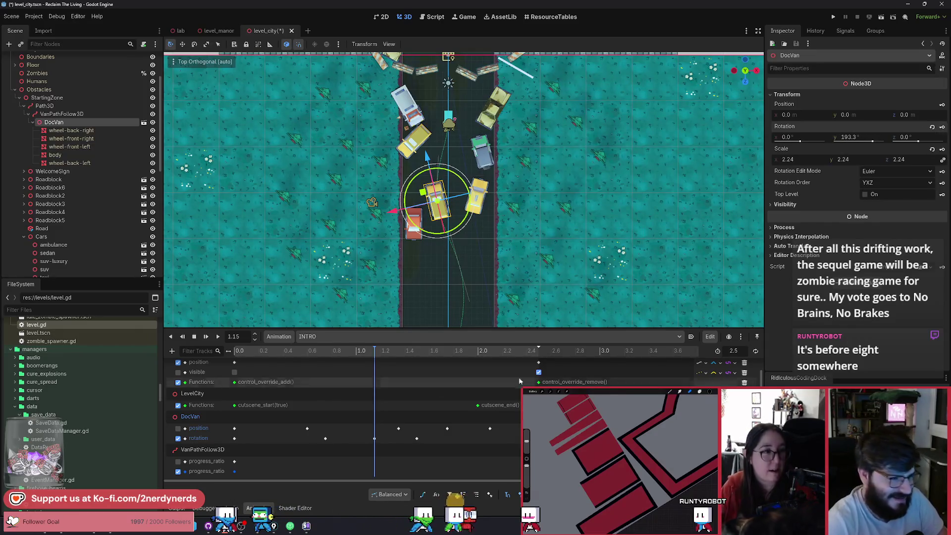
left_click(285, 352)
left_click_drag(283, 365, 539, 396)
Step: Move the 1.5 s rotation key to 1.45 s and lessen DocVan's turn there
left_click(221, 339)
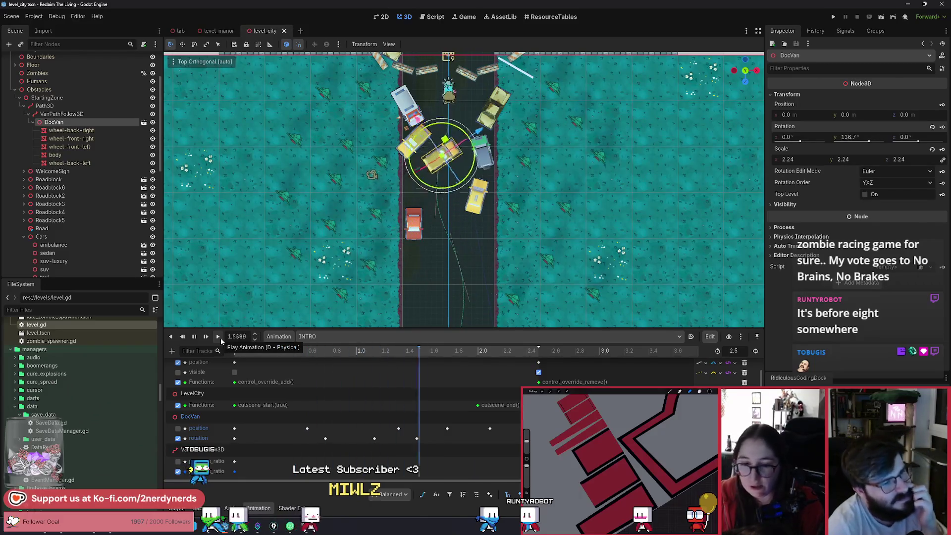
mouse_move(370, 361)
left_mouse_down()
mouse_move(243, 364)
mouse_move(423, 388)
mouse_move(418, 357)
left_mouse_up()
left_click_drag(416, 438, 412, 440)
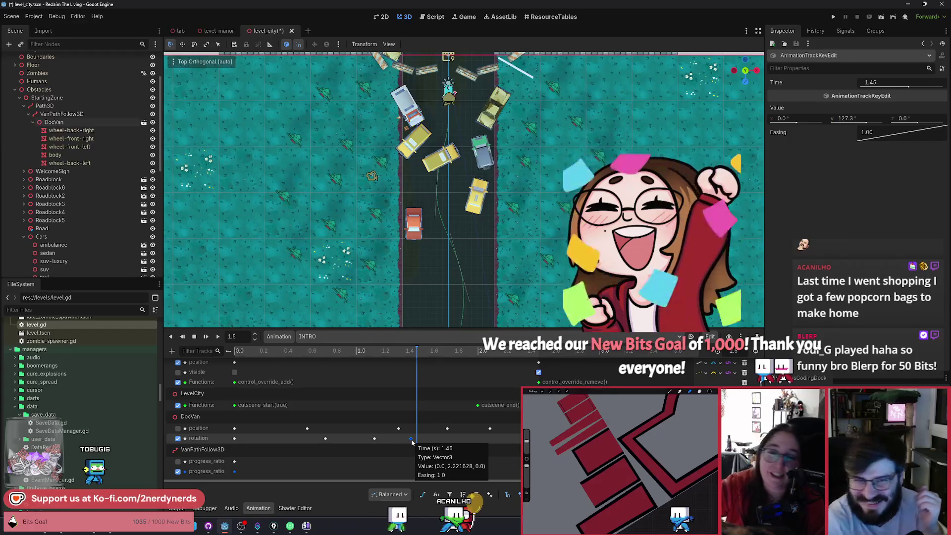
left_click(411, 352)
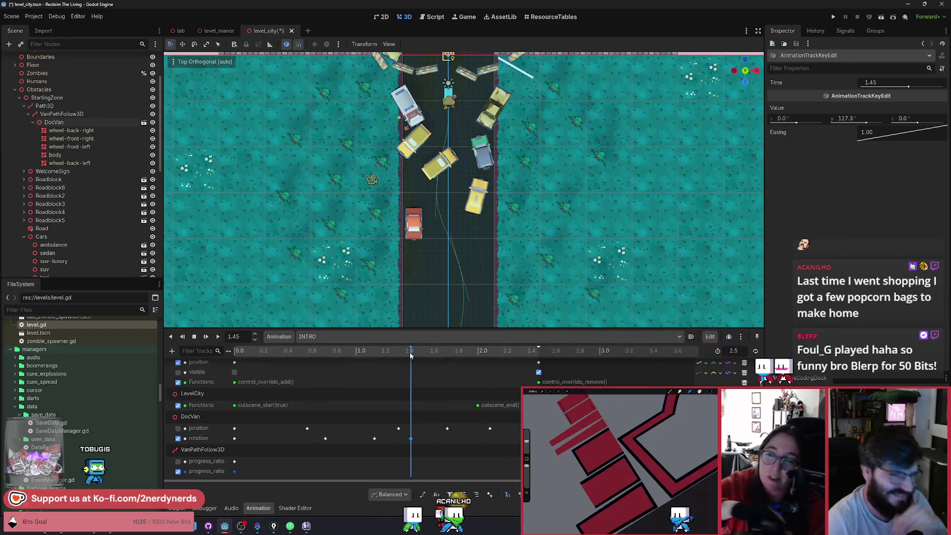
left_click_drag(366, 357, 410, 374)
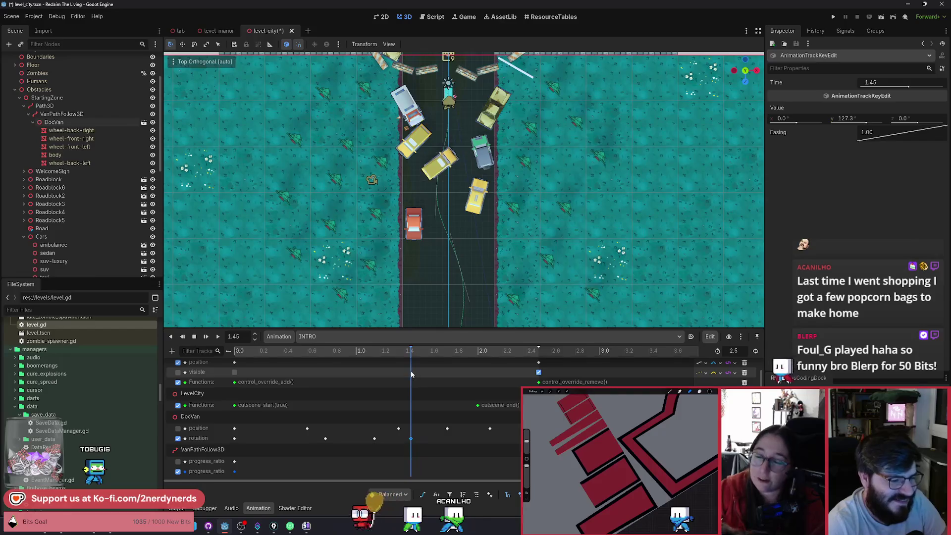
left_click(440, 162)
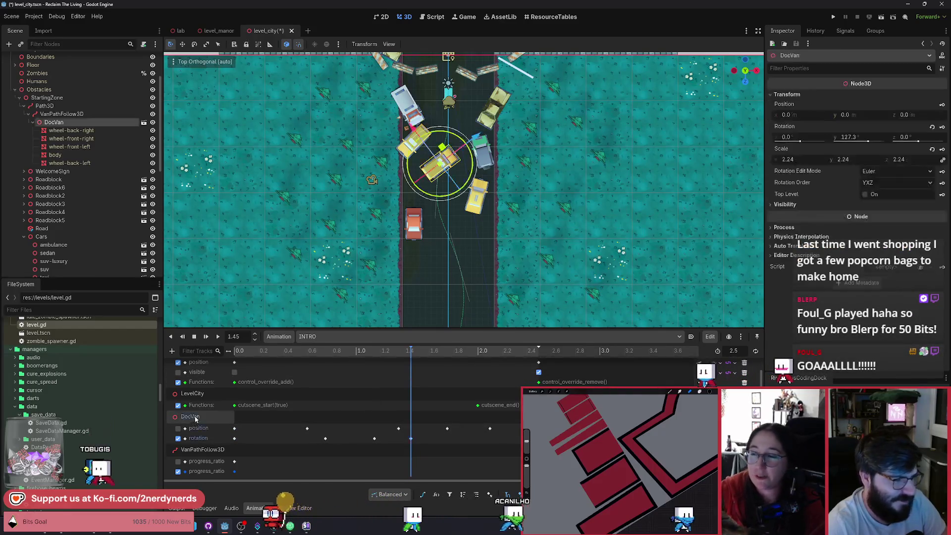
left_click_drag(469, 184, 740, 204)
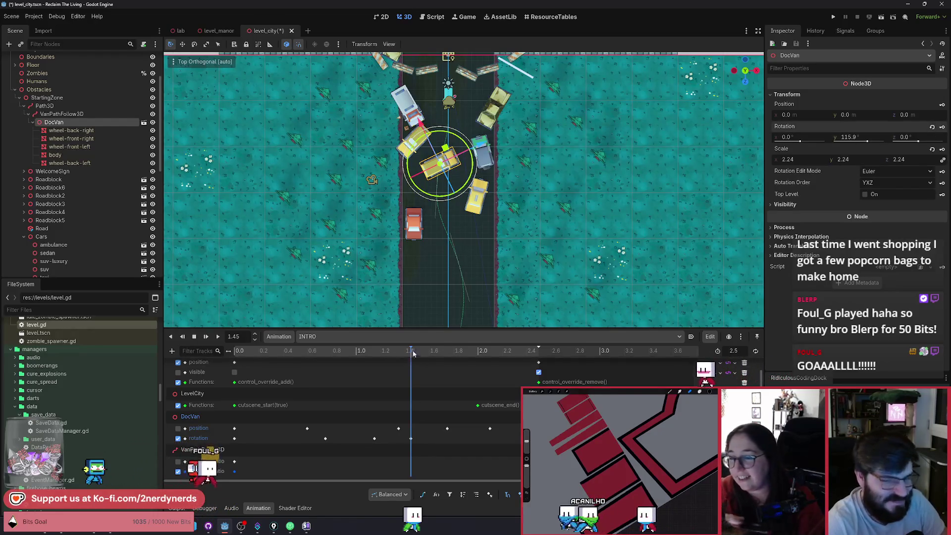
Step: Replay INTRO from the start to preview the softer swerve, then scrub back to 0.55 s
left_click(194, 337)
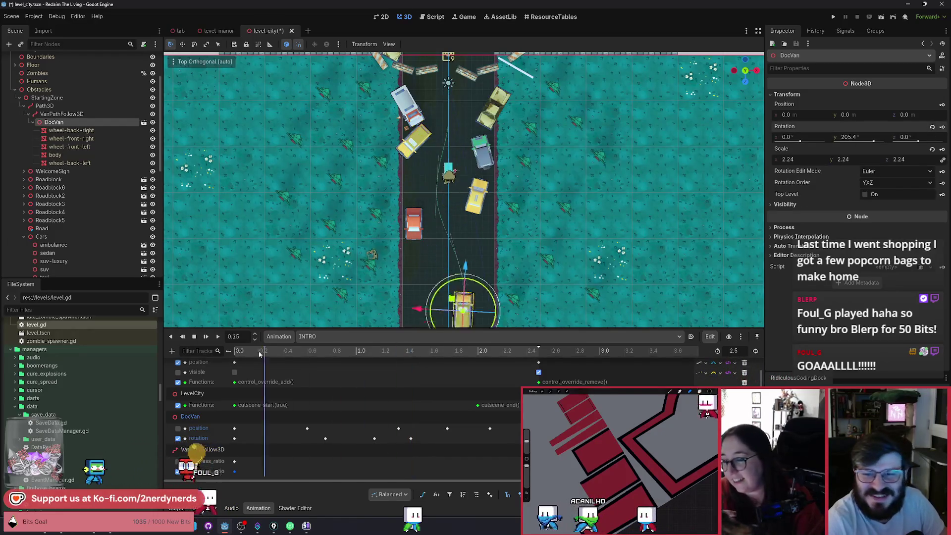
left_click(218, 336)
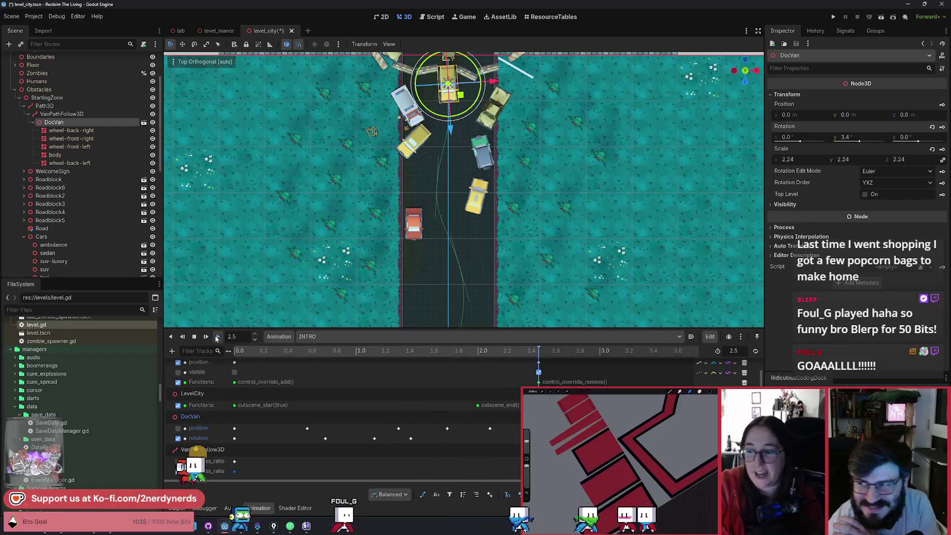
left_click(216, 338)
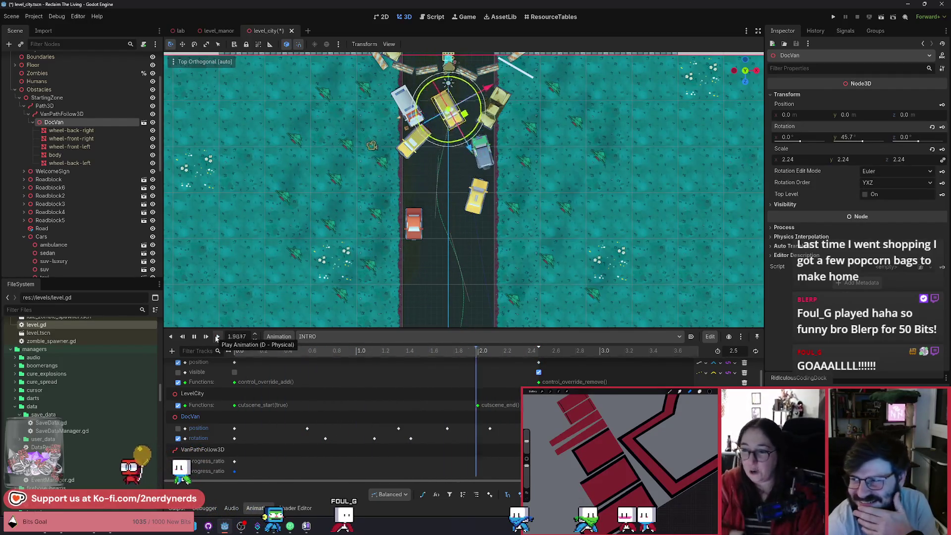
left_click(217, 338)
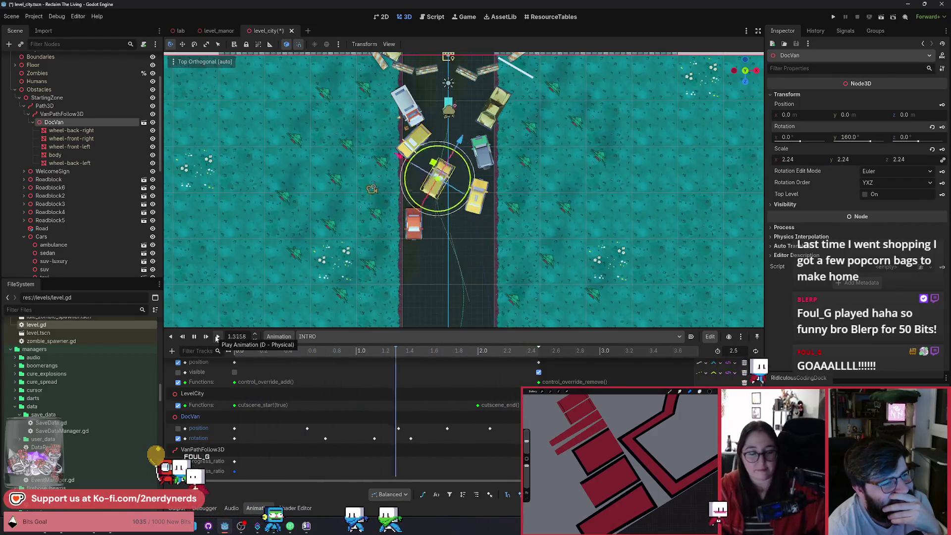
left_click_drag(220, 350, 375, 391)
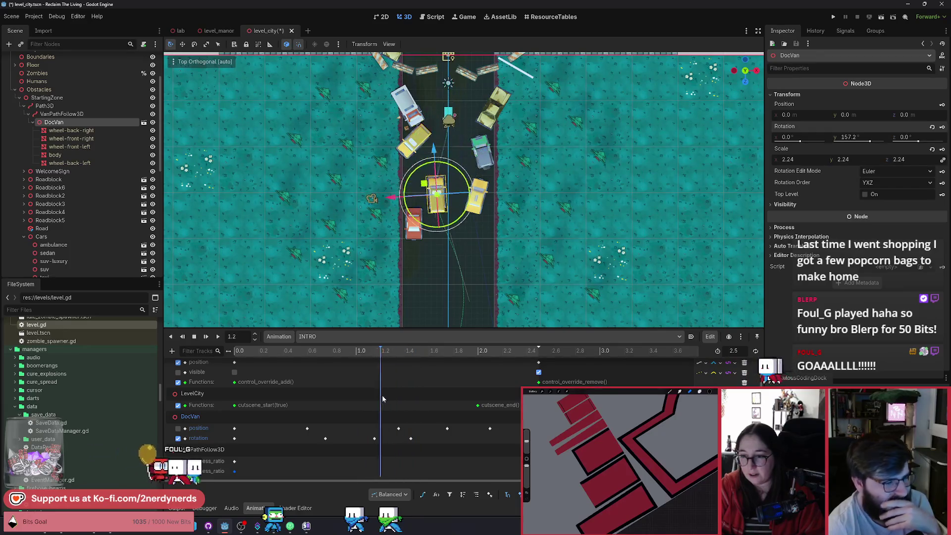
Step: Drag the 1.15 s rotation key to 2.2 s and delete it, then scrub to check
left_click_drag(374, 438, 502, 439)
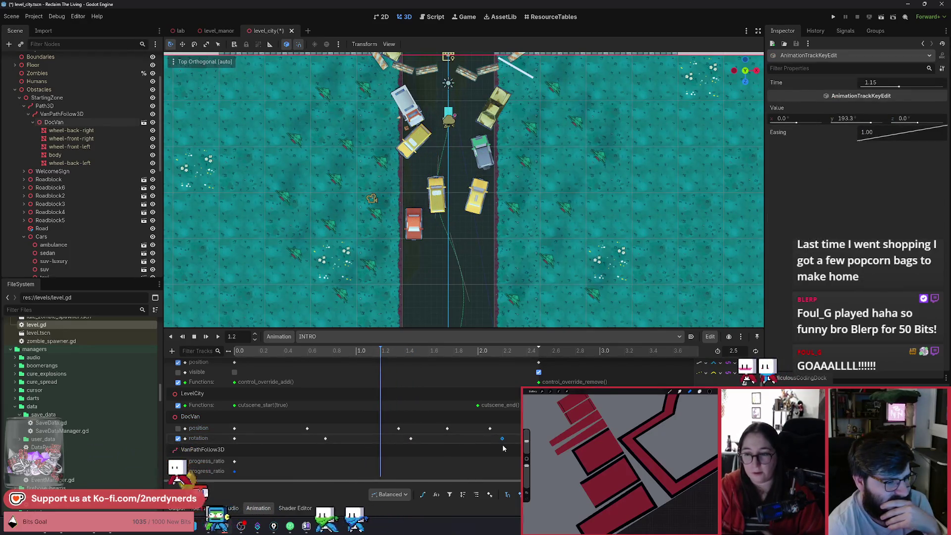
left_click_drag(240, 364, 429, 392)
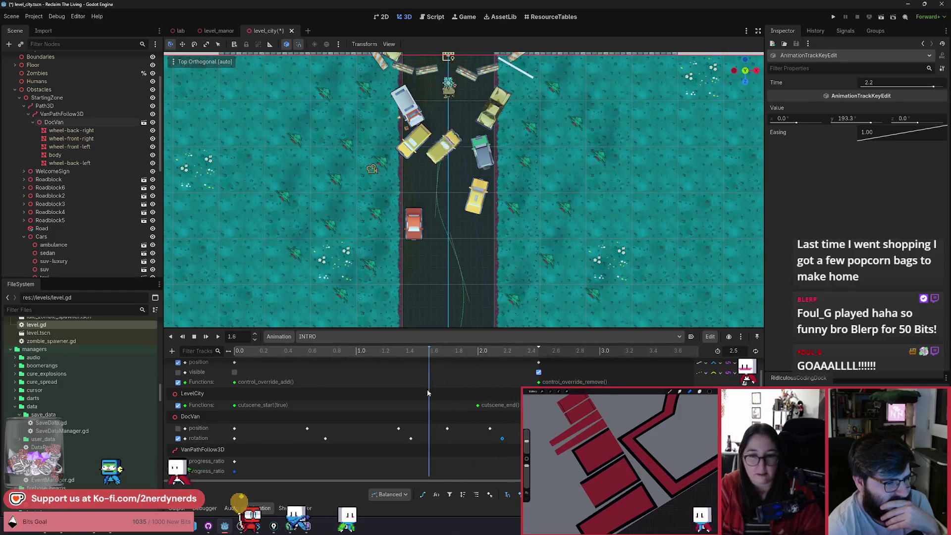
key("Delete")
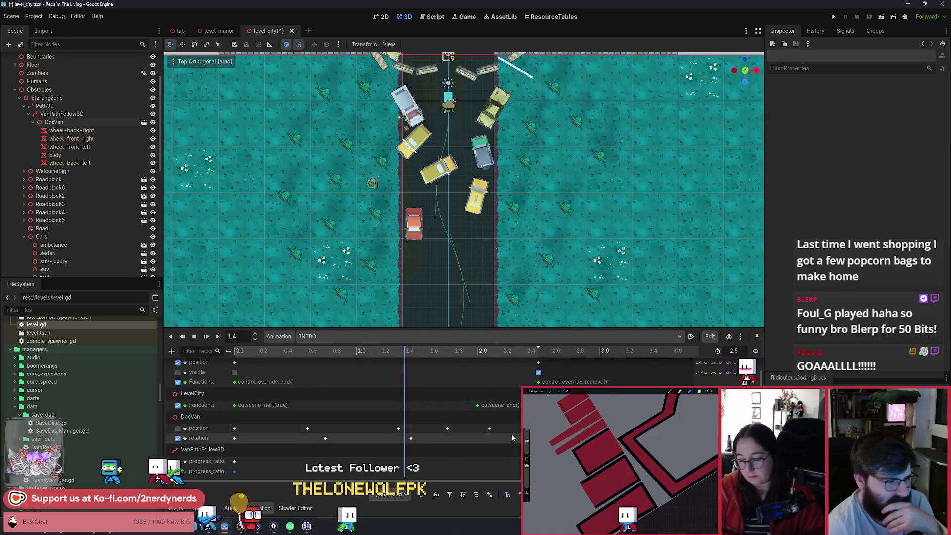
left_click(357, 351)
mouse_move(359, 369)
left_mouse_down()
mouse_move(454, 381)
mouse_move(392, 386)
left_mouse_up()
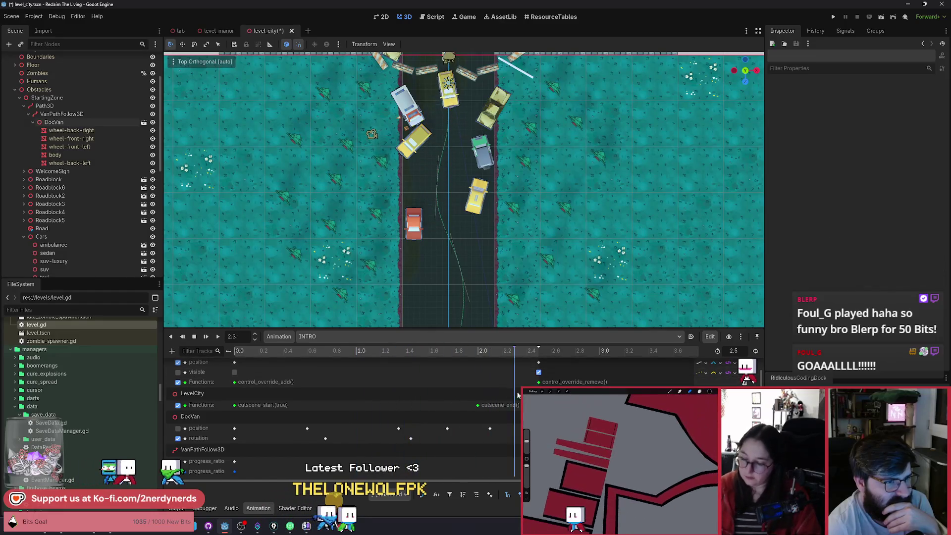
Step: Play INTRO from the start three times, then save level_city
left_click(217, 337)
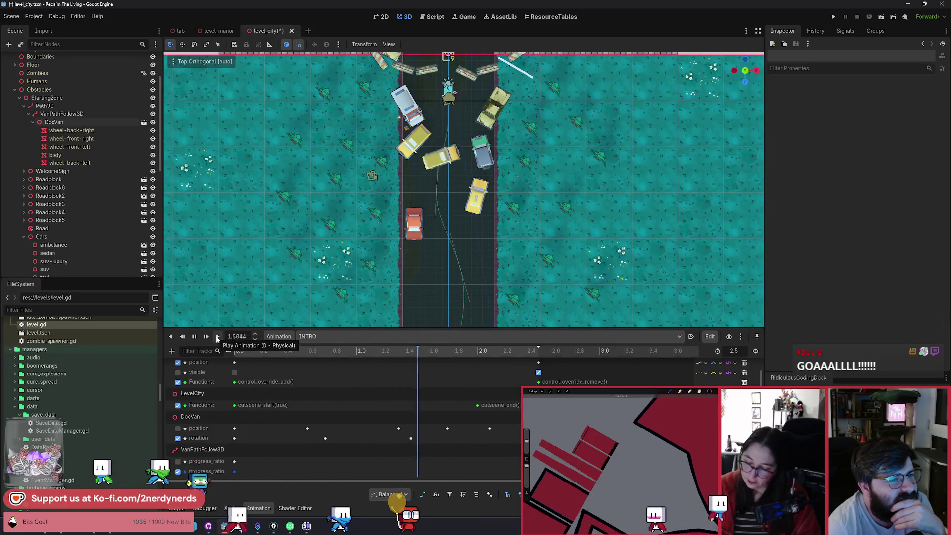
left_click(217, 337)
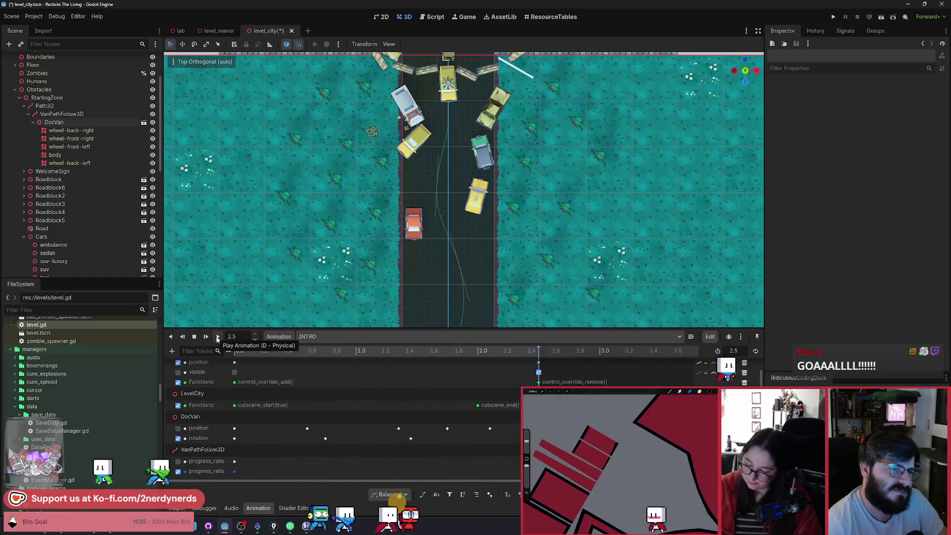
left_click(217, 337)
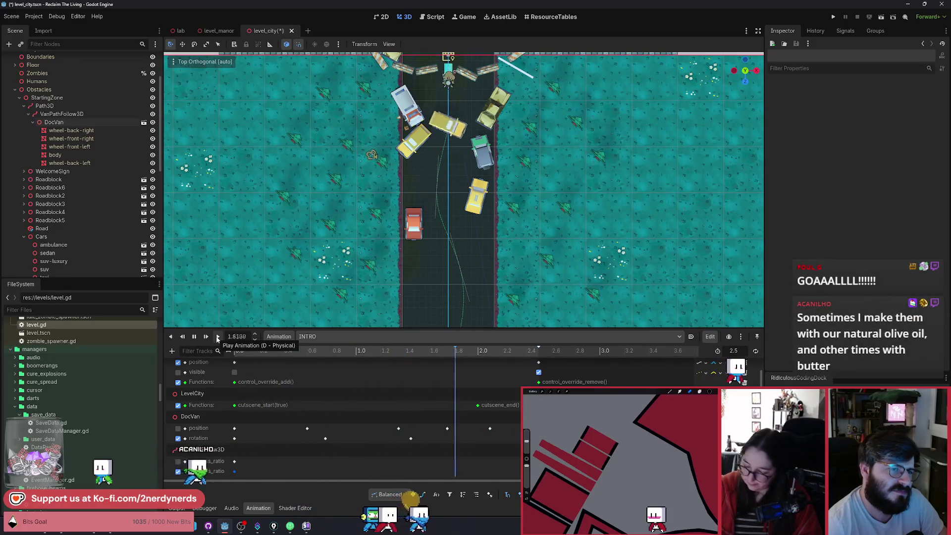
key("ctrl+s")
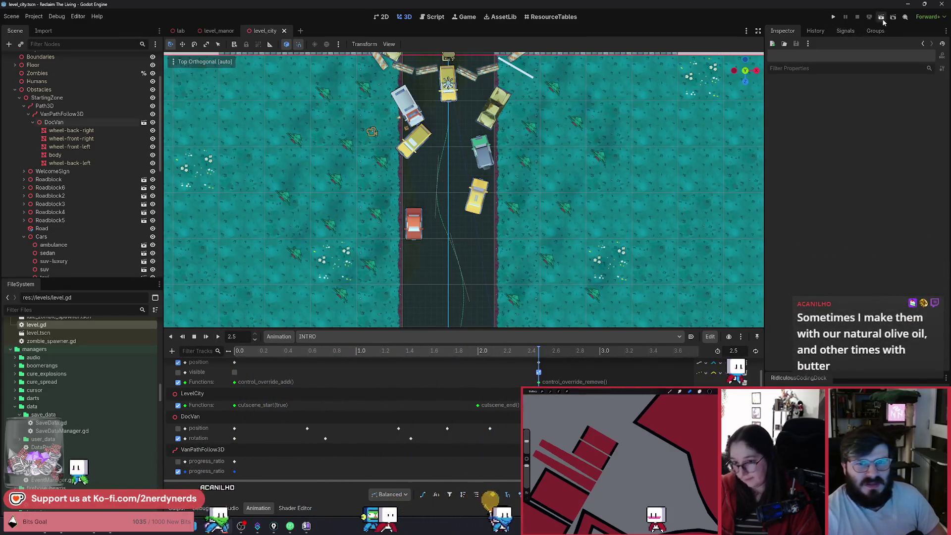
Step: Run the current scene, reload once to rewatch the van cutscene, then stop the game
left_click(882, 19)
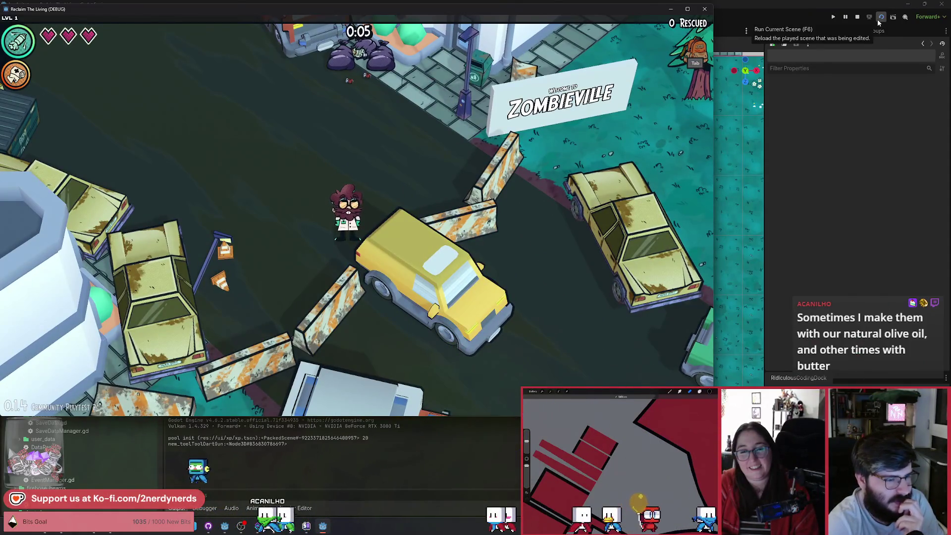
key("Tab")
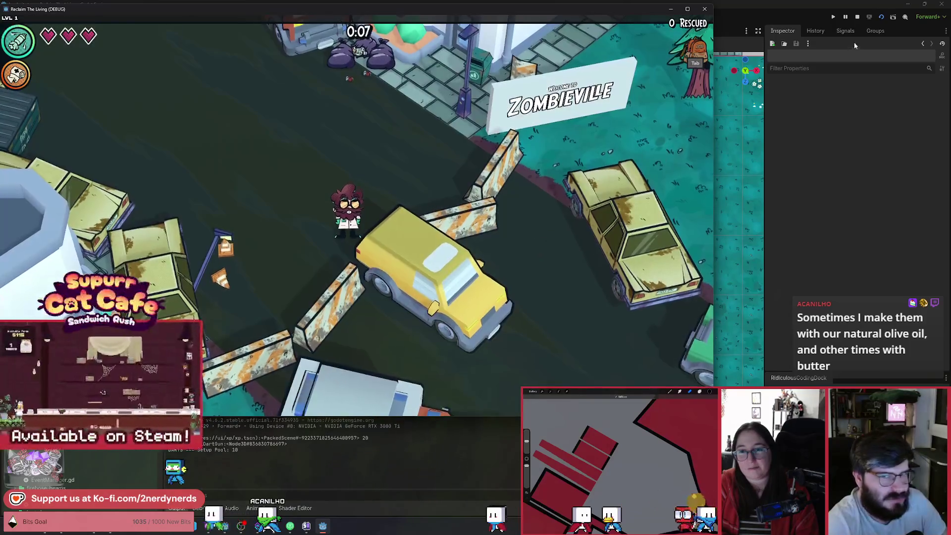
left_click(881, 17)
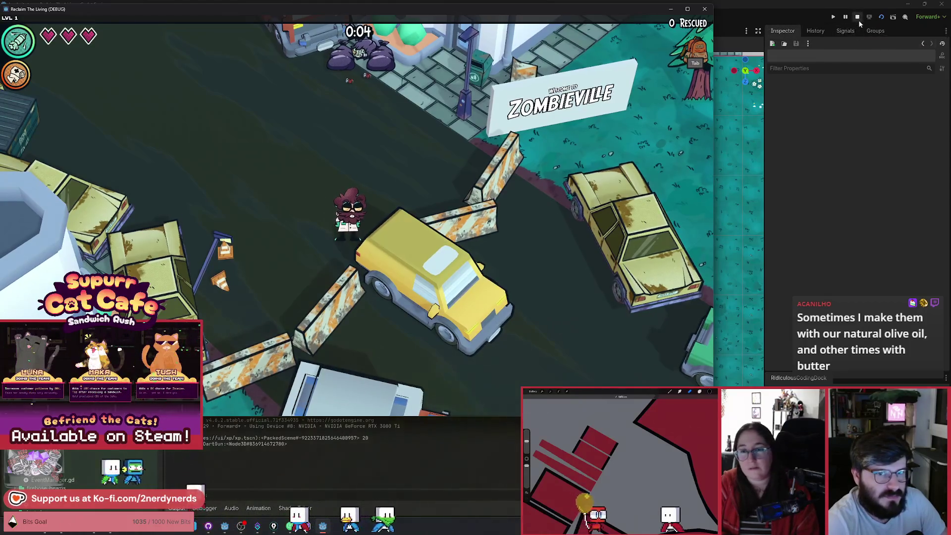
left_click(858, 20)
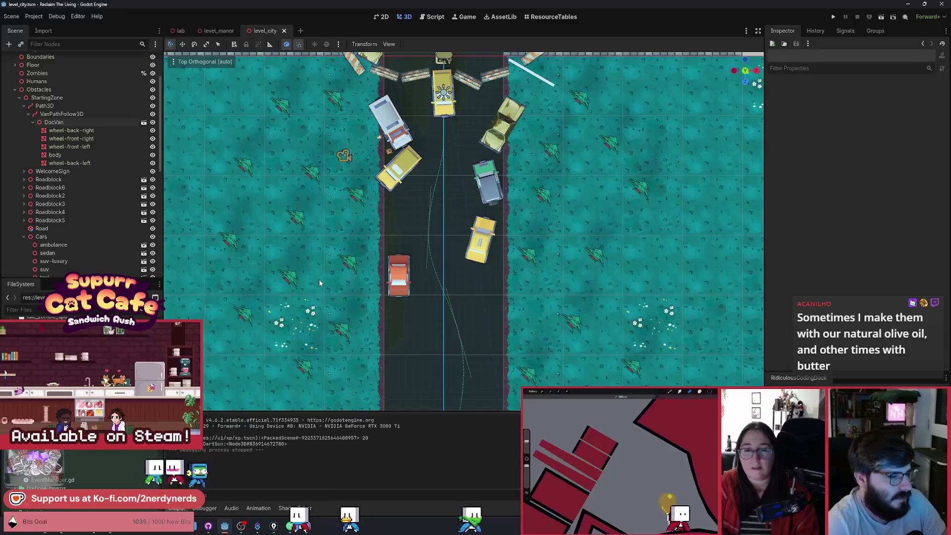
Step: Drag the Player about 9.9 units down the road on Z, preview to 1.45 s, and save
scroll(75, 222, "down", 10)
left_click(42, 269)
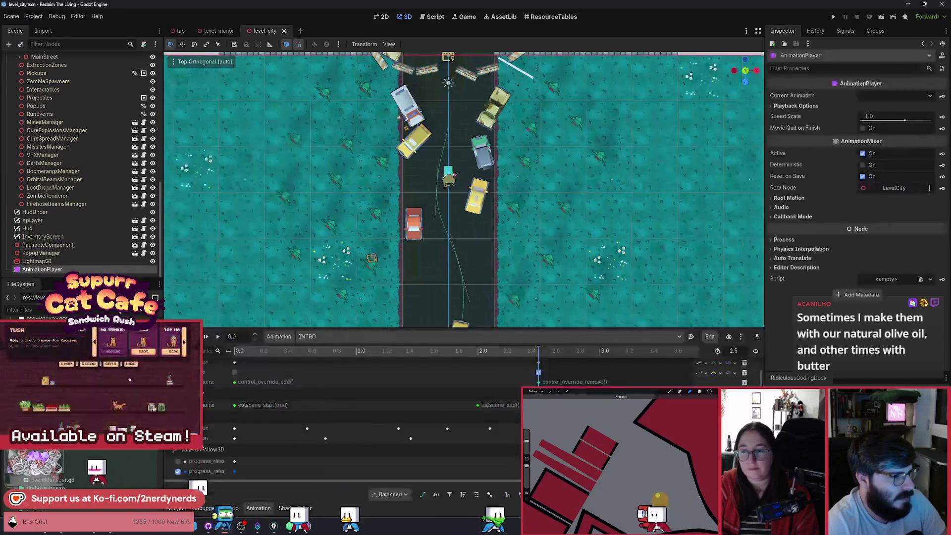
left_click(346, 381)
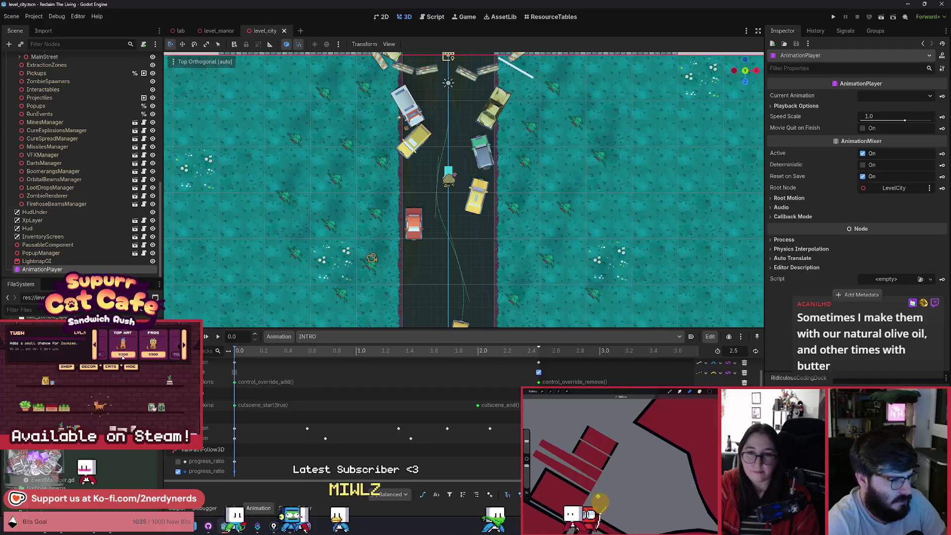
left_click(456, 257)
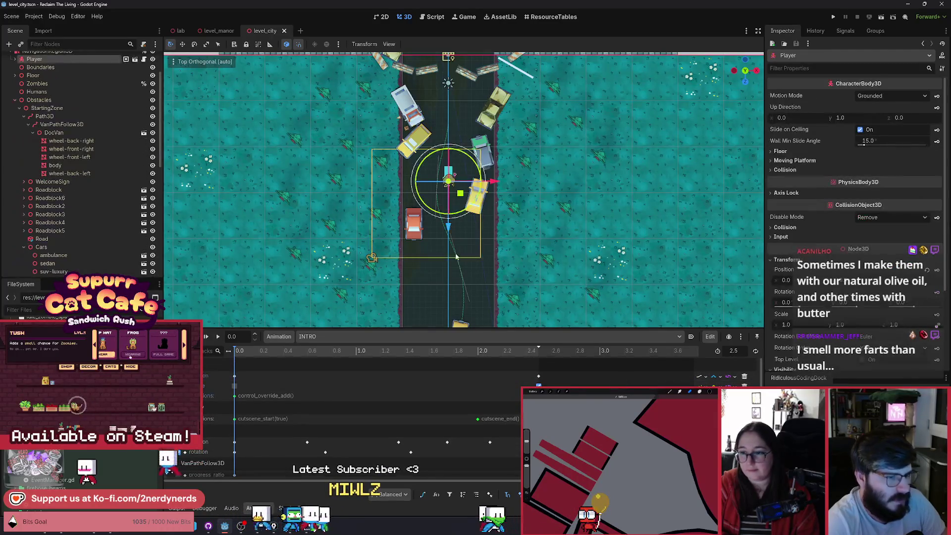
left_click_drag(447, 228, 450, 288)
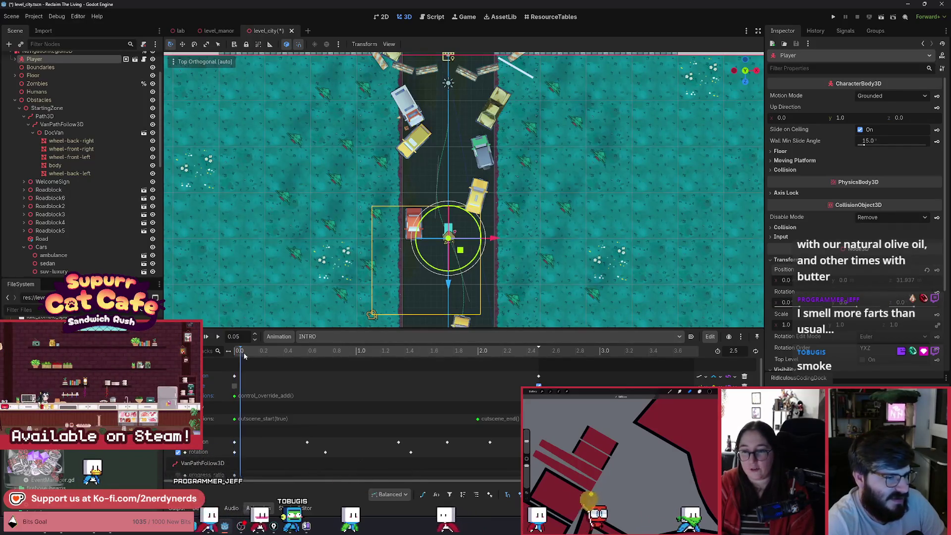
left_click(265, 355)
mouse_move(265, 360)
left_mouse_down()
mouse_move(410, 371)
mouse_move(230, 362)
mouse_move(515, 373)
mouse_move(287, 371)
mouse_move(495, 373)
mouse_move(236, 380)
left_mouse_up()
key("ctrl+s")
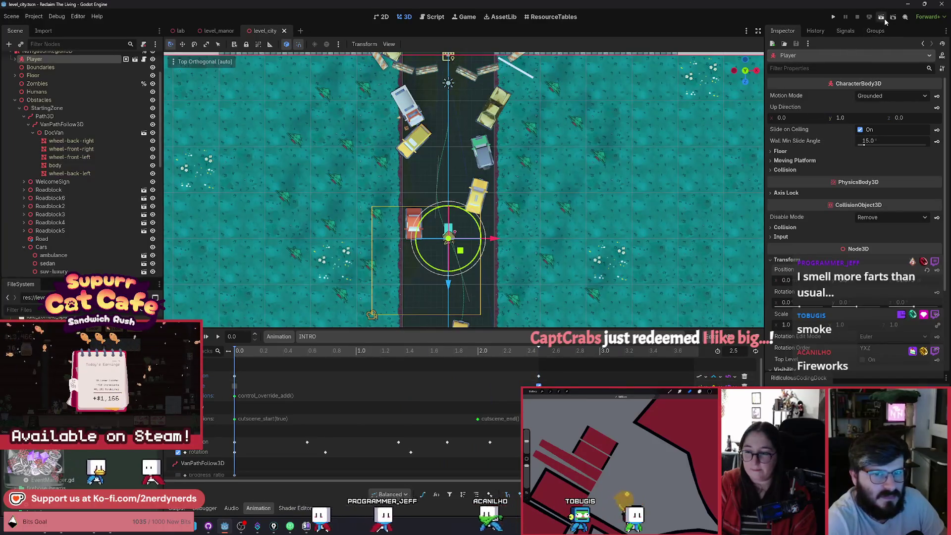
Step: Run the level, reload it once to watch the new Player start, then stop
left_click(882, 18)
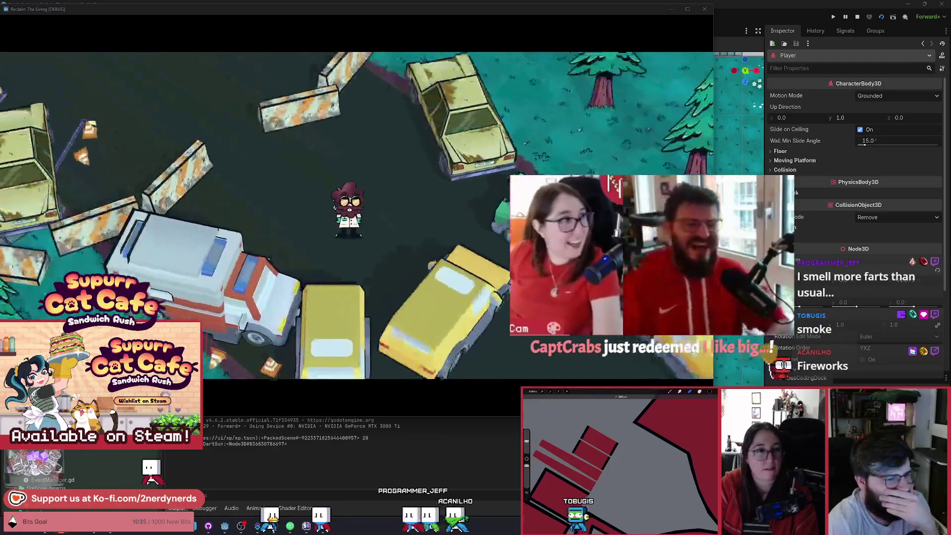
left_click(881, 18)
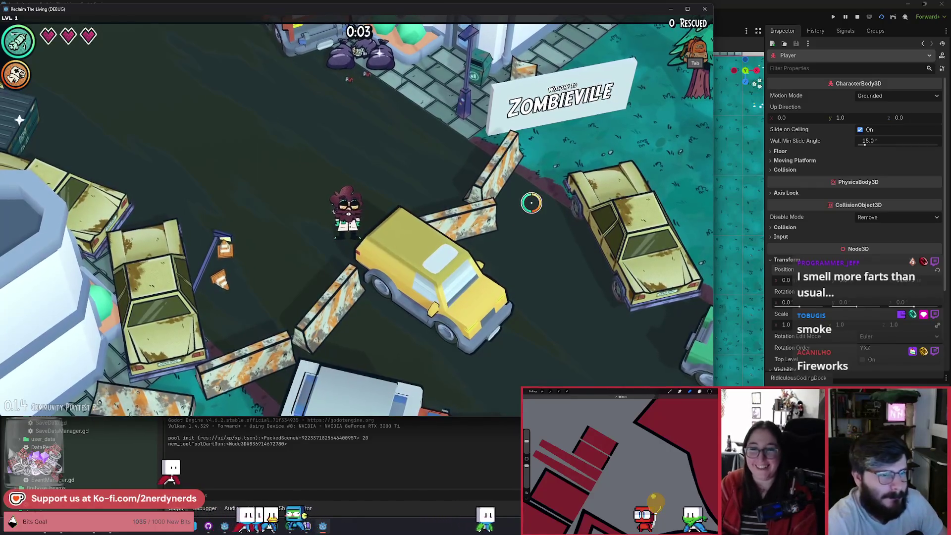
left_click(857, 18)
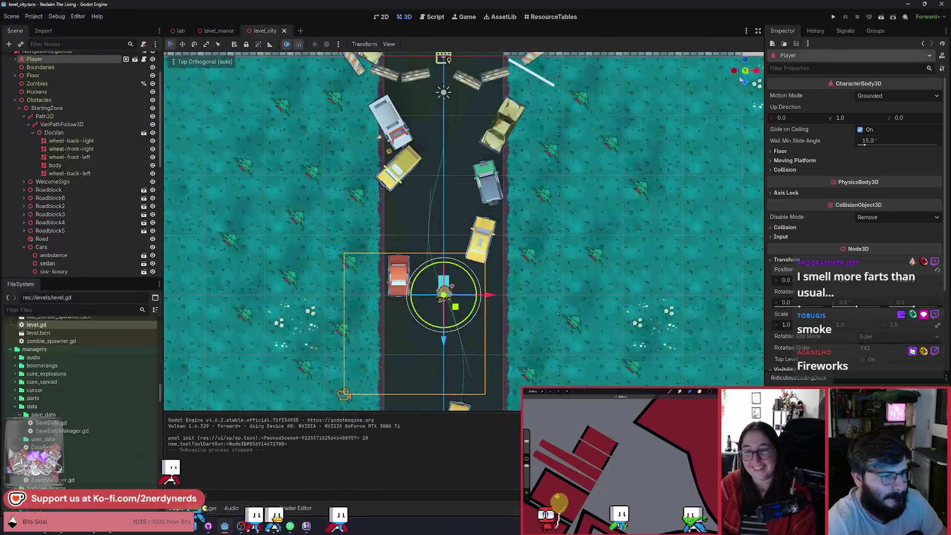
Step: Drag the Player's starting position further down the road on the INTRO position track
scroll(84, 263, "down", 10)
left_click(77, 269)
left_click(208, 377)
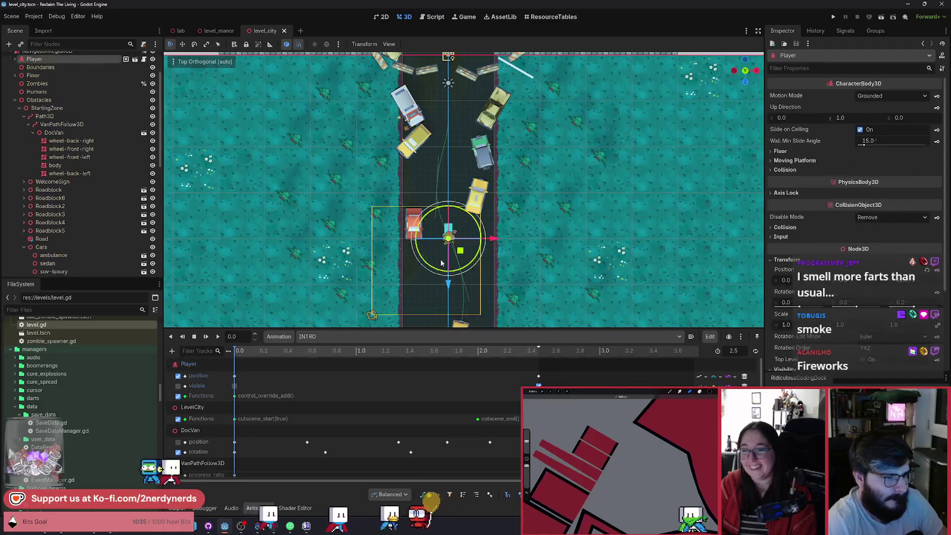
left_click_drag(452, 283, 450, 324)
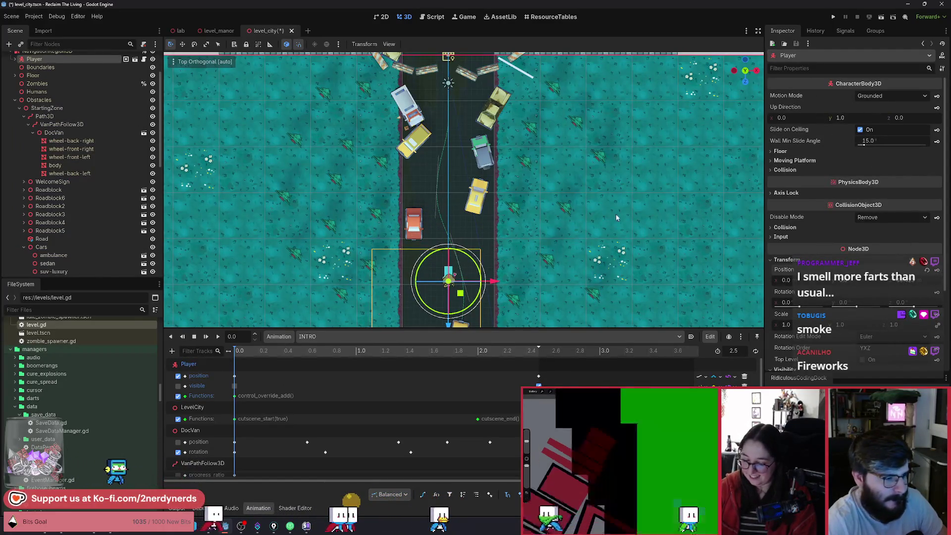
Step: Save level_city, run the level to test the cutscene, restart it once, then stop
key("ctrl+s")
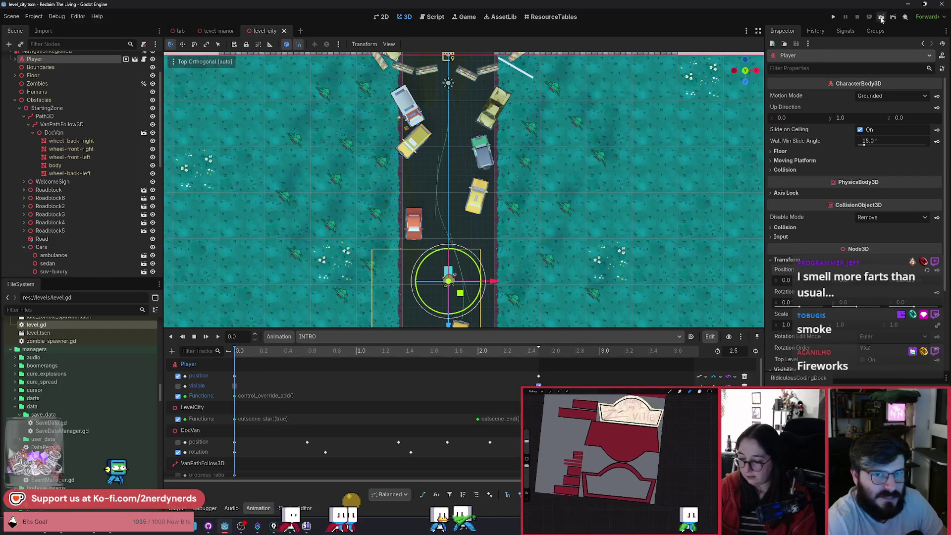
left_click(868, 18)
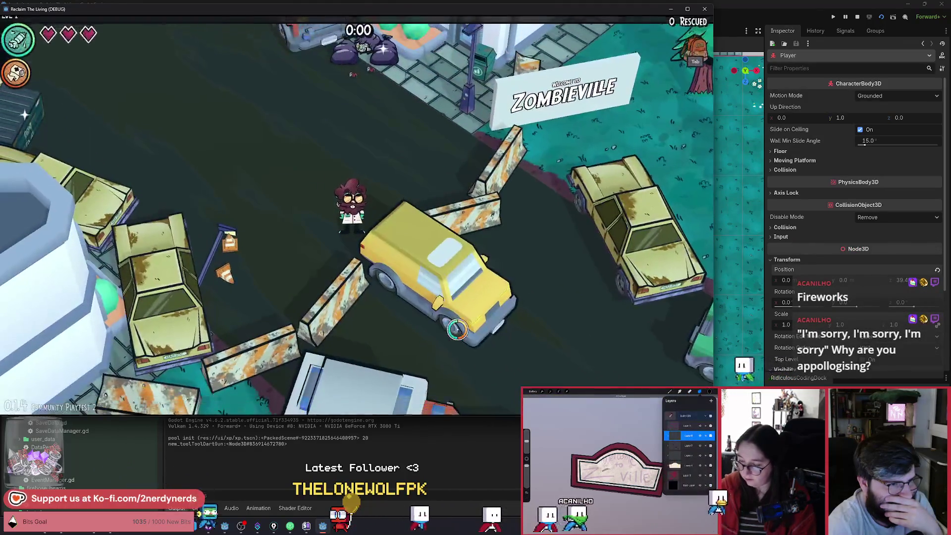
left_click(881, 16)
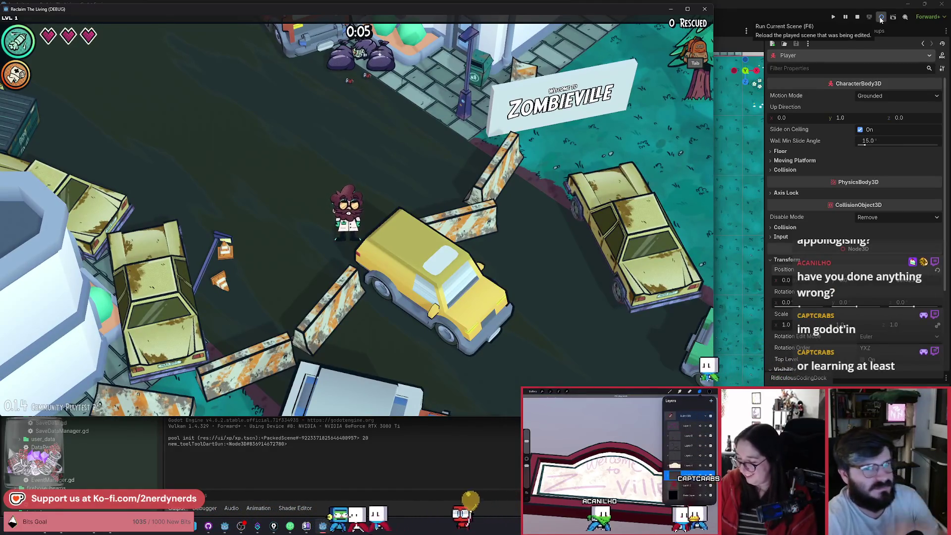
left_click(860, 17)
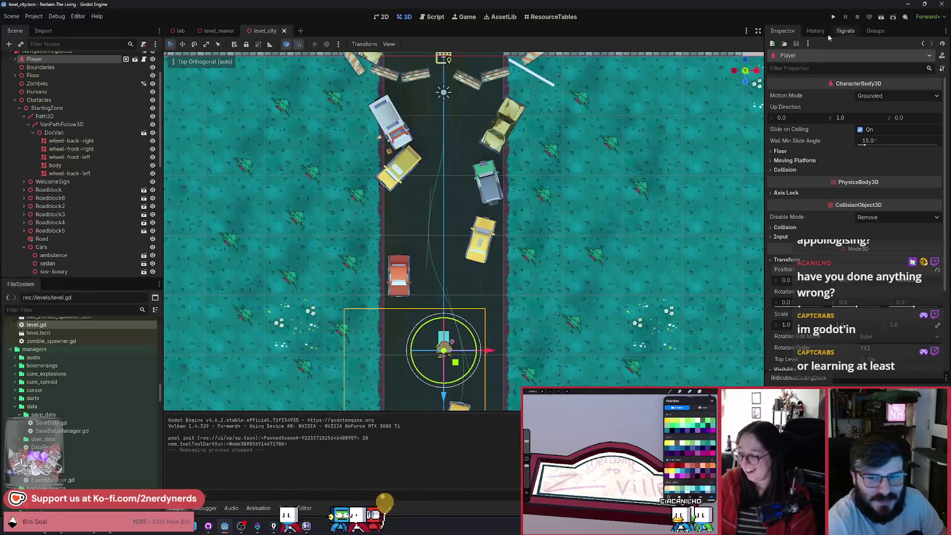
Step: In perspective view, scrub the INTRO timeline to preview the van's swerve from 0.45 to 1.8 seconds
mouse_move(536, 317)
left_mouse_down()
mouse_move(515, 247)
mouse_move(475, 208)
left_mouse_up()
scroll(91, 241, "down", 10)
left_click(42, 268)
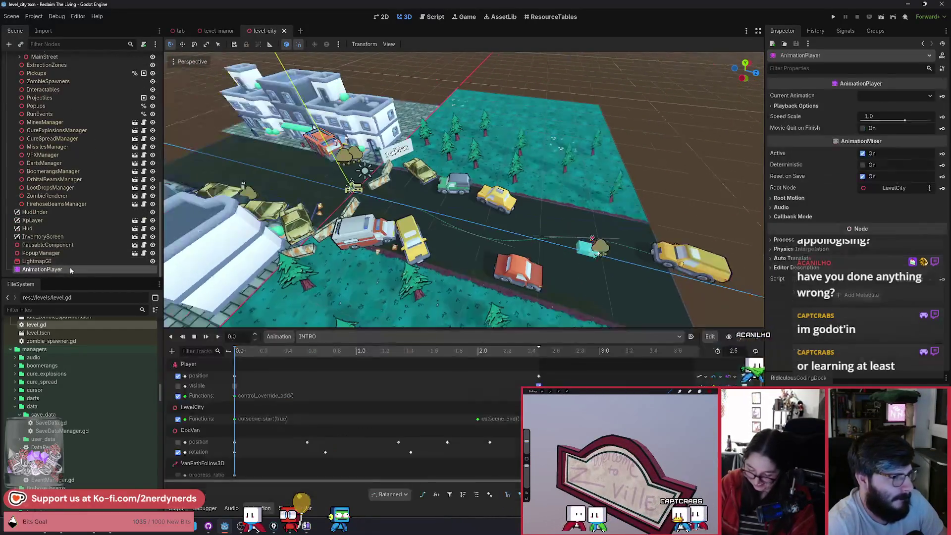
left_click_drag(280, 350, 289, 351)
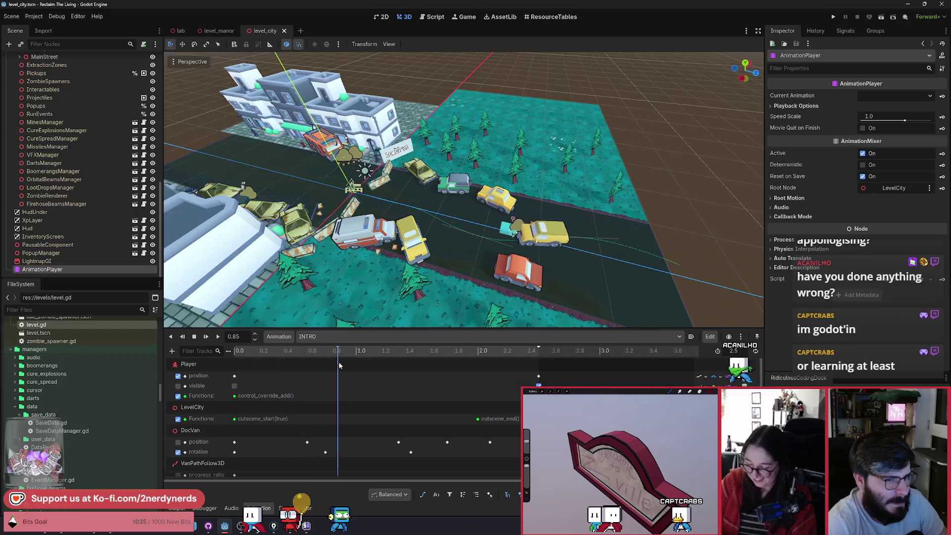
left_click_drag(384, 367, 455, 374)
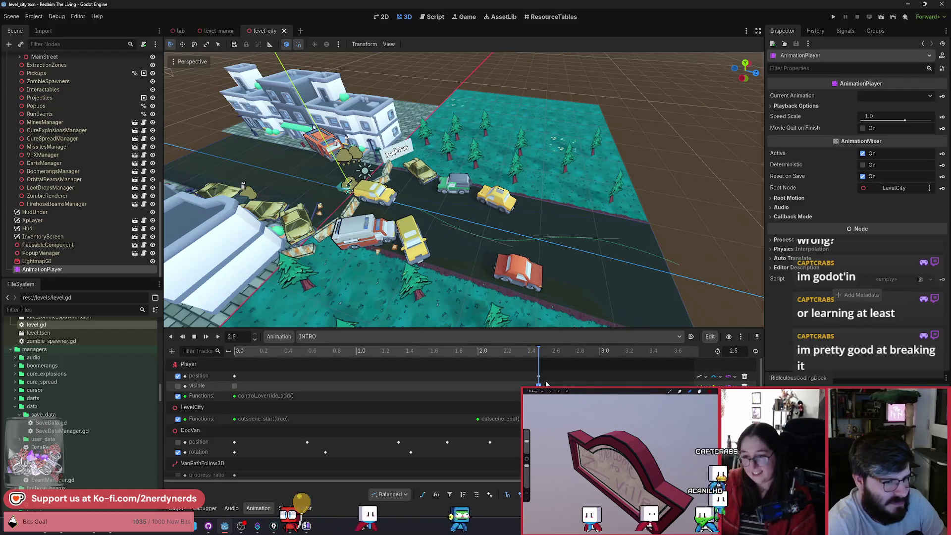
Step: Stretch the INTRO animation to 2.8 seconds and place the control_override_remove key at 2.65 seconds
left_click_drag(550, 350, 576, 354)
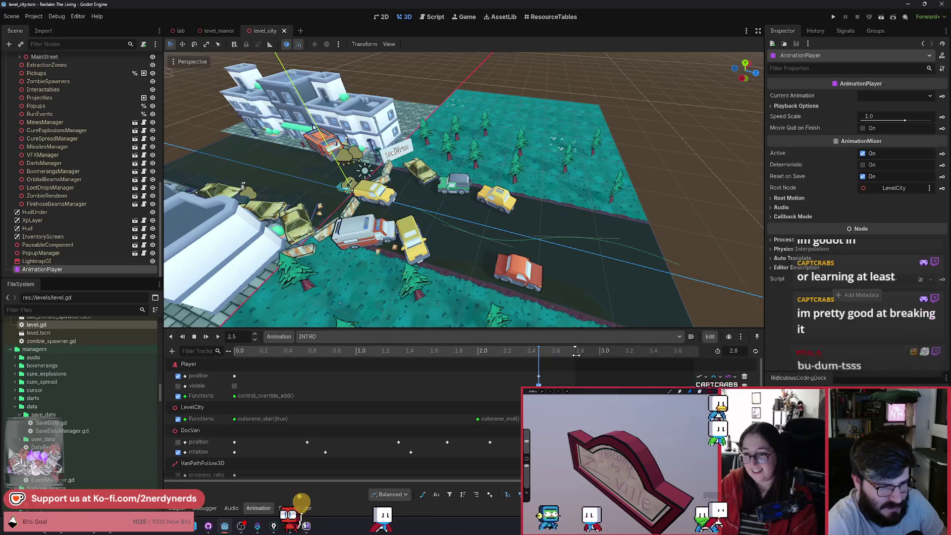
left_click(538, 396)
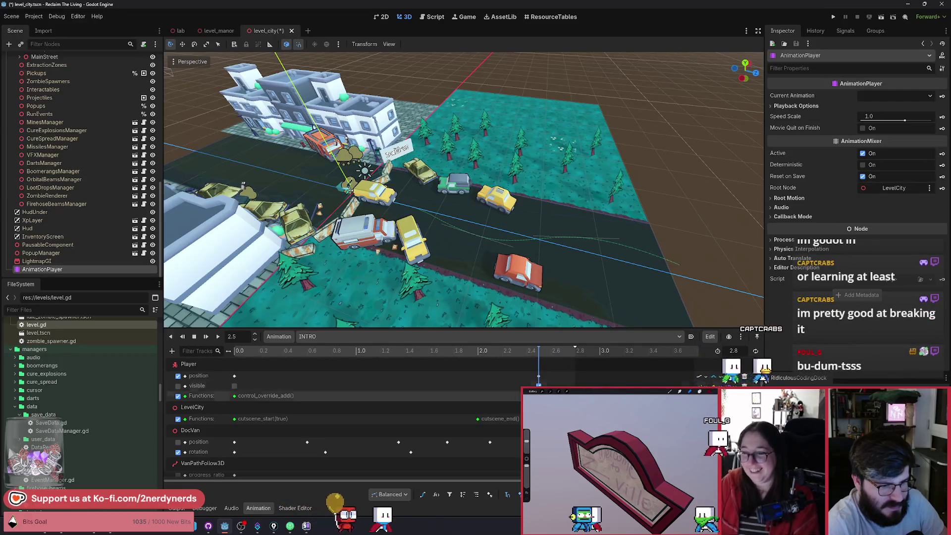
left_click(533, 353)
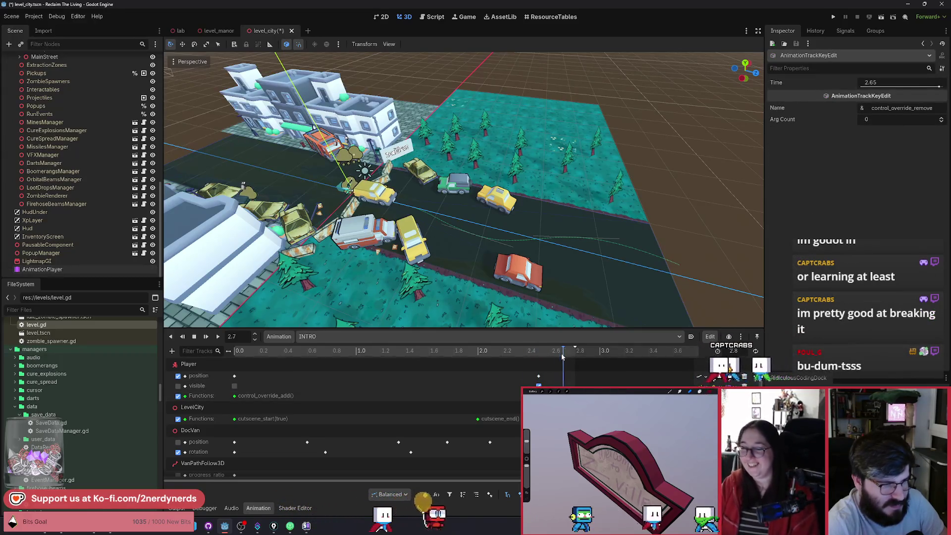
Step: Scrub back through the cutscene's final moments
left_click_drag(563, 356, 513, 358)
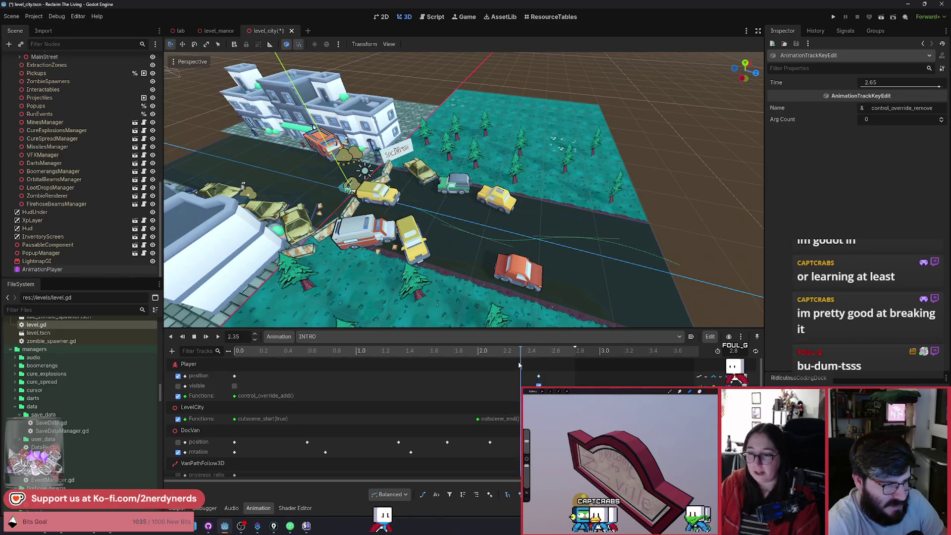
scroll(463, 189, "up", 5)
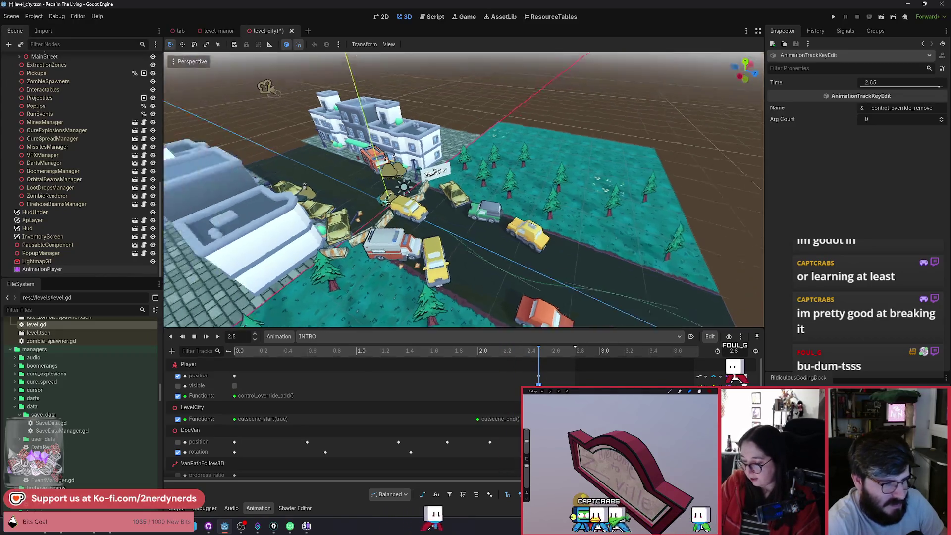
scroll(463, 190, "up", 5)
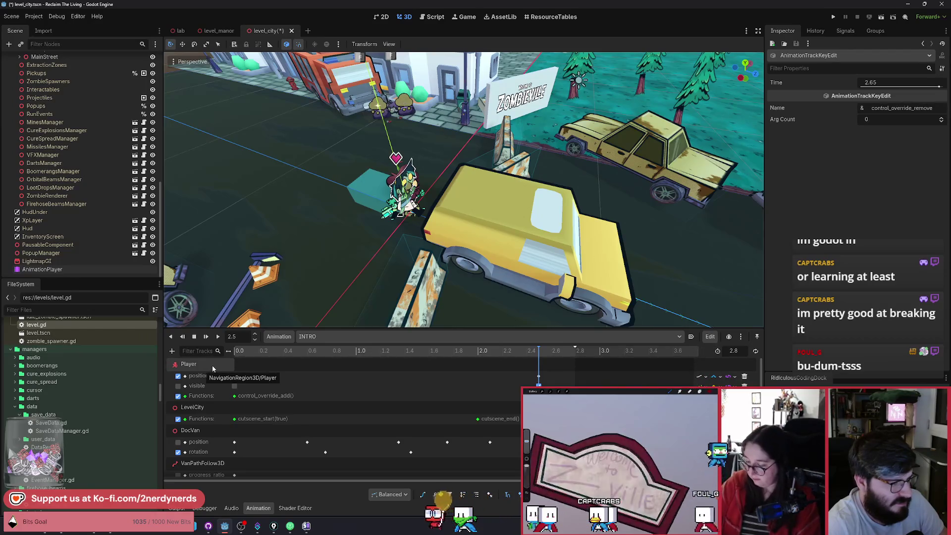
Step: Drag the Player up onto the yellow van, nudge it back, then open the Select Method list
left_click(209, 364)
left_click_drag(452, 229, 520, 266)
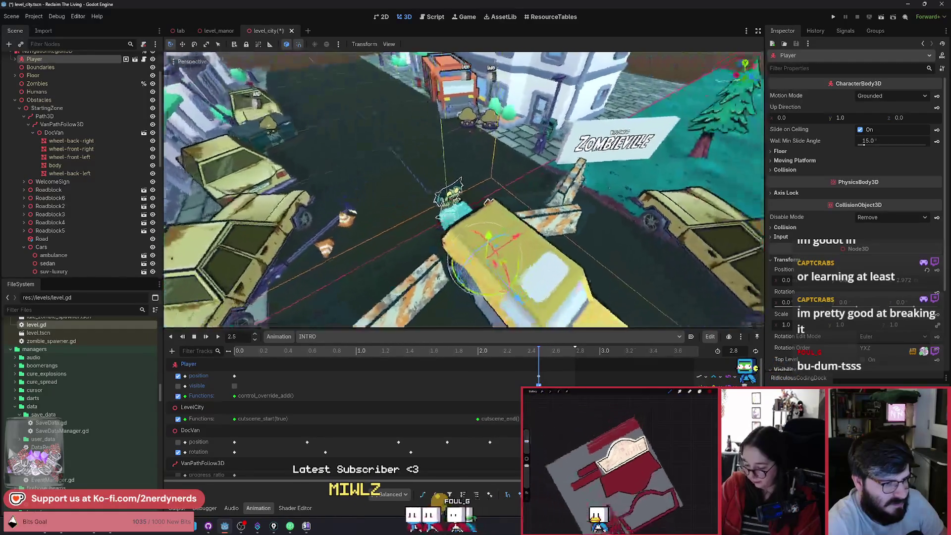
left_click_drag(534, 296, 531, 293)
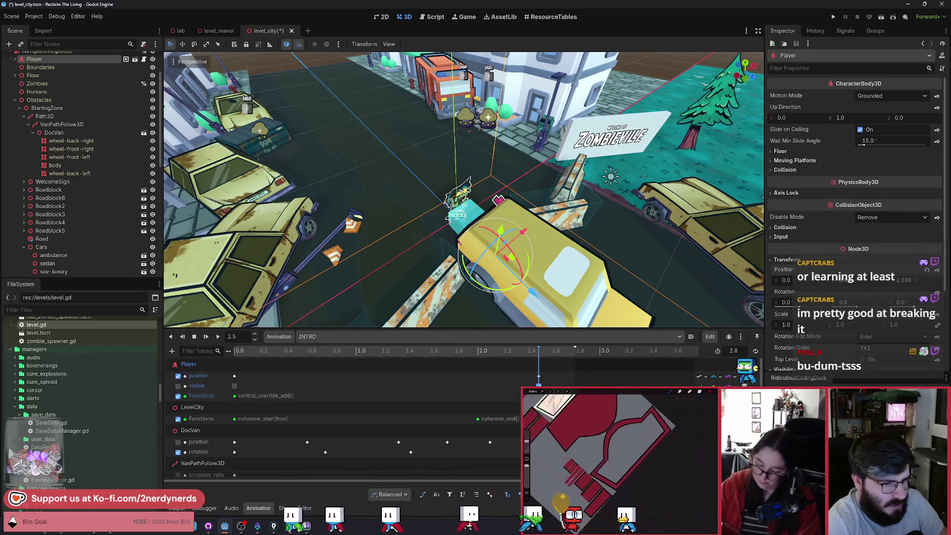
left_click(352, 332)
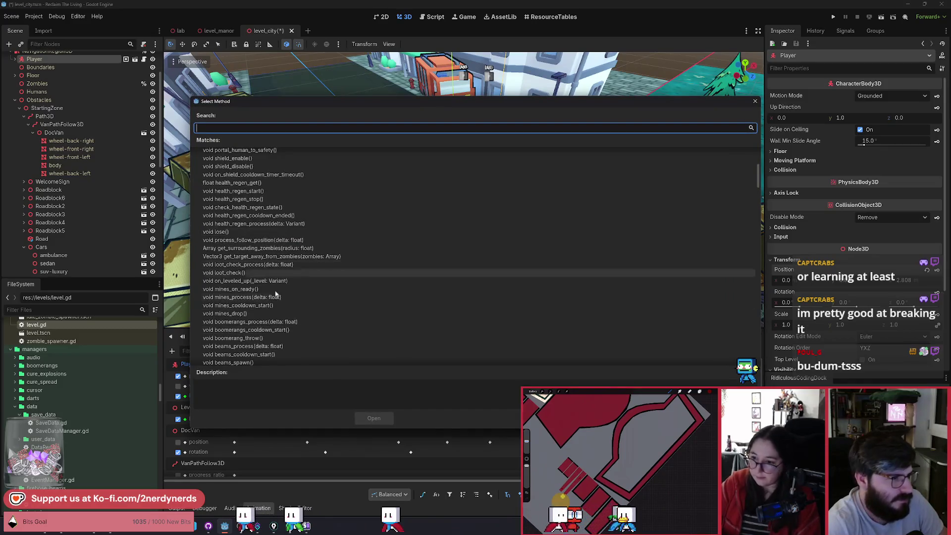
Step: Insert an animation_play call key at 2.5 s with arguments 3 and On, and save
scroll(275, 308, "down", 2)
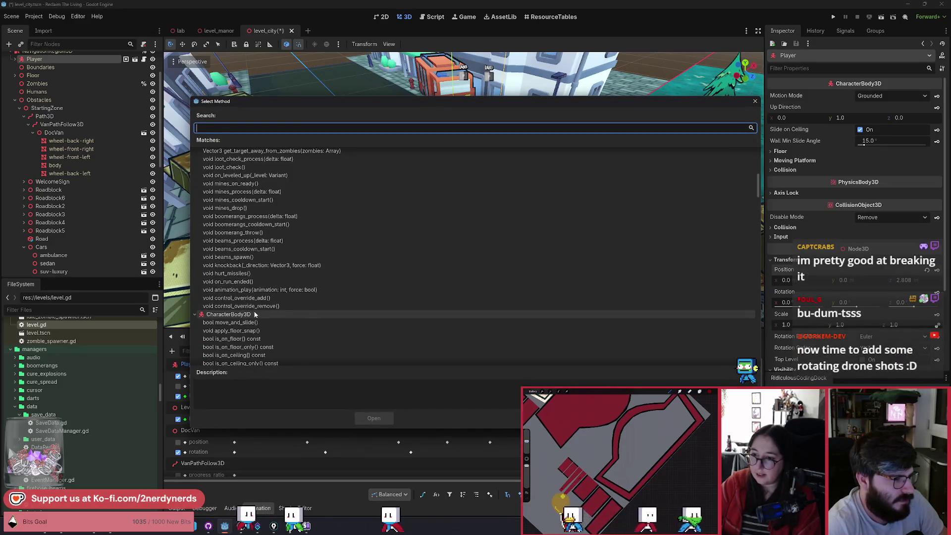
scroll(255, 315, "up", 5)
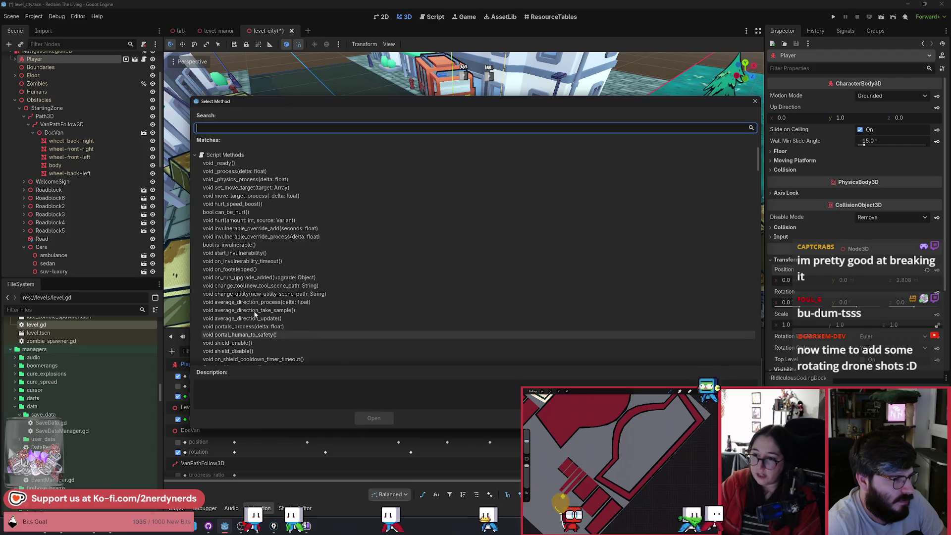
scroll(257, 322, "down", 3)
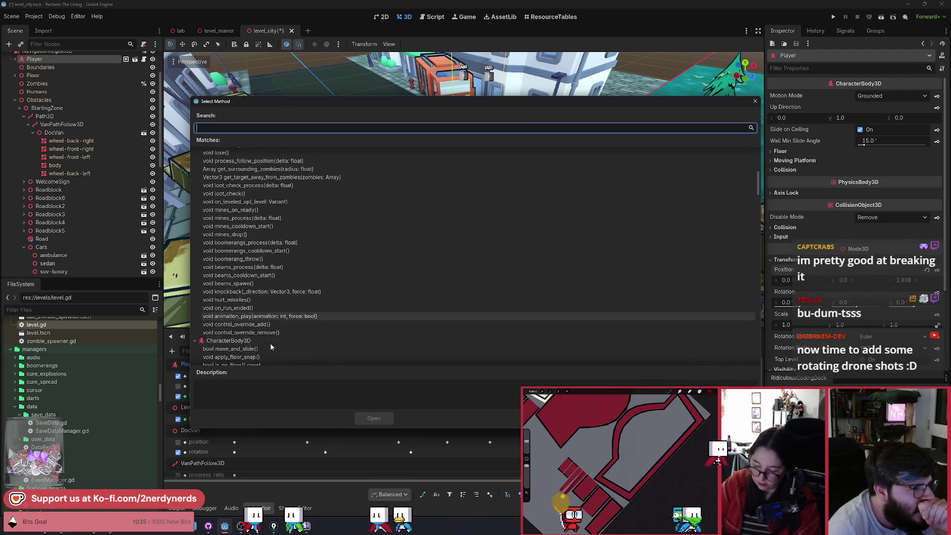
left_click(258, 324)
left_click(373, 418)
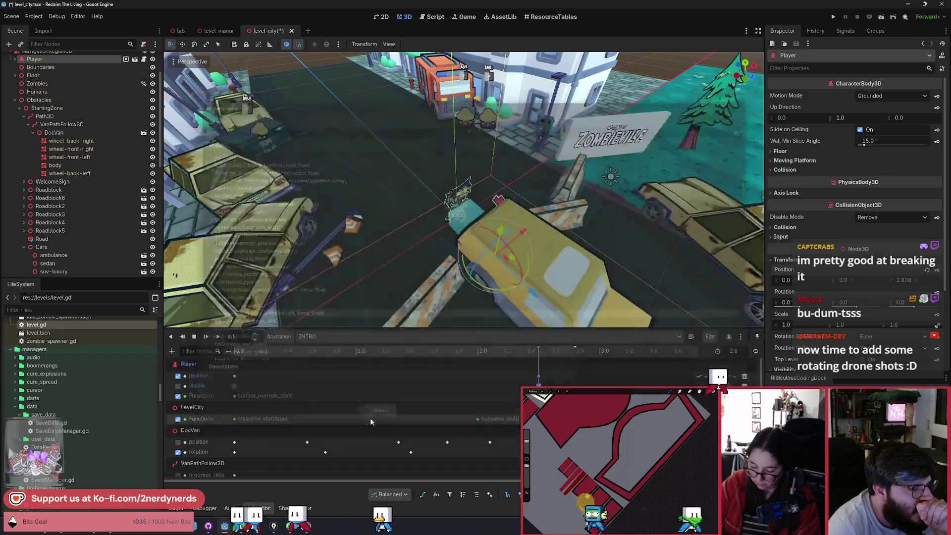
left_click(538, 396)
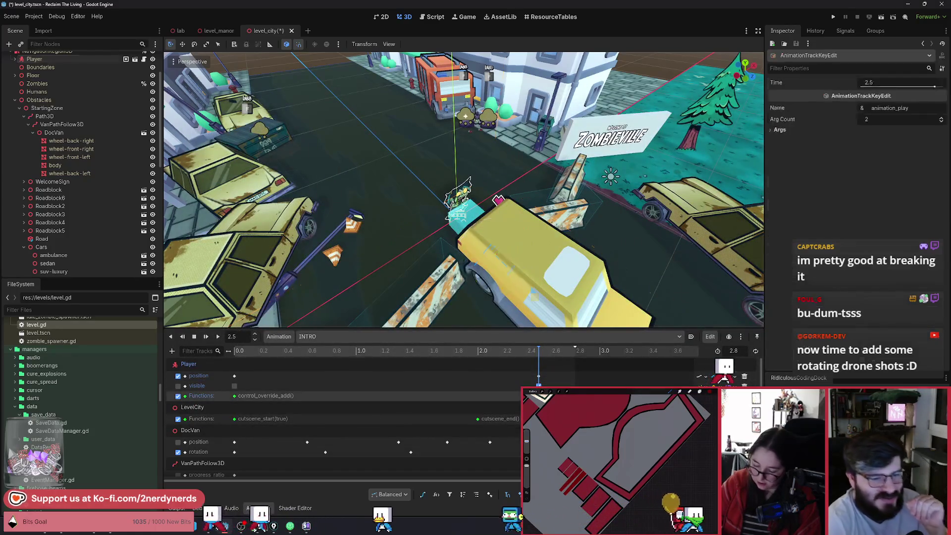
left_click(784, 141)
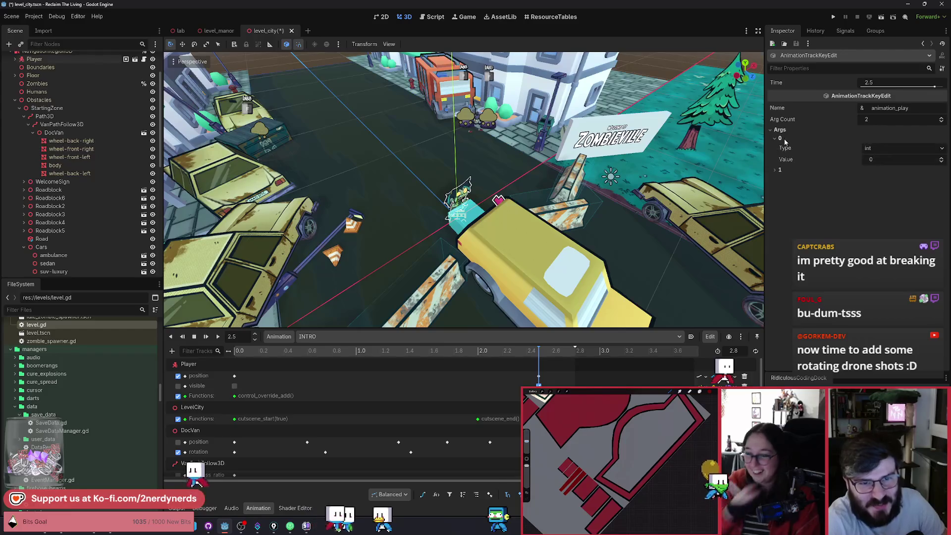
left_click(789, 169)
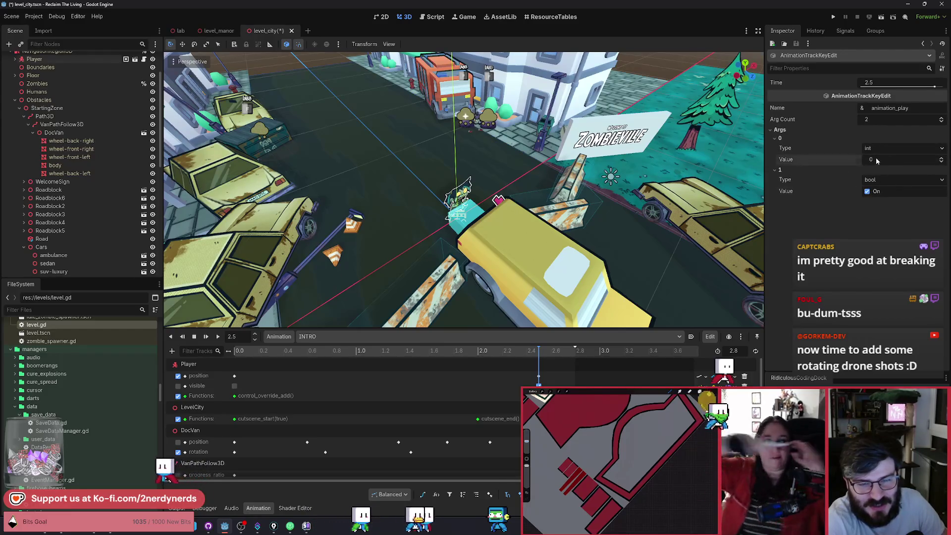
key("ctrl+s")
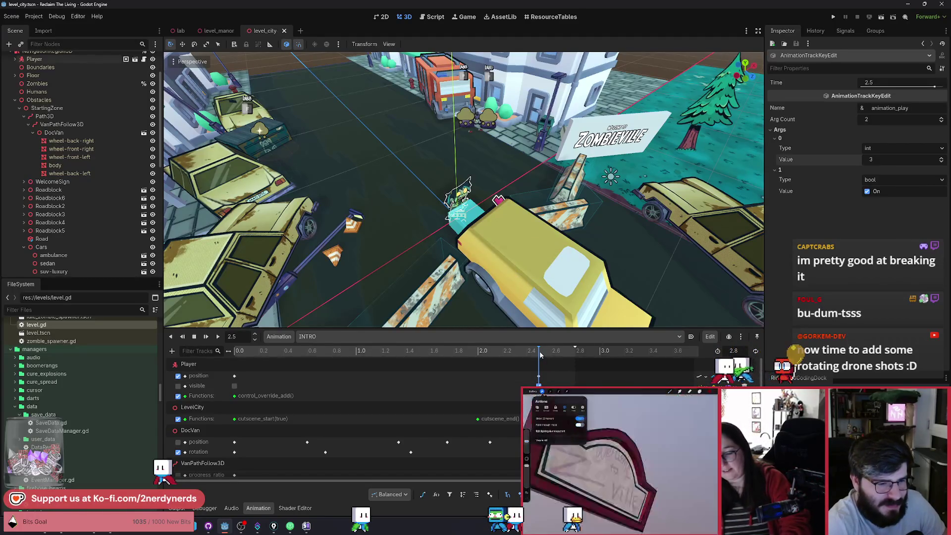
Step: Move the Player position key to 2.65 s, set its z to 0, save, and run the scene
left_click_drag(540, 355, 556, 362)
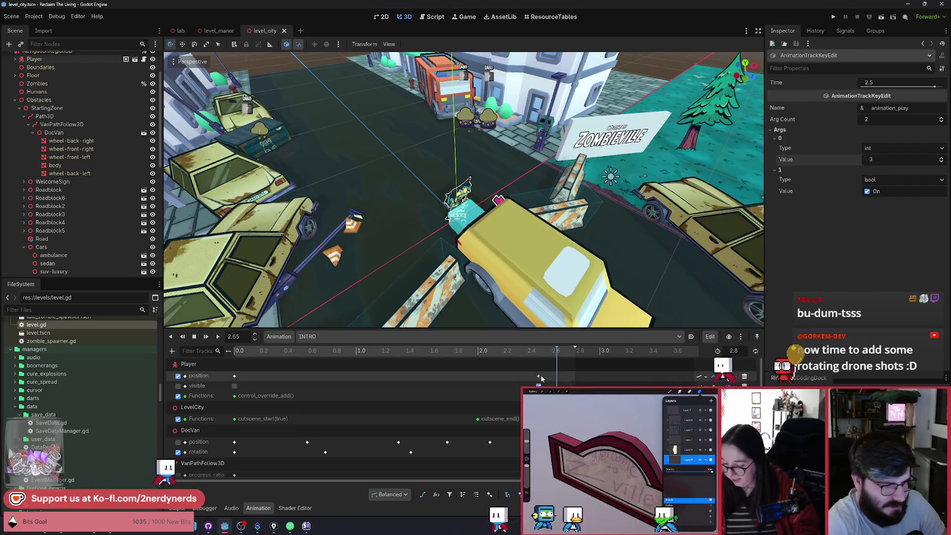
left_click_drag(539, 376, 557, 376)
left_click(906, 120)
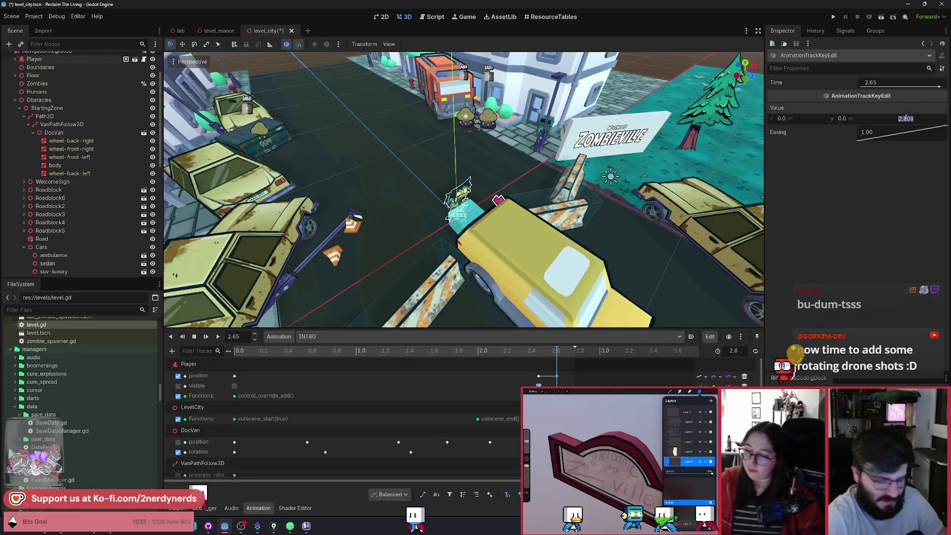
type("0")
key("Return")
key("ctrl+s")
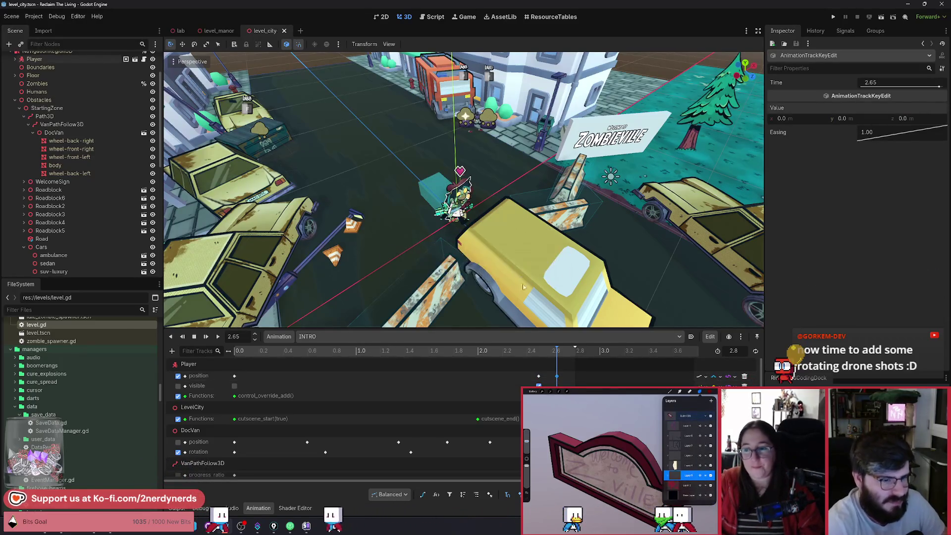
mouse_move(553, 352)
left_mouse_down()
mouse_move(572, 351)
mouse_move(270, 344)
left_mouse_up()
key("F6")
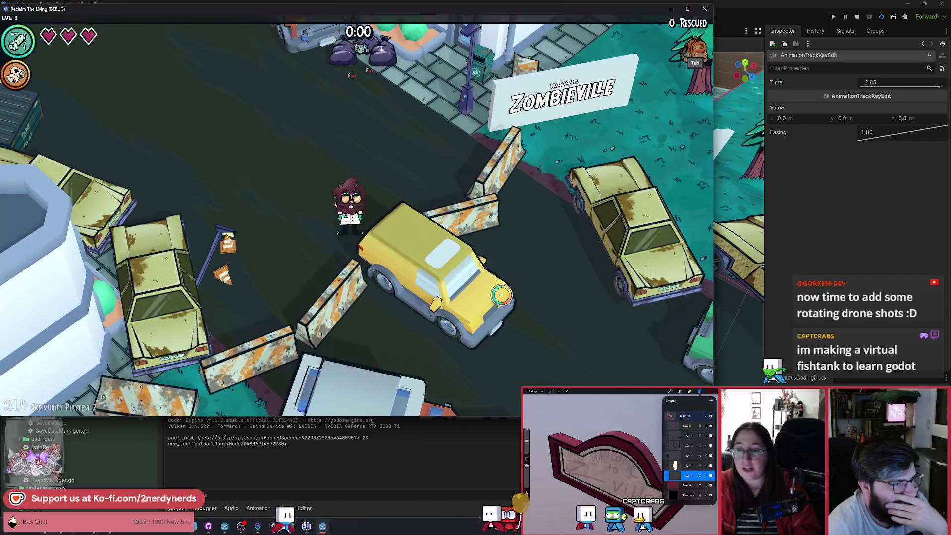
Step: Stop the running game after watching the intro cutscene
left_click(857, 18)
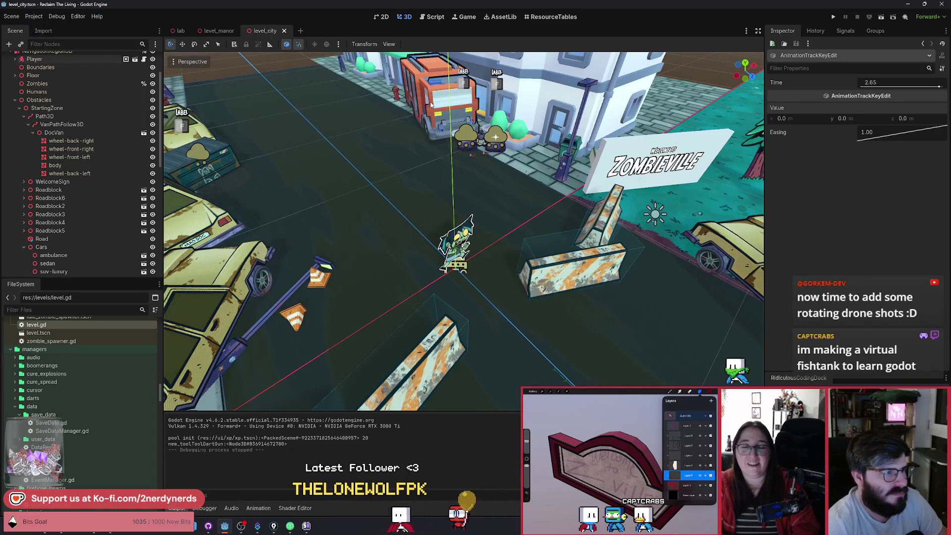
Step: Show the INTRO tracks and move the playhead back to 2.4 seconds
scroll(69, 222, "down", 10)
left_click(70, 268)
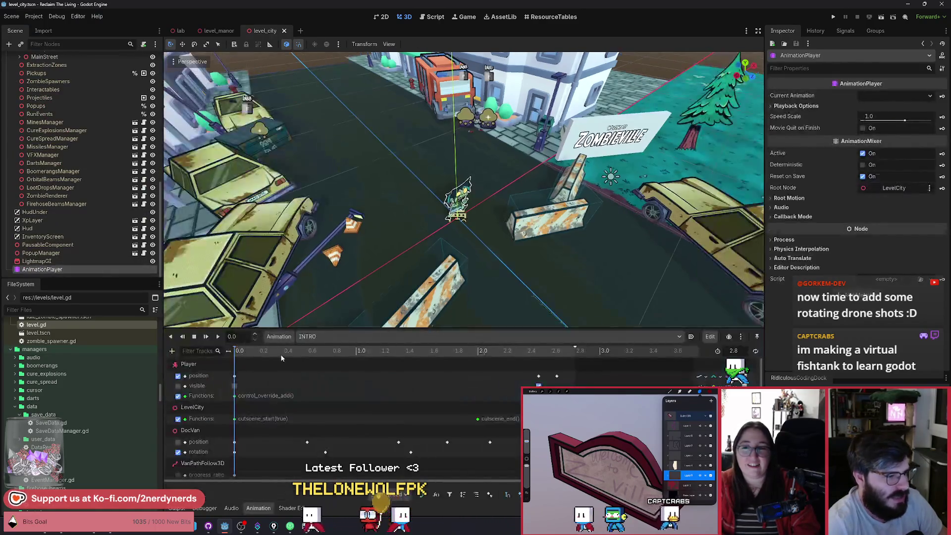
left_click(178, 386)
left_click(539, 352)
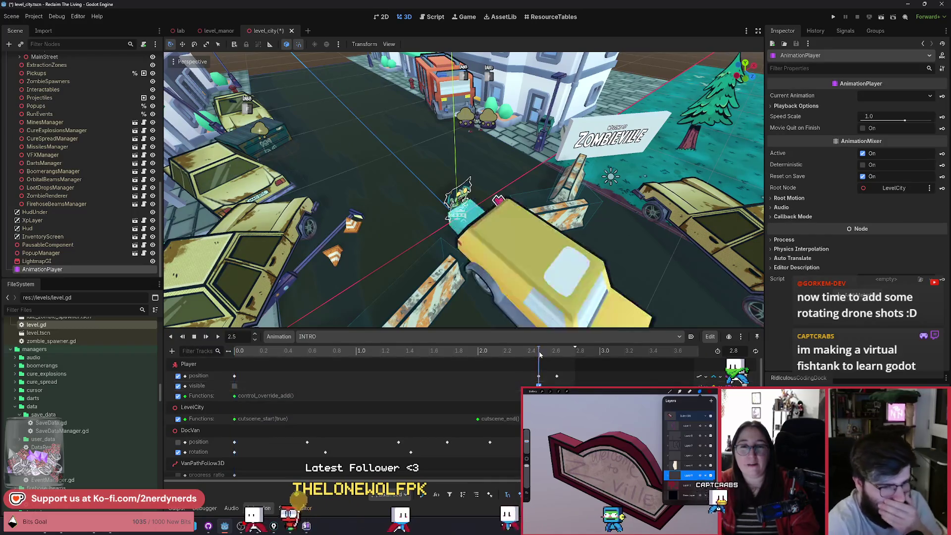
left_click_drag(540, 354, 526, 354)
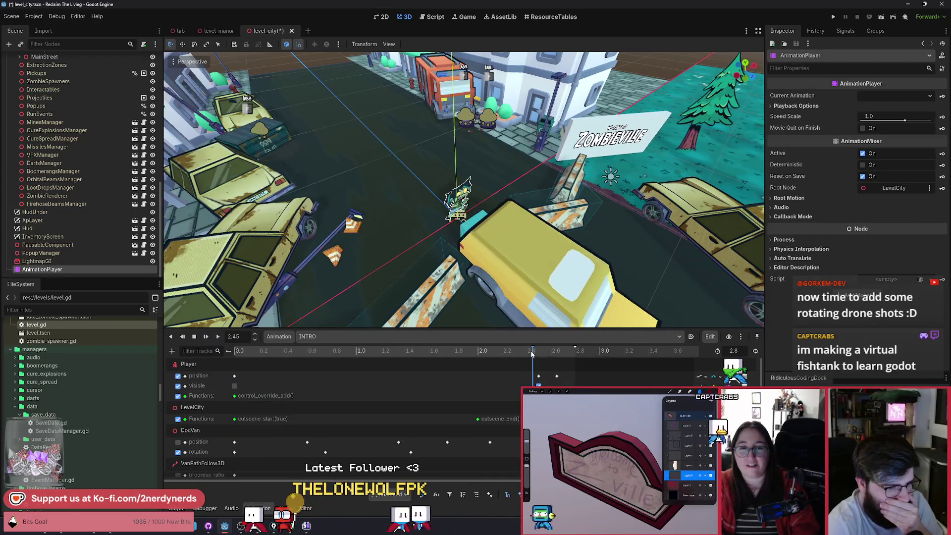
Step: Insert a control_override_remove() call key on the Player functions track
right_click(527, 395)
left_click(545, 403)
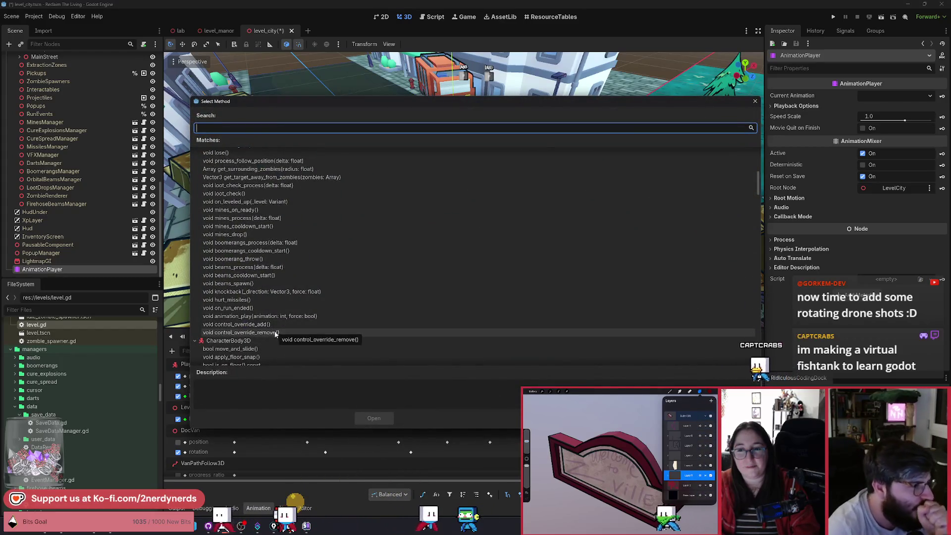
scroll(268, 312, "up", 3)
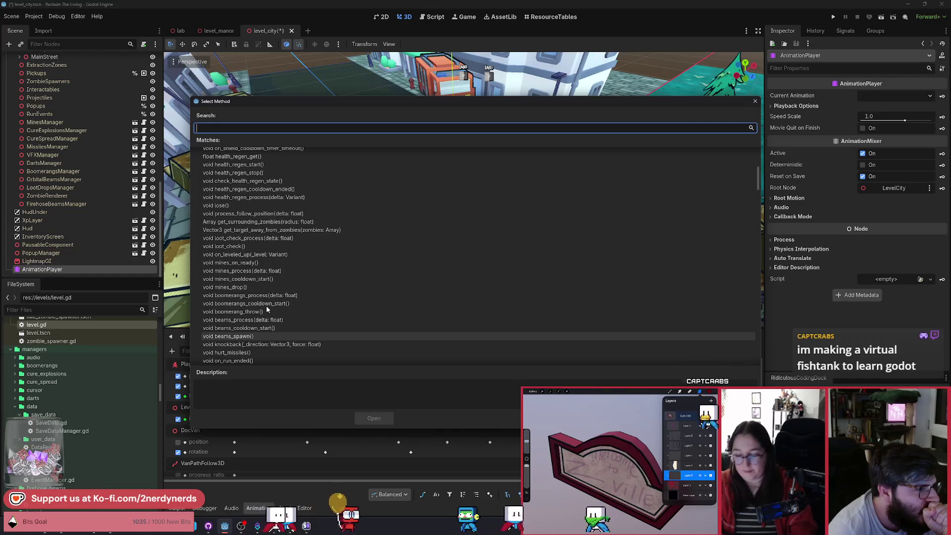
scroll(266, 308, "up", 3)
scroll(267, 308, "up", 3)
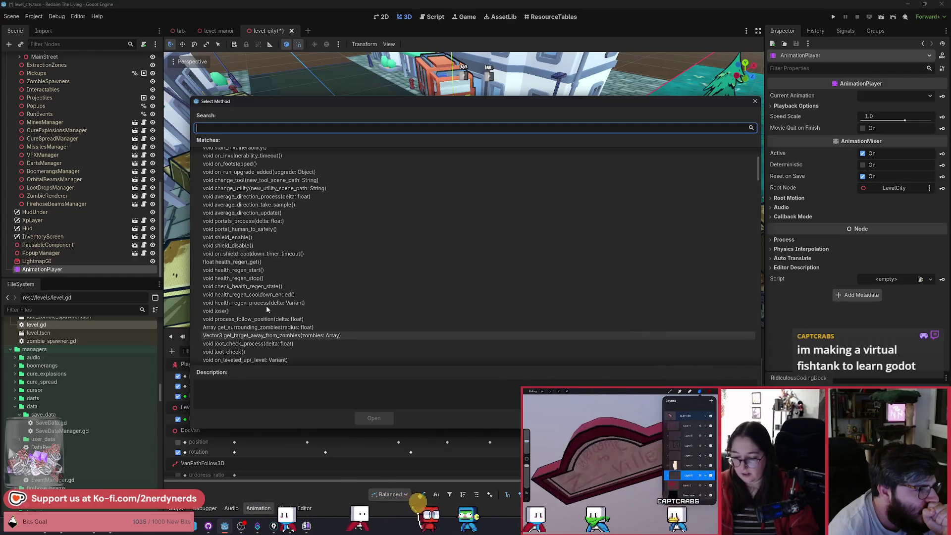
scroll(266, 305, "up", 3)
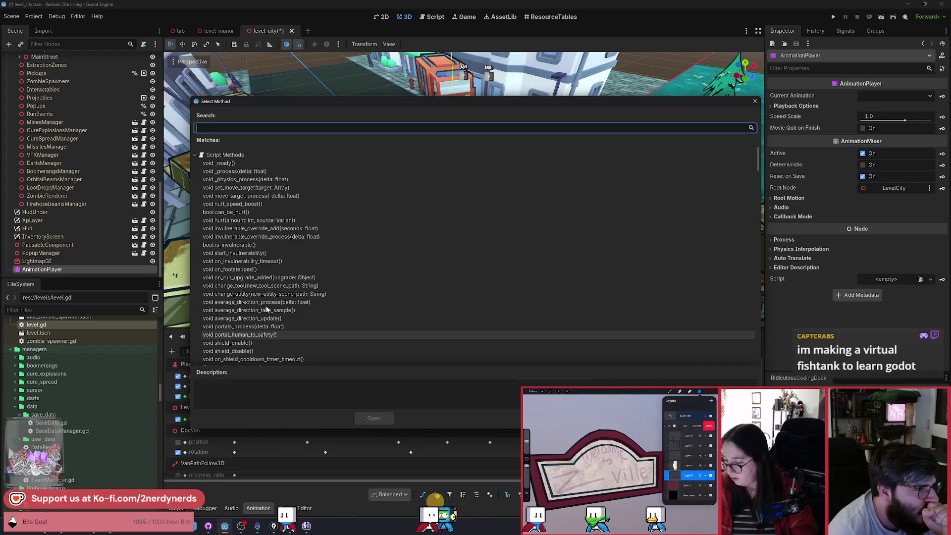
scroll(266, 308, "down", 10)
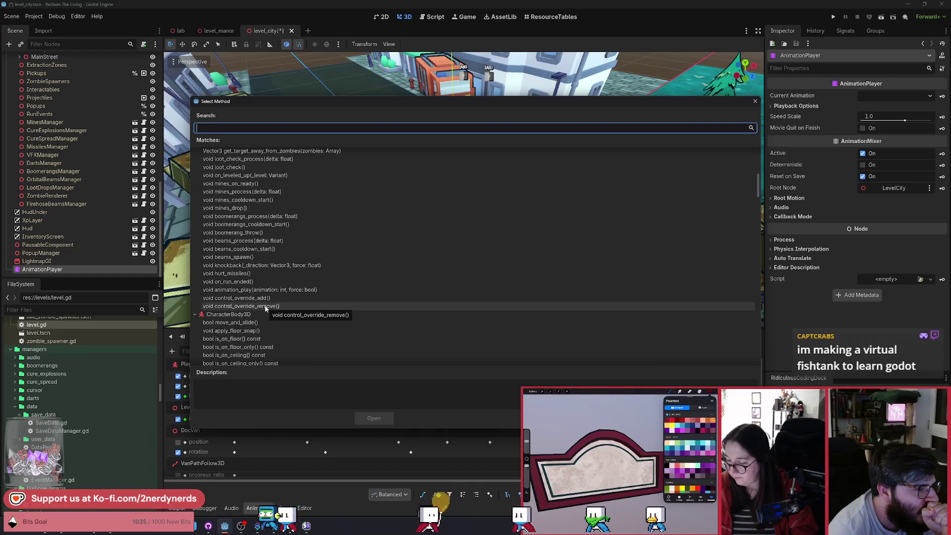
double_click(266, 306)
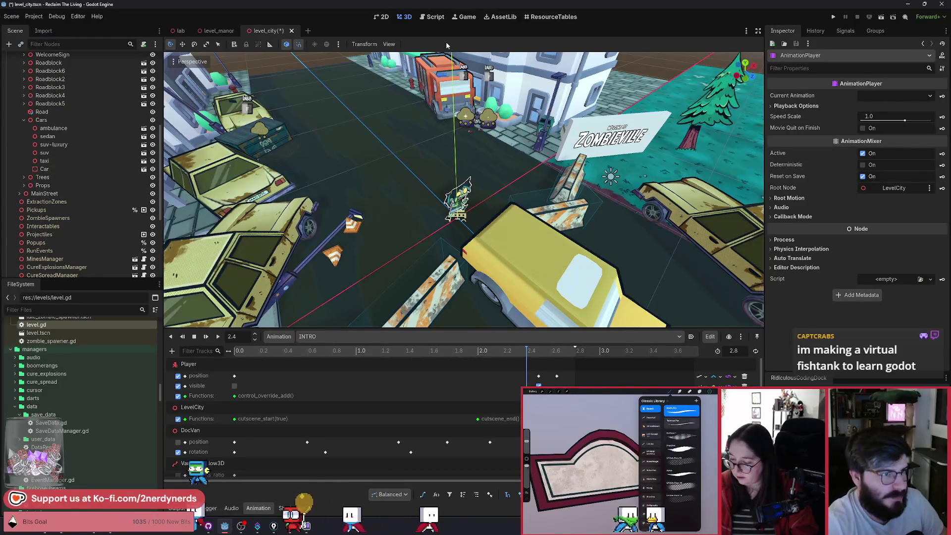
Step: Save the scene and open player.gd in the script editor
key("ctrl+s")
scroll(119, 212, "up", 3)
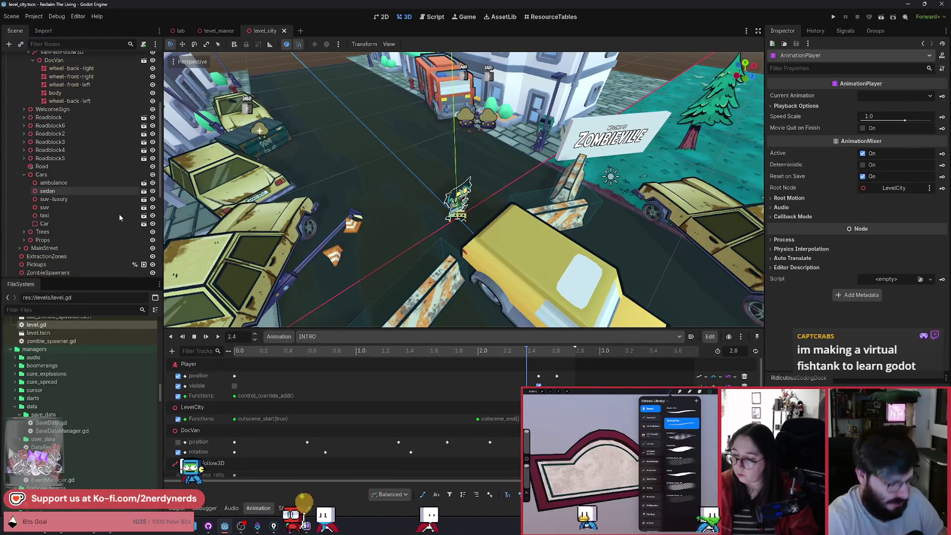
key("shift+alt+o")
type("player")
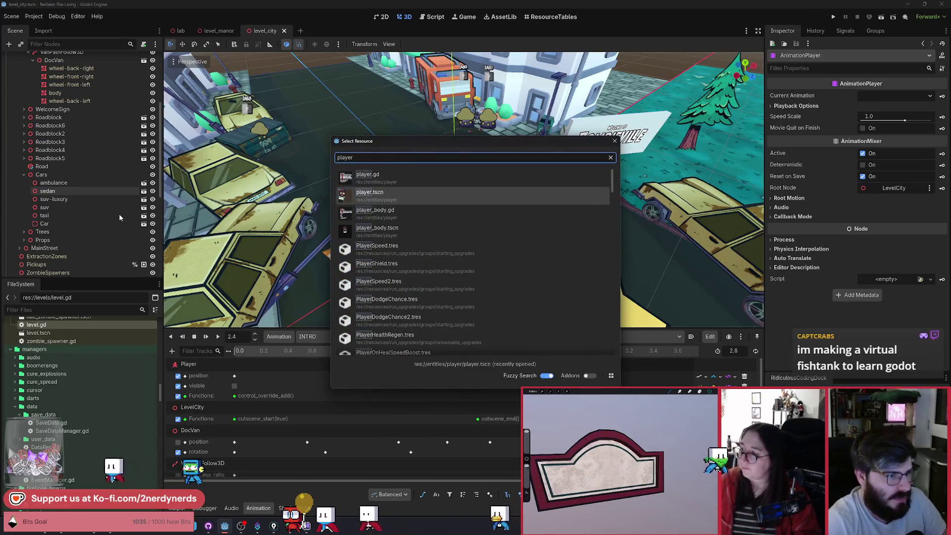
key("Up")
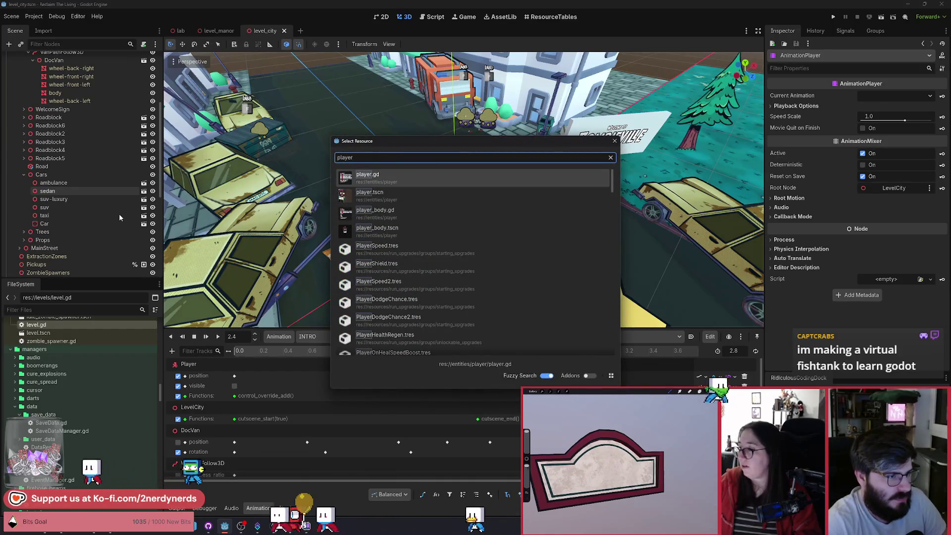
key("Return")
left_click_drag(650, 175, 650, 311)
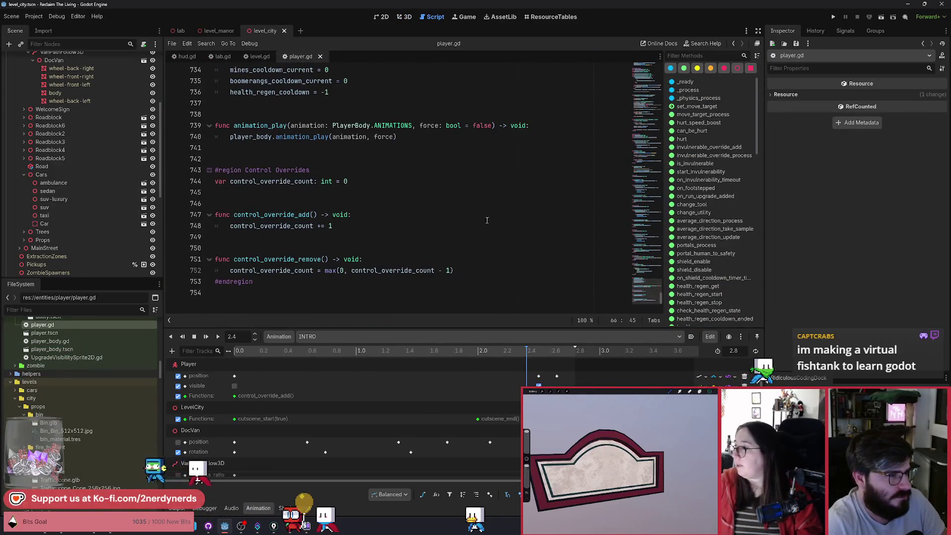
scroll(487, 220, "up", 1)
Step: Write a new face_direction function whose body calls player_body.face_direction()
left_click(281, 180)
key("Return")
key("Return")
key("Return")
type("fun")
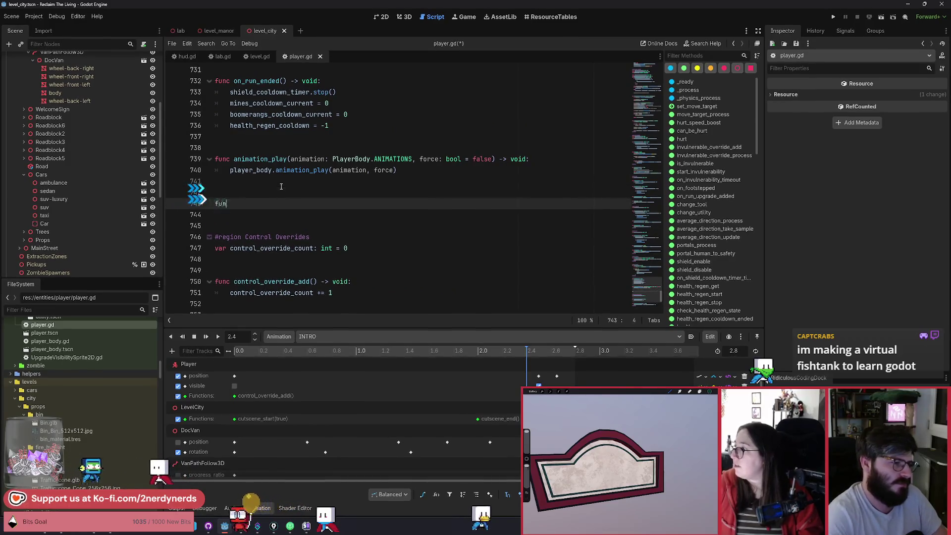
type("c face_d")
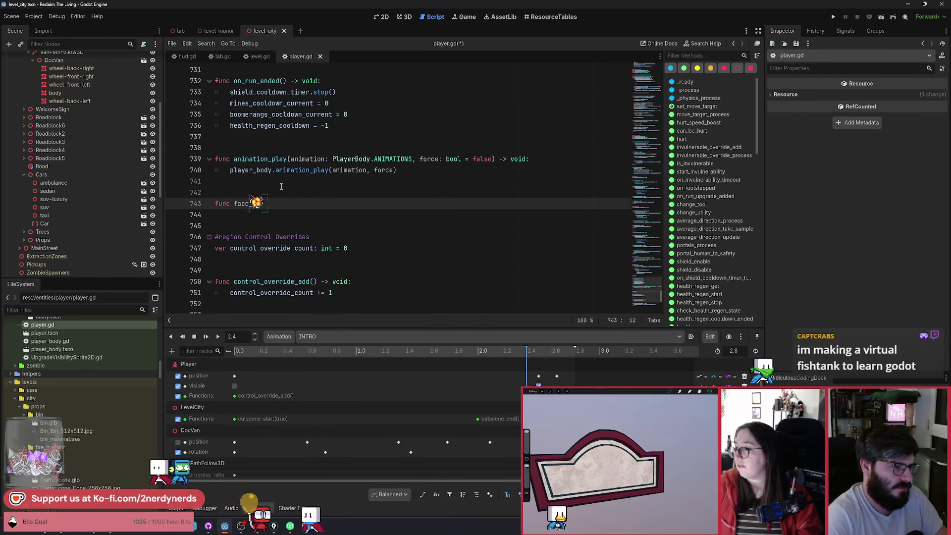
type("irection() 0")
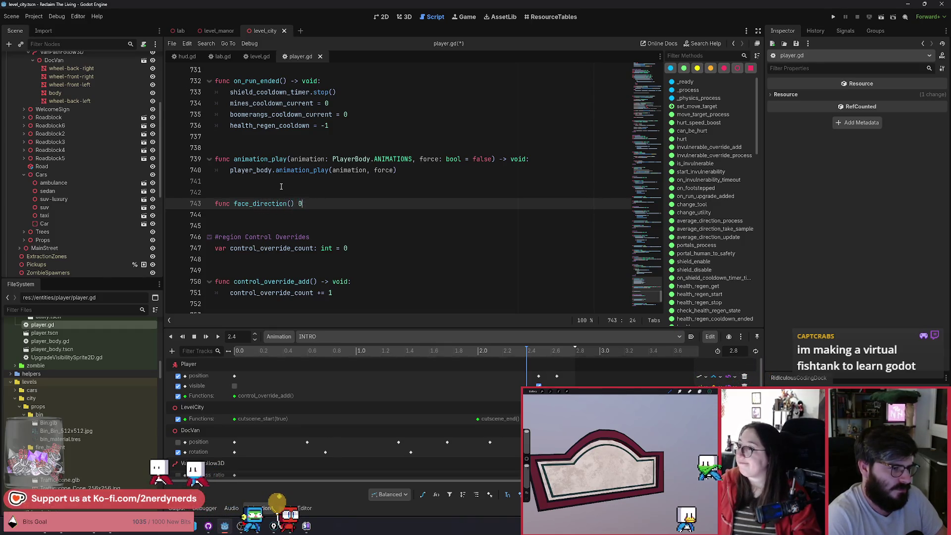
key("BackSpace")
type("-> void")
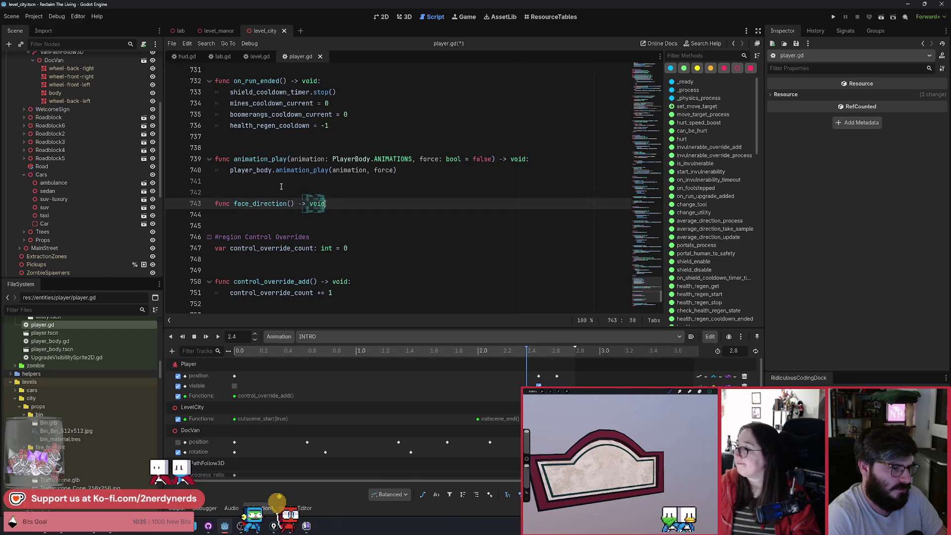
type(":")
key("Return")
key("BackSpace")
type("dy")
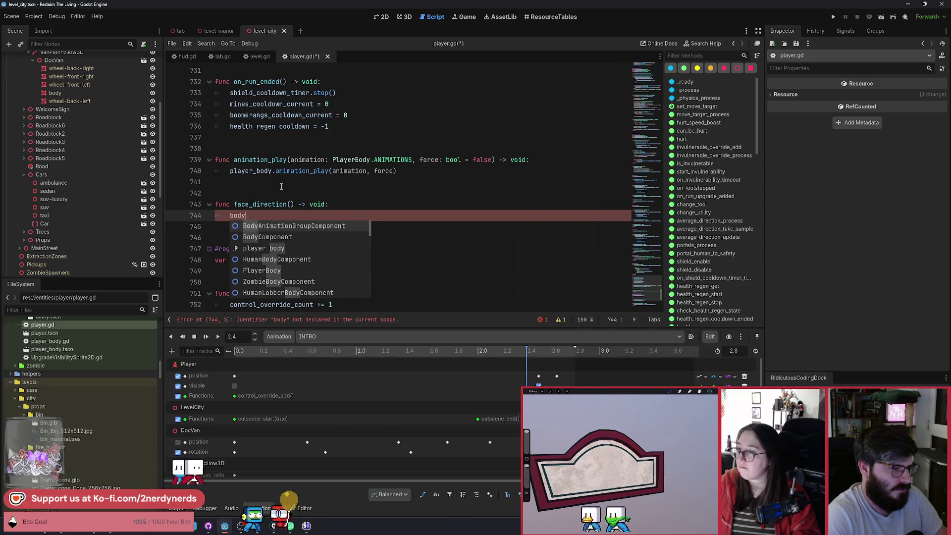
key("BackSpace")
key("BackSpace")
key("BackSpace")
key("BackSpace")
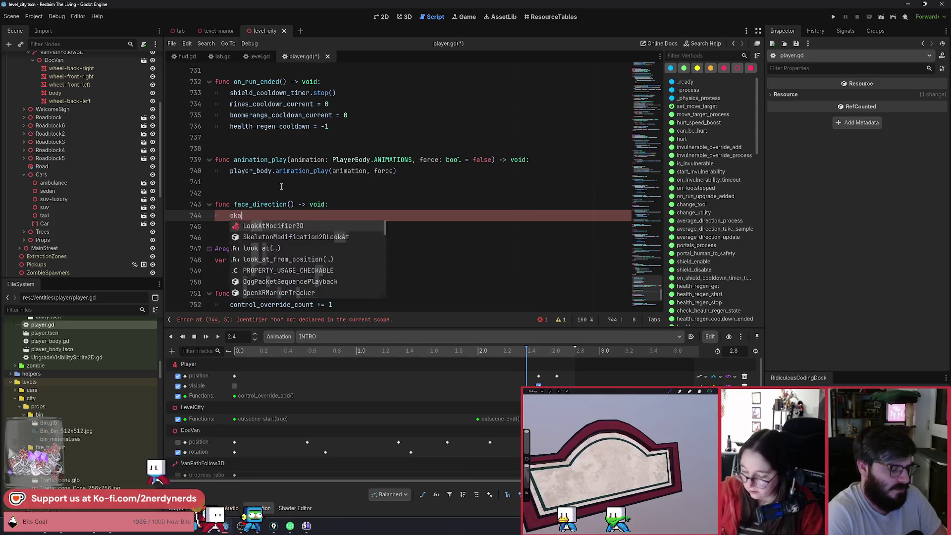
key("BackSpace")
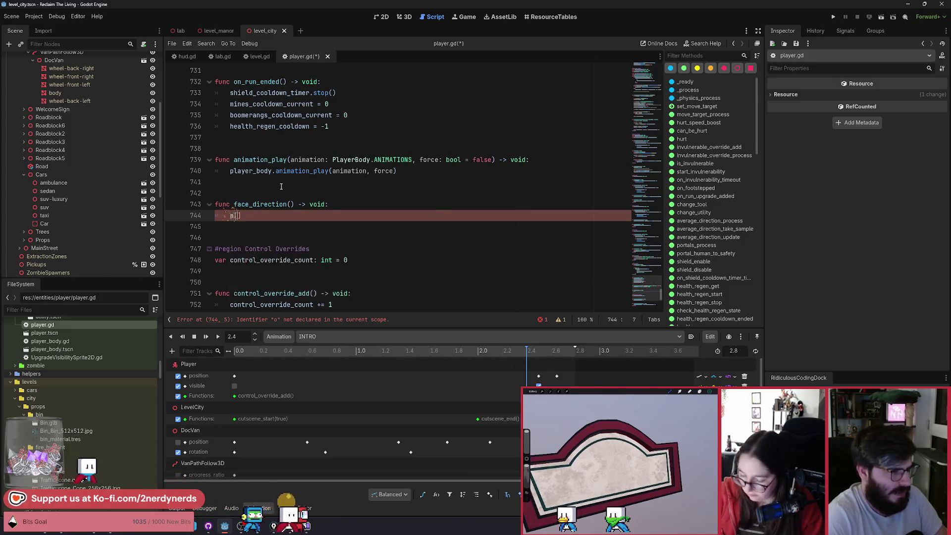
type("player_body.")
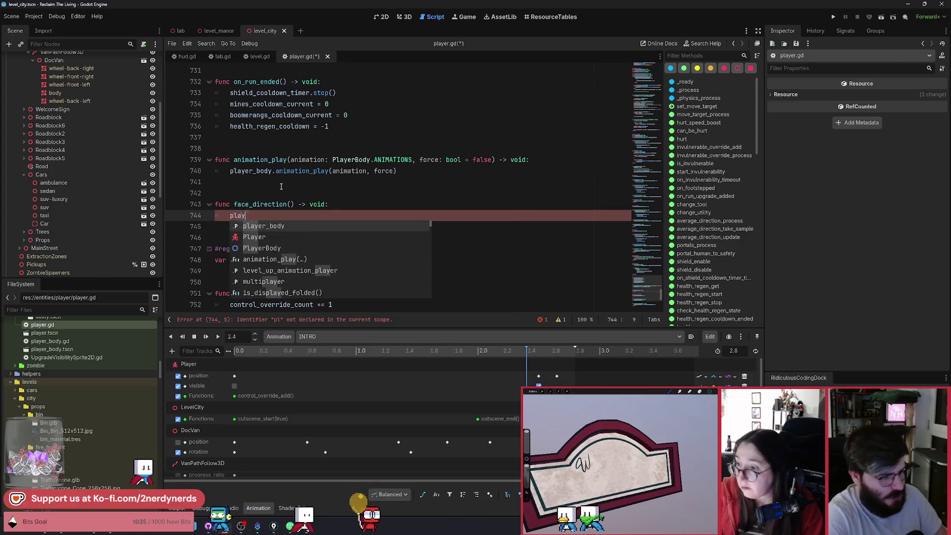
type("fa")
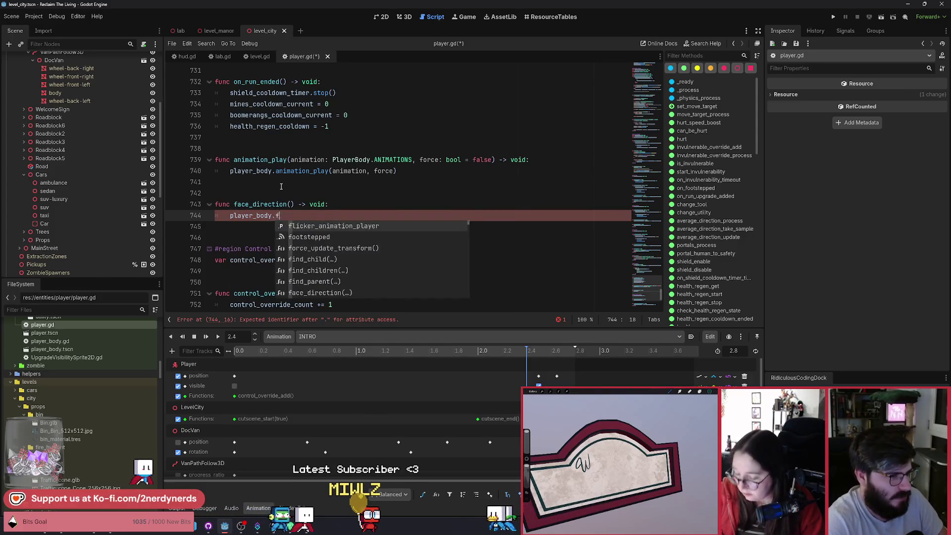
key("Return")
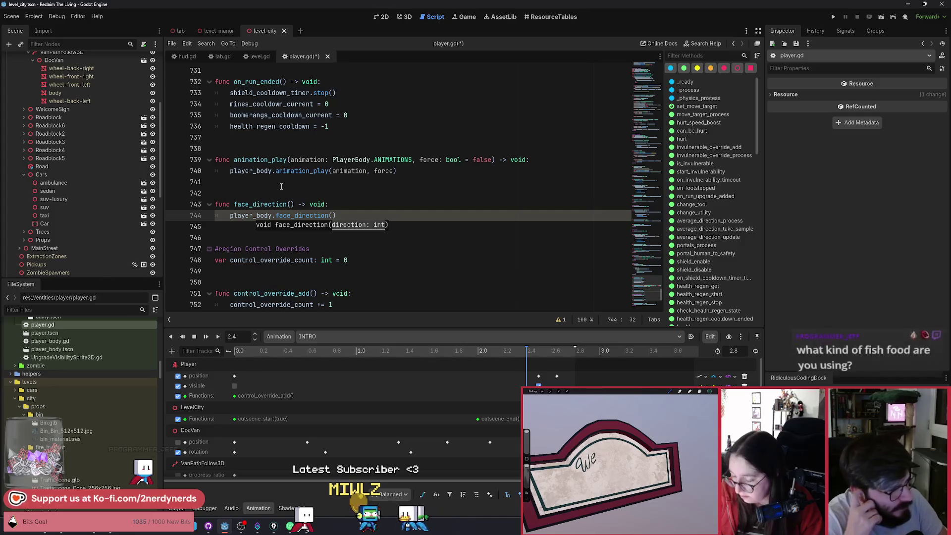
Step: Give the function a dir: int = 1 parameter, pass dir to the call, and save player.gd
key("Up")
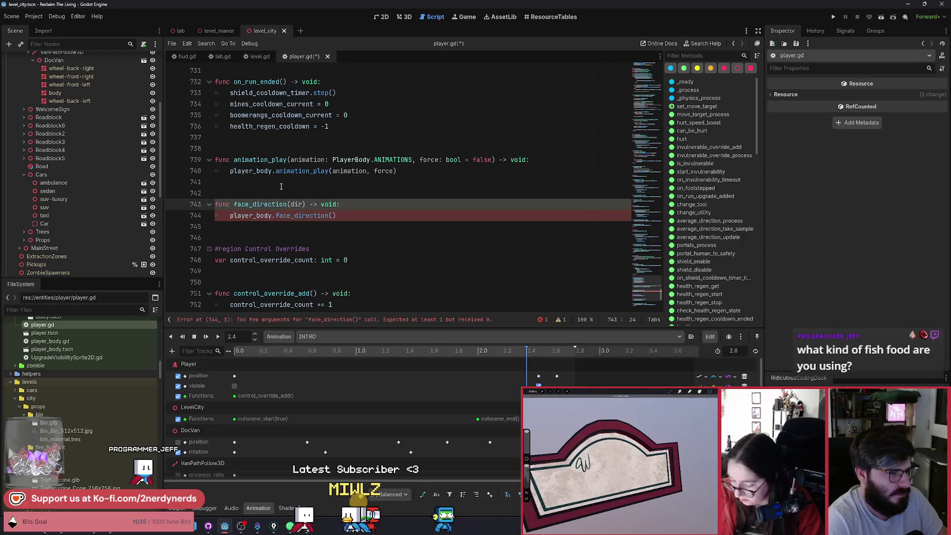
type("int ")
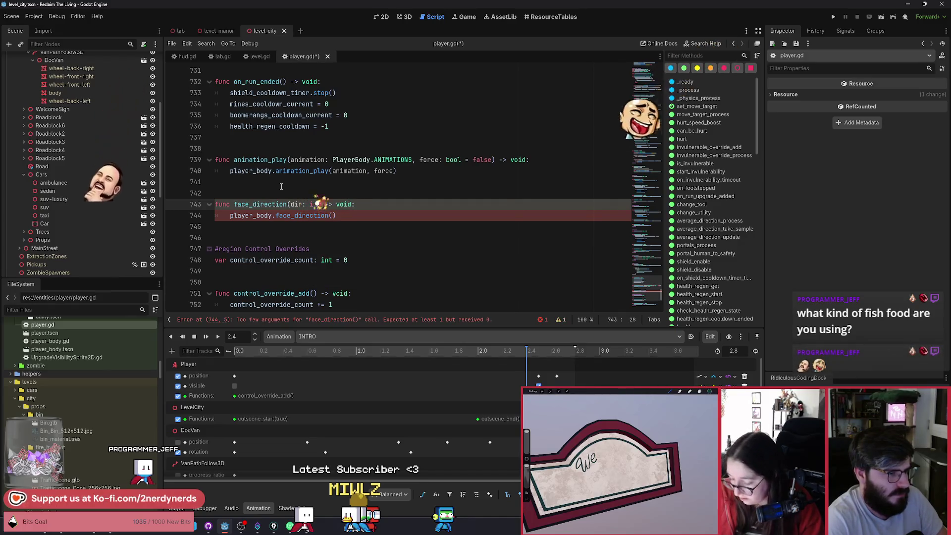
type("= 1")
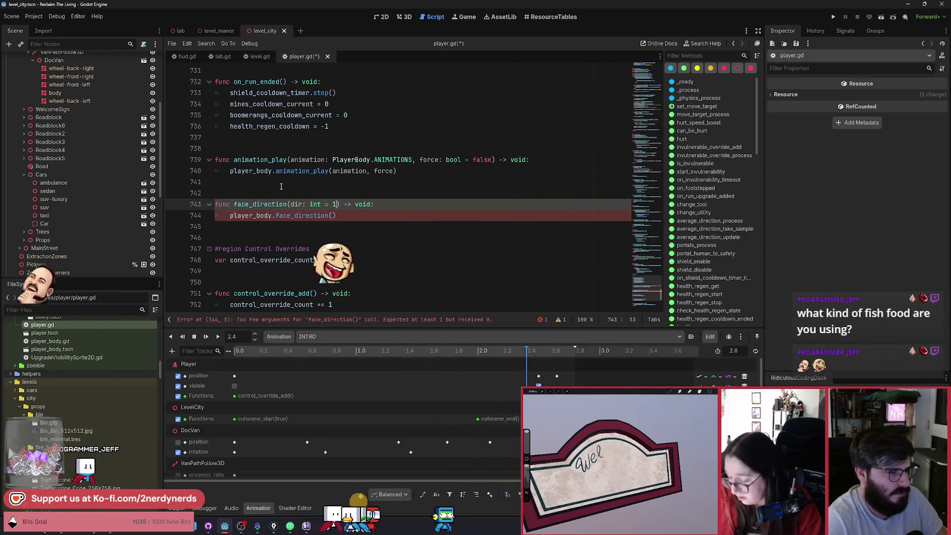
key("Down")
key("Left")
type("dir")
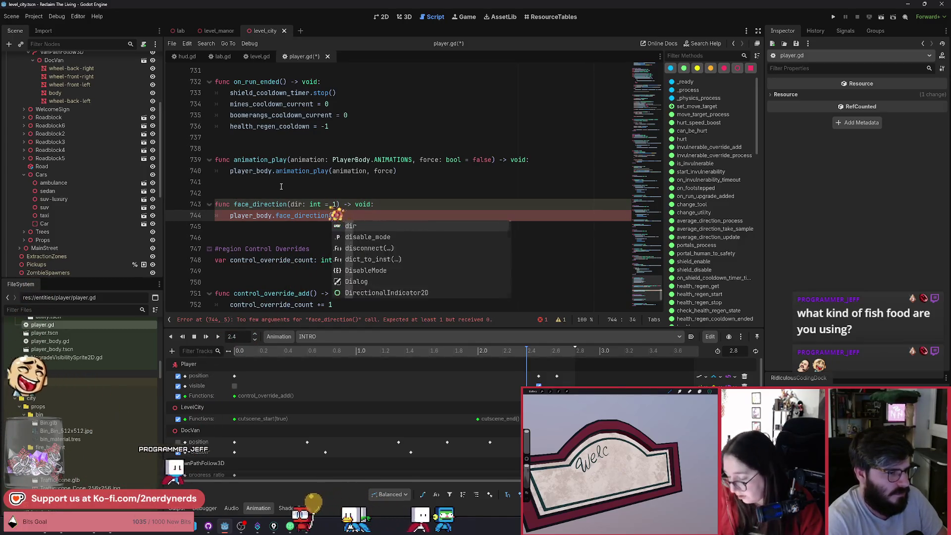
left_click(329, 196)
key("ctrl+s")
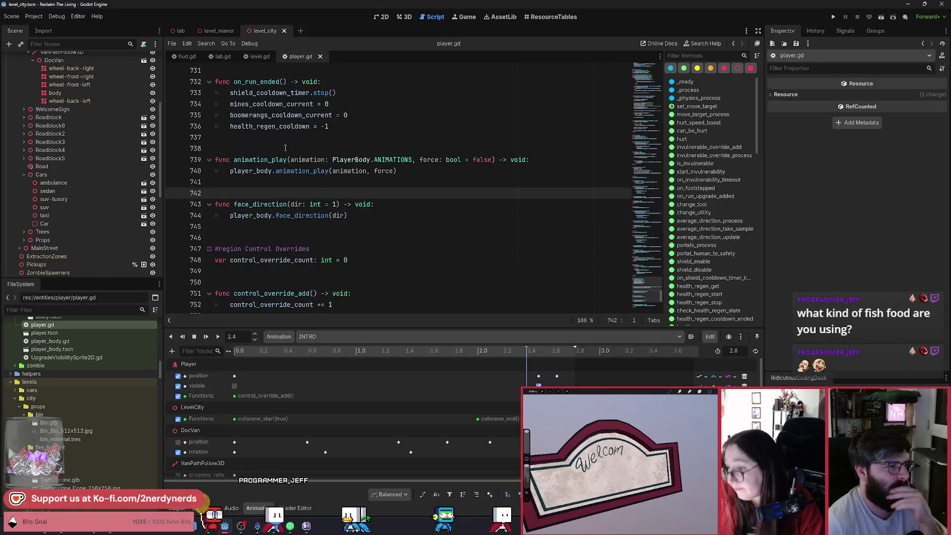
Step: Insert a face_direction call key on the Player functions track at 2.4 s
left_click(405, 17)
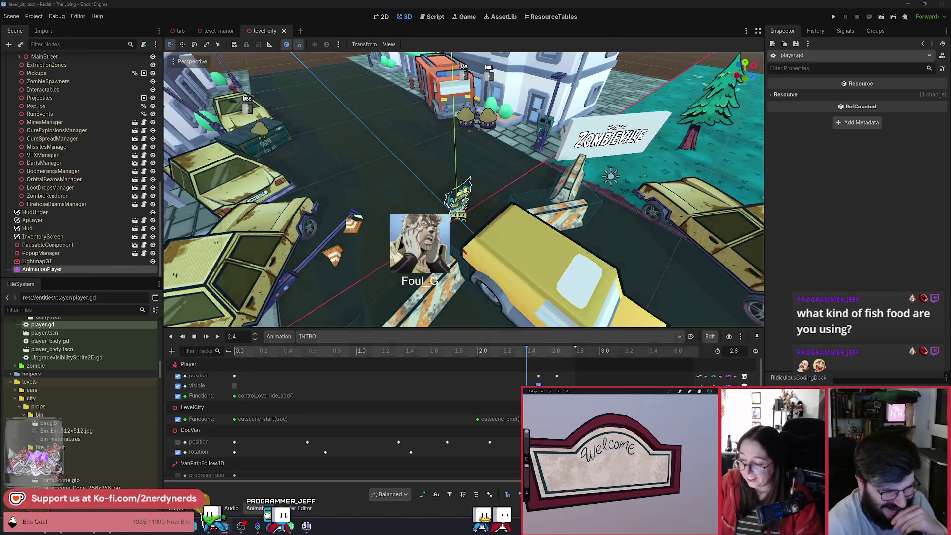
right_click(289, 396)
left_click(307, 401)
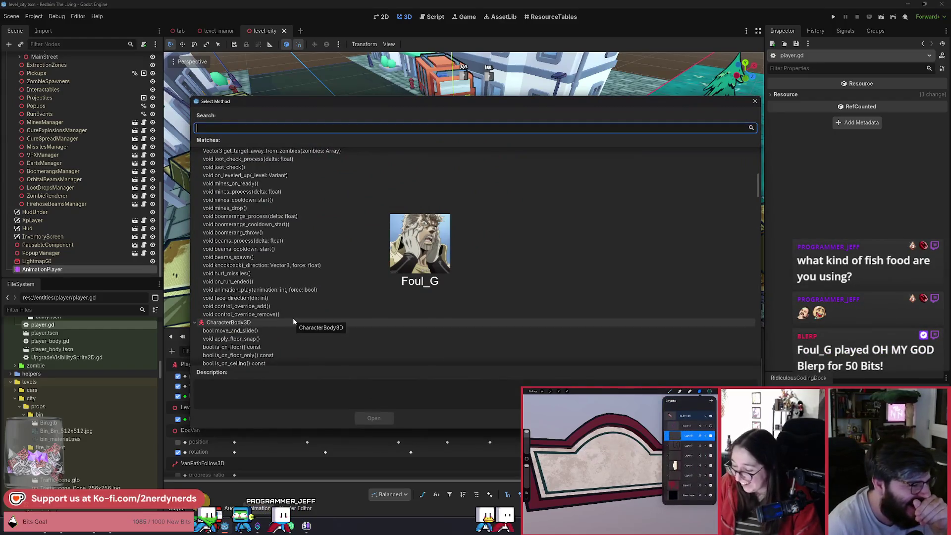
left_click(248, 305)
left_click(374, 418)
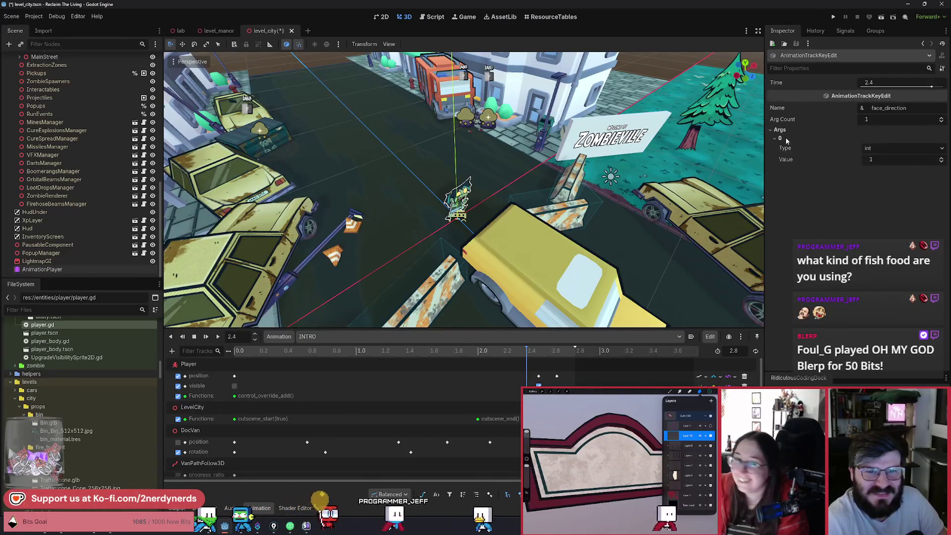
Step: Set the call's argument to -1 and save level_city
left_click(888, 159)
type("-1")
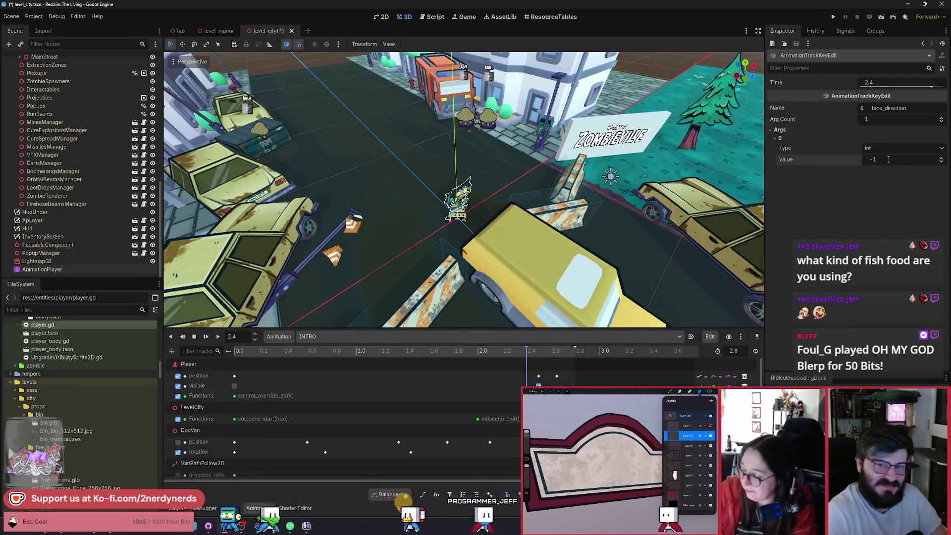
key("ctrl+s")
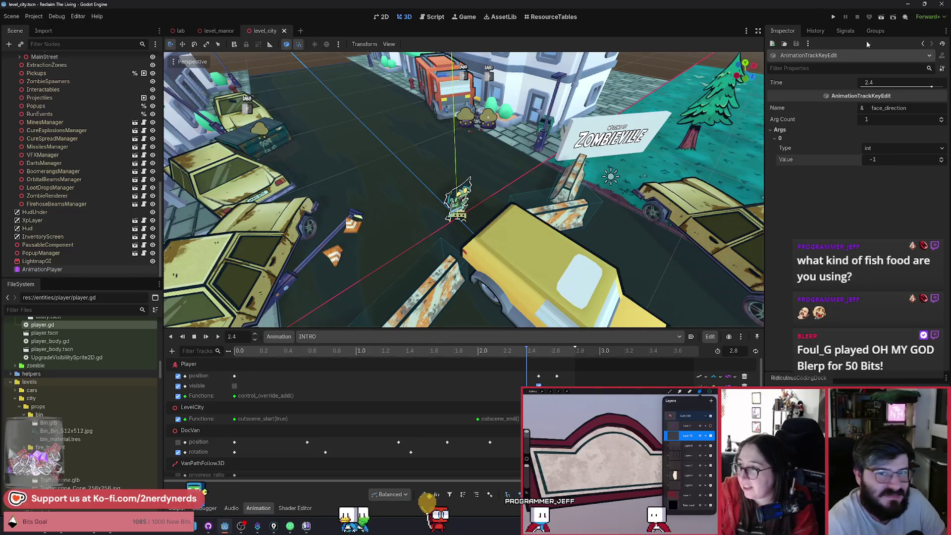
Step: Run the scene, end the run from the game's debug panel, and stop the game
left_click(881, 18)
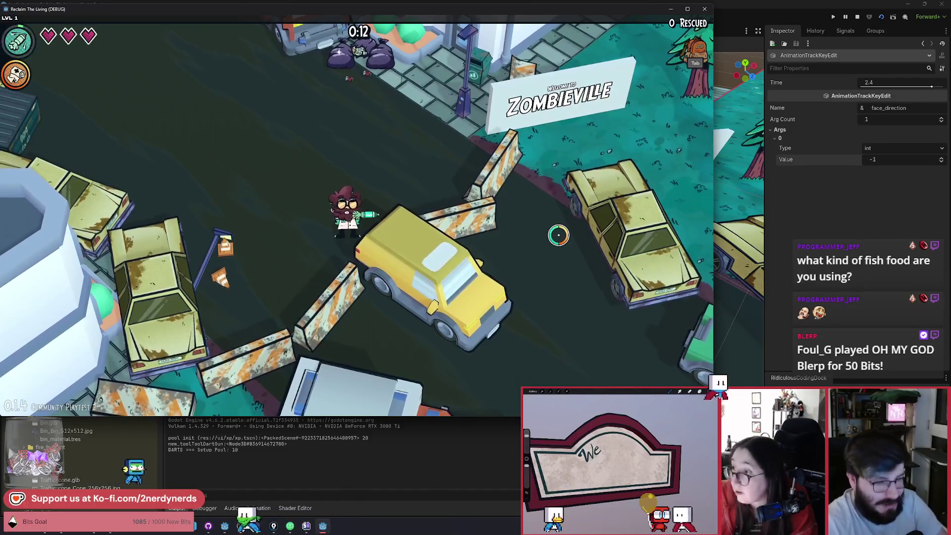
key("F1")
left_click(685, 153)
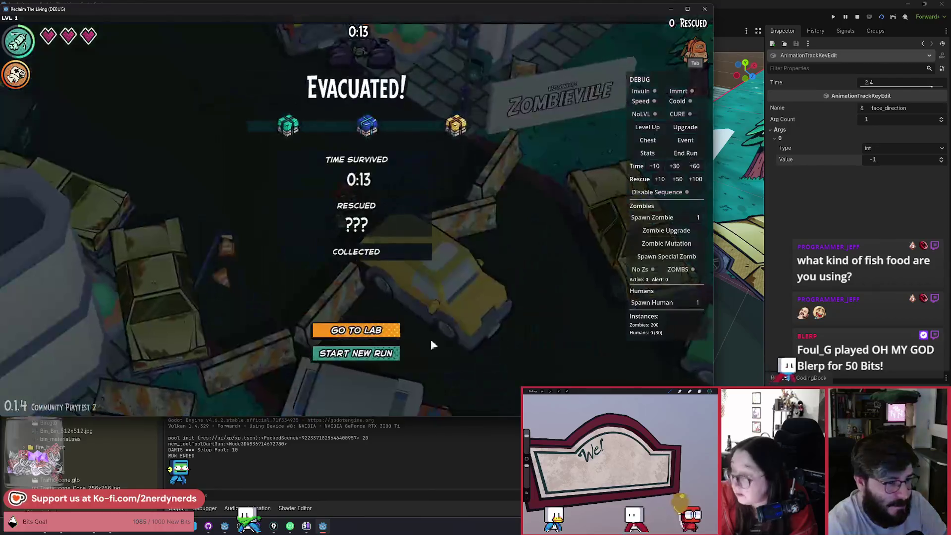
key("Return")
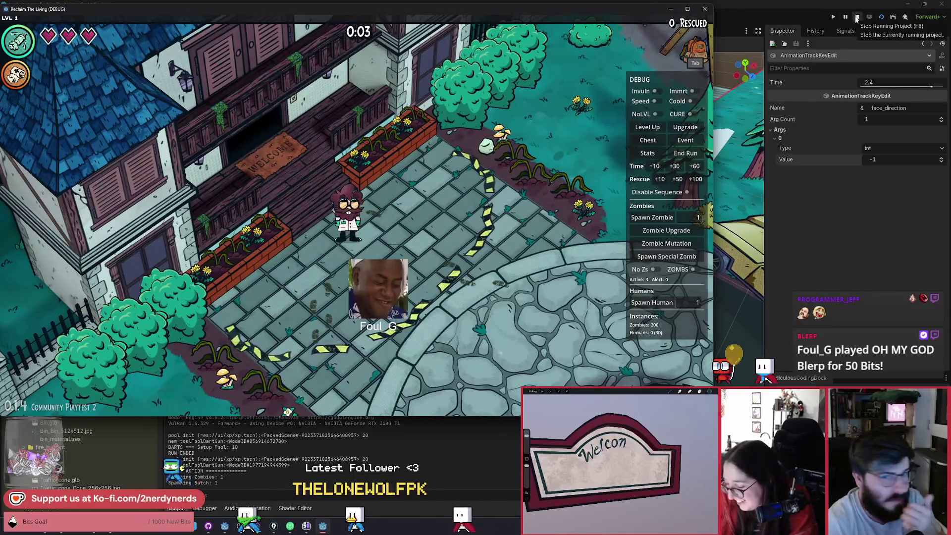
left_click(857, 18)
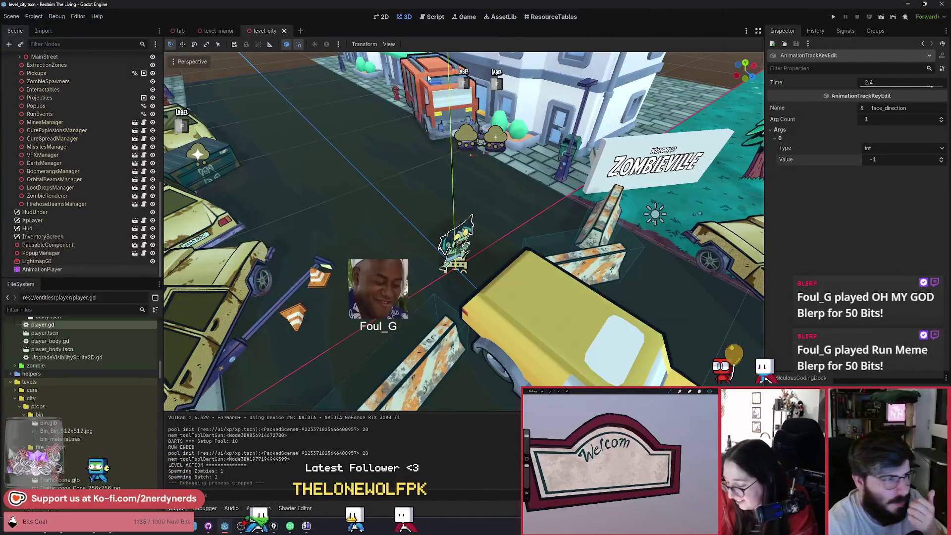
Step: Rerun the project, walk the player toward the yellow car, then stop the game
key("F5")
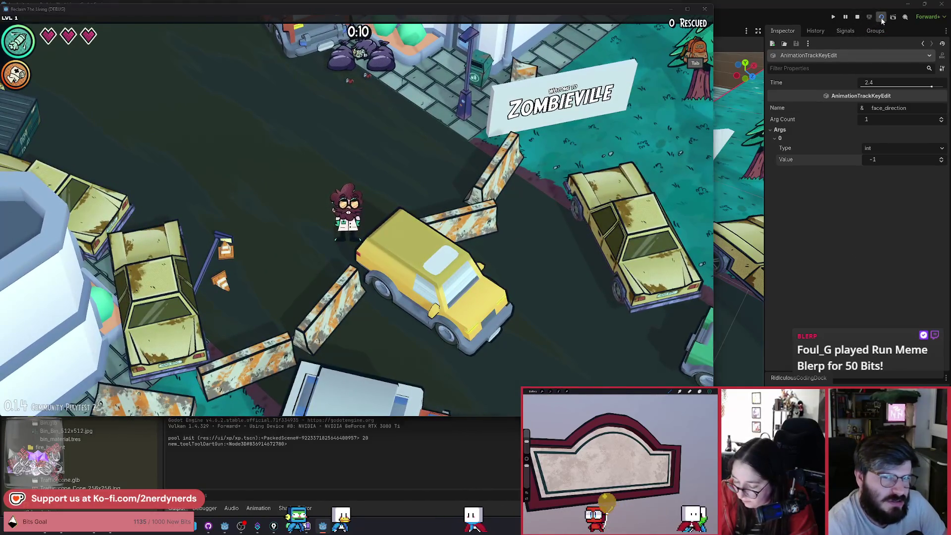
left_click(880, 18)
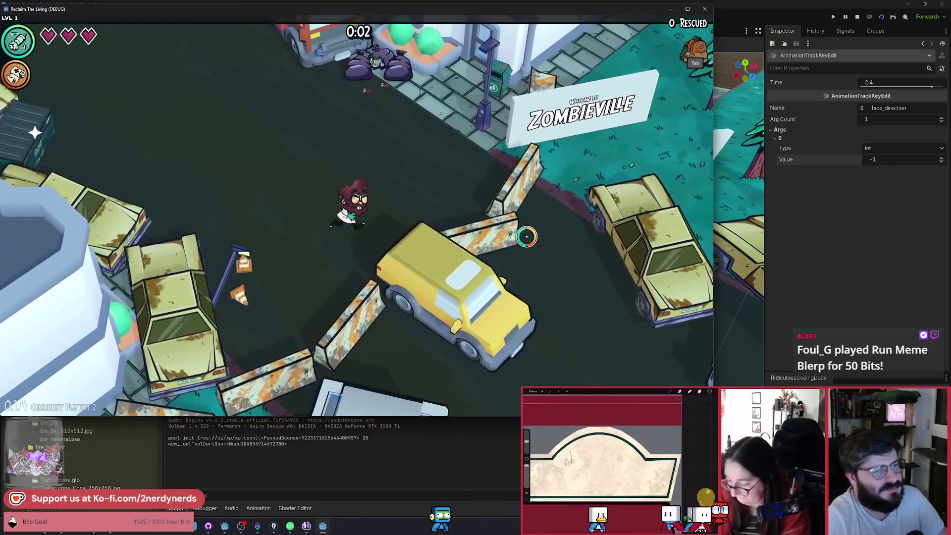
key("s")
key("d")
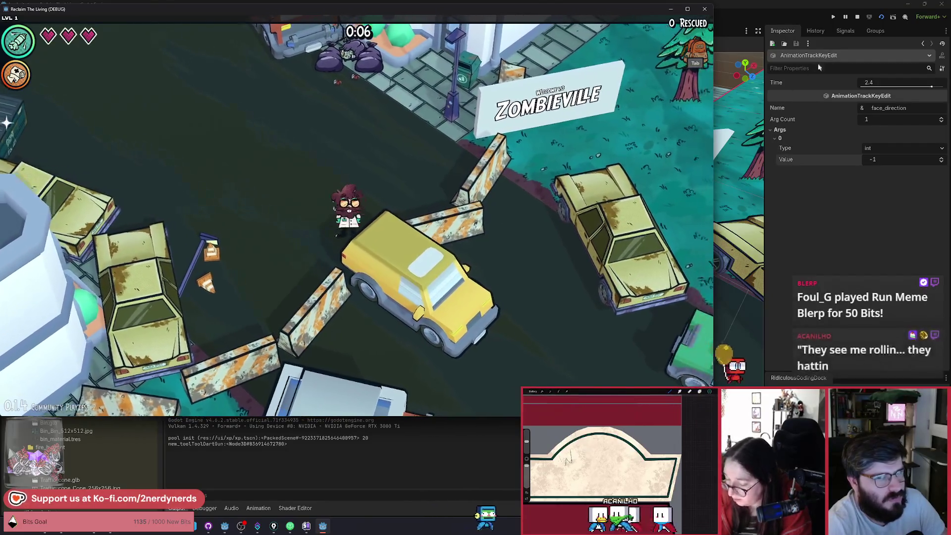
left_click(881, 19)
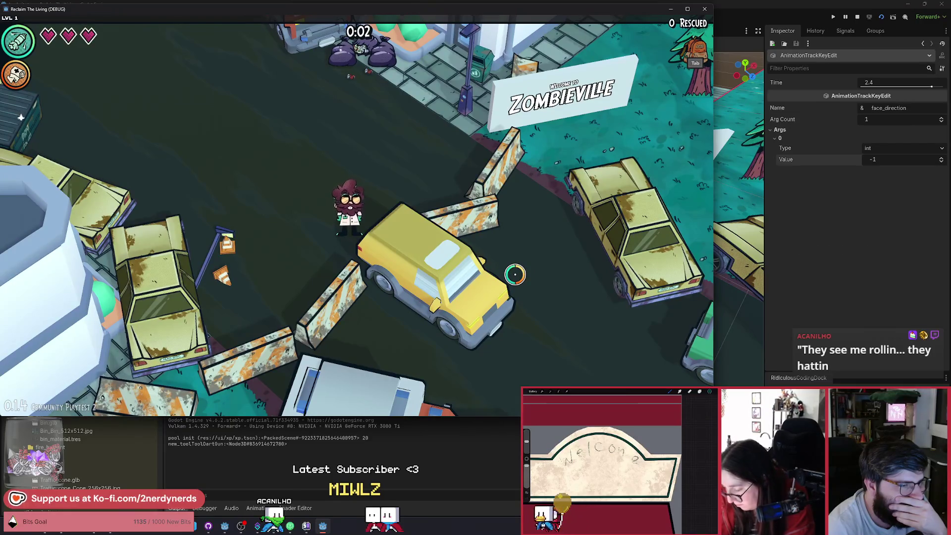
left_click(857, 17)
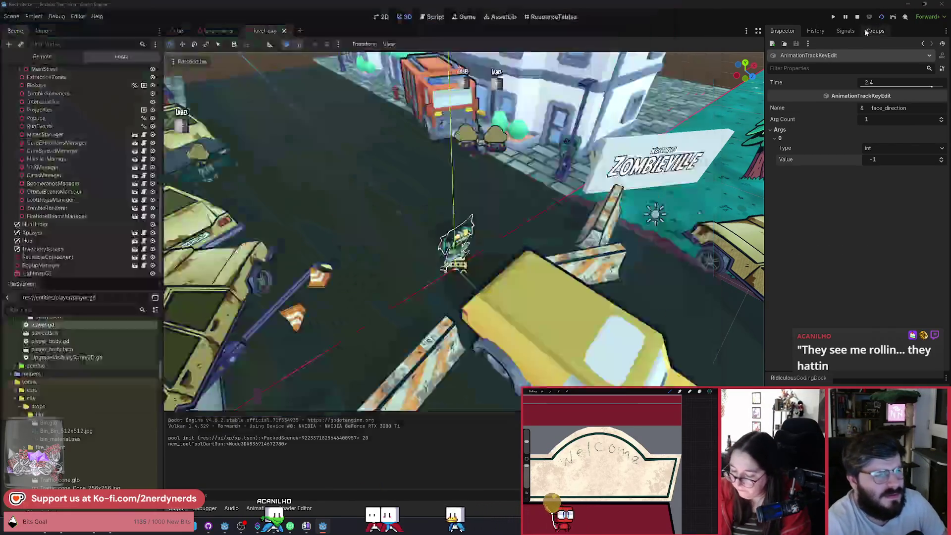
key("alt+Tab")
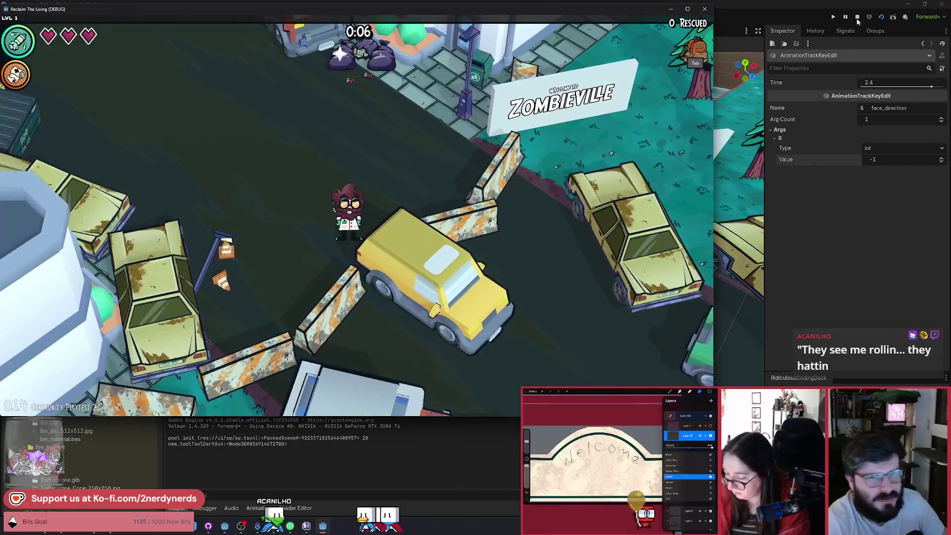
left_click(857, 19)
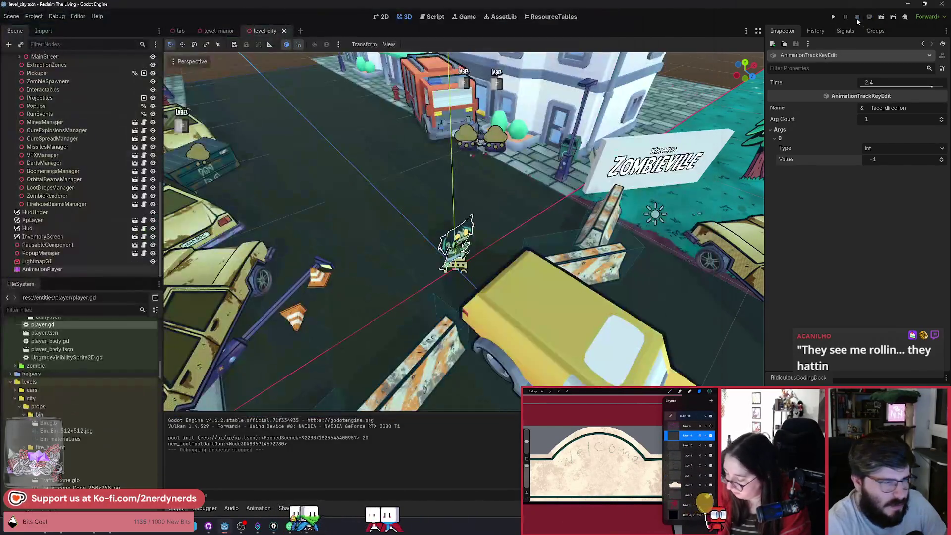
Step: Scrub INTRO to 2.5 s, select the Player's late position keyframe, and save level_city
left_click(94, 271)
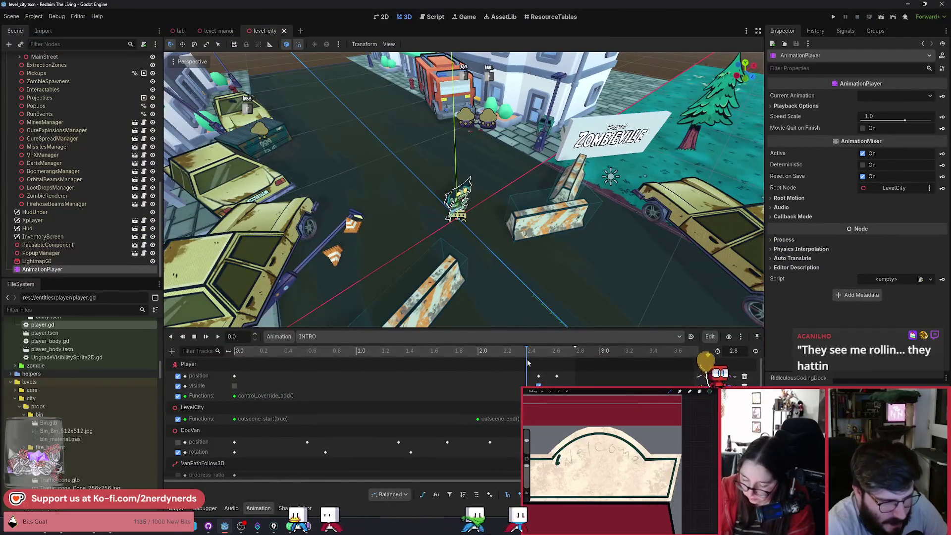
left_click_drag(528, 350, 539, 351)
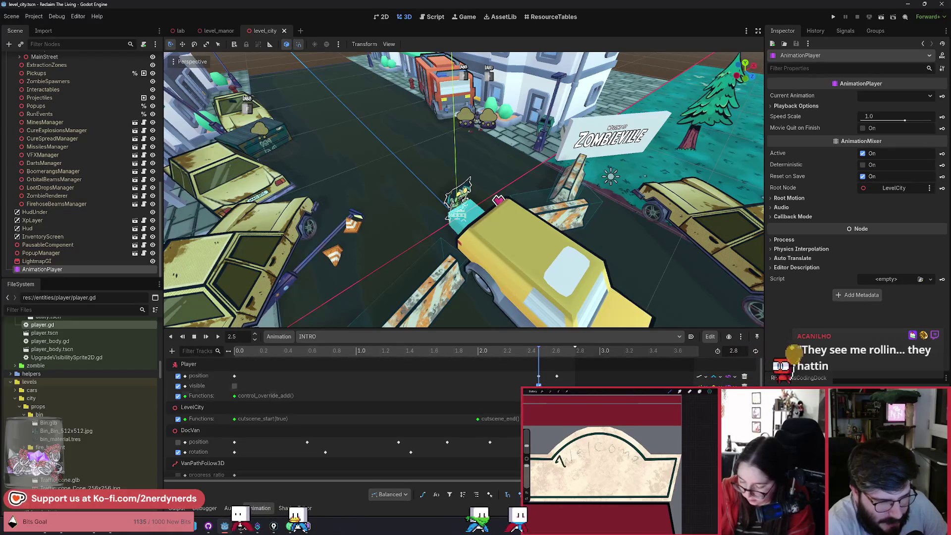
left_click(556, 376)
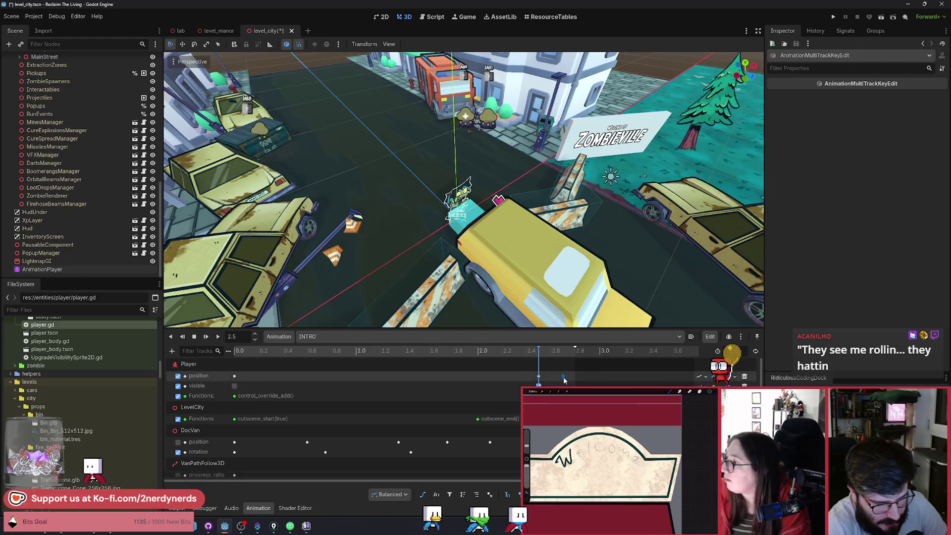
key("ctrl+s")
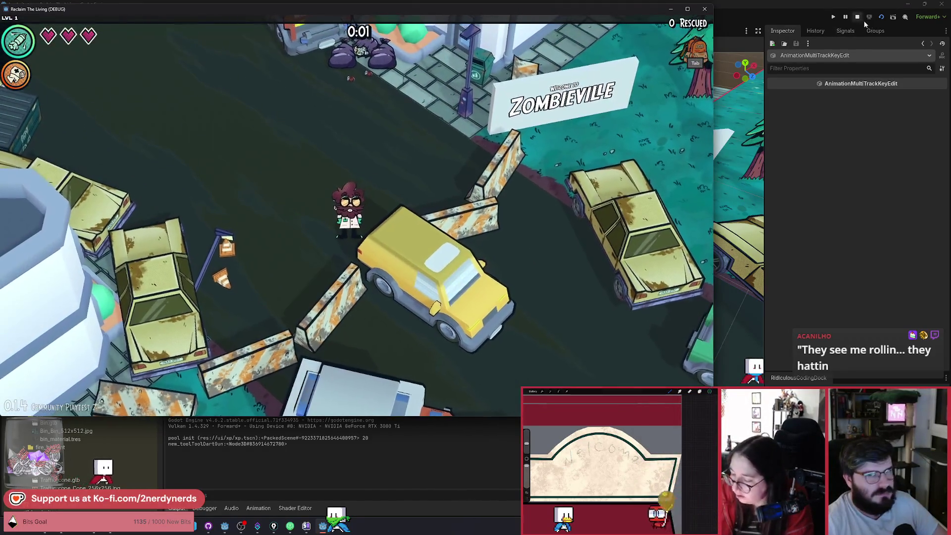
Step: Restart the Zombieville intro test run, then stop it to return to level_city
left_click(882, 22)
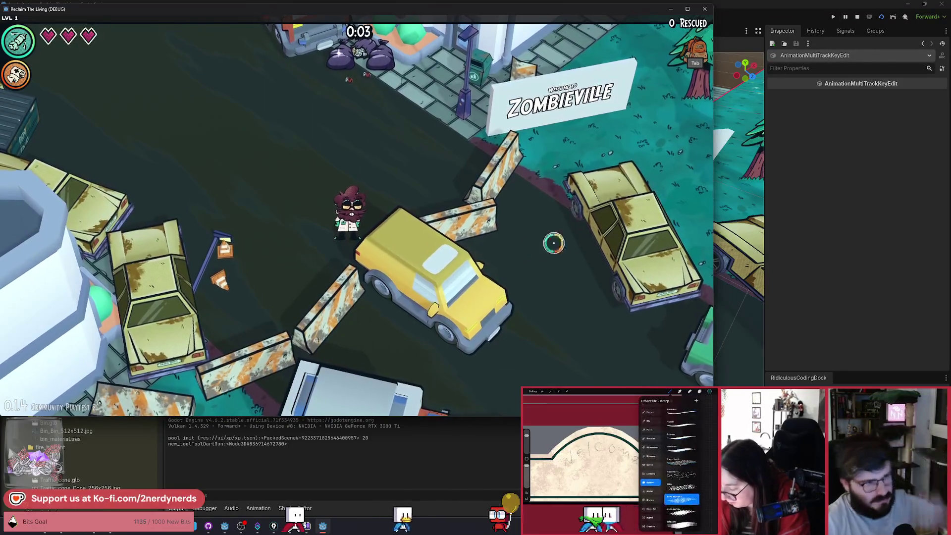
key("F8")
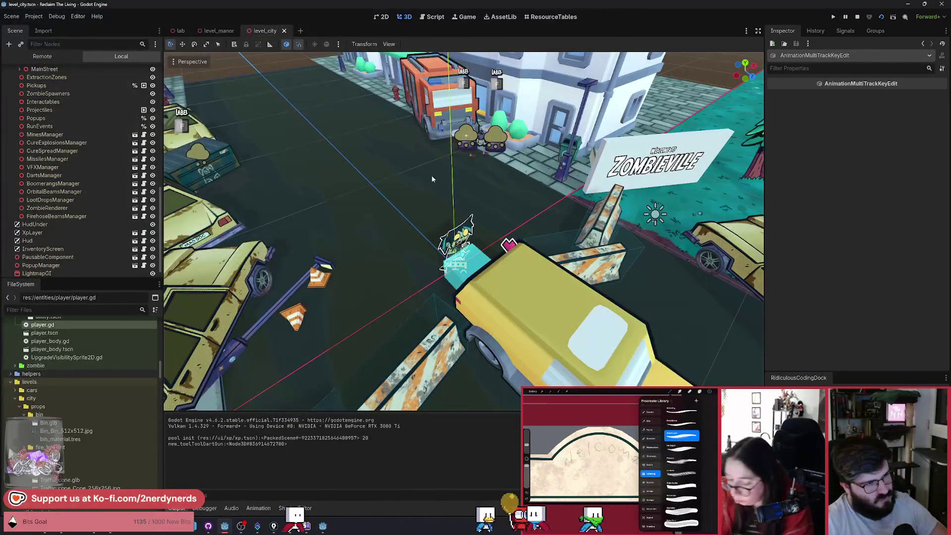
key("alt+Tab")
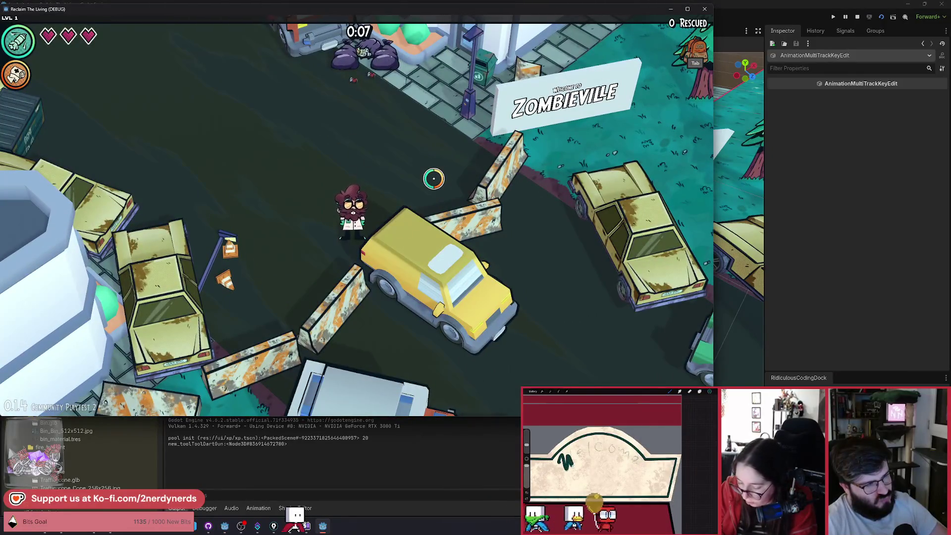
left_click(857, 19)
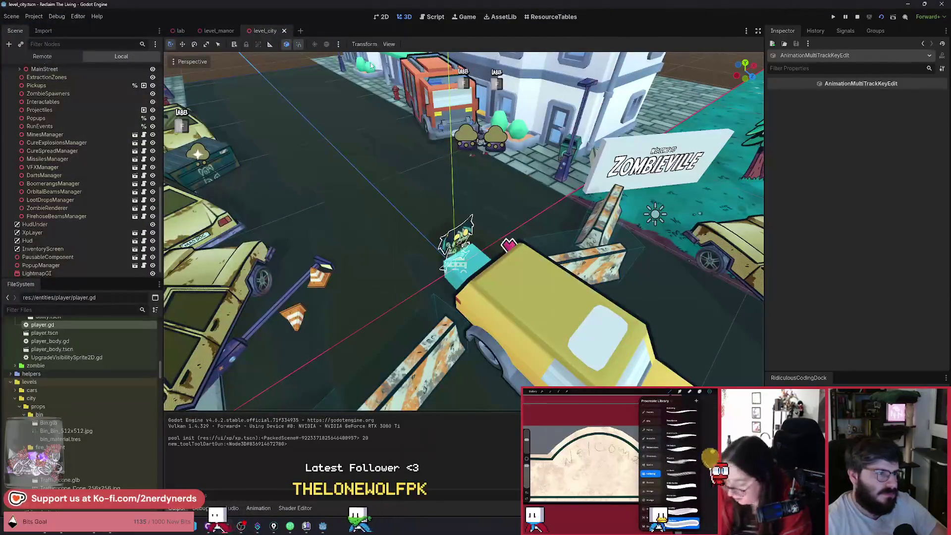
scroll(98, 262, "down", 1)
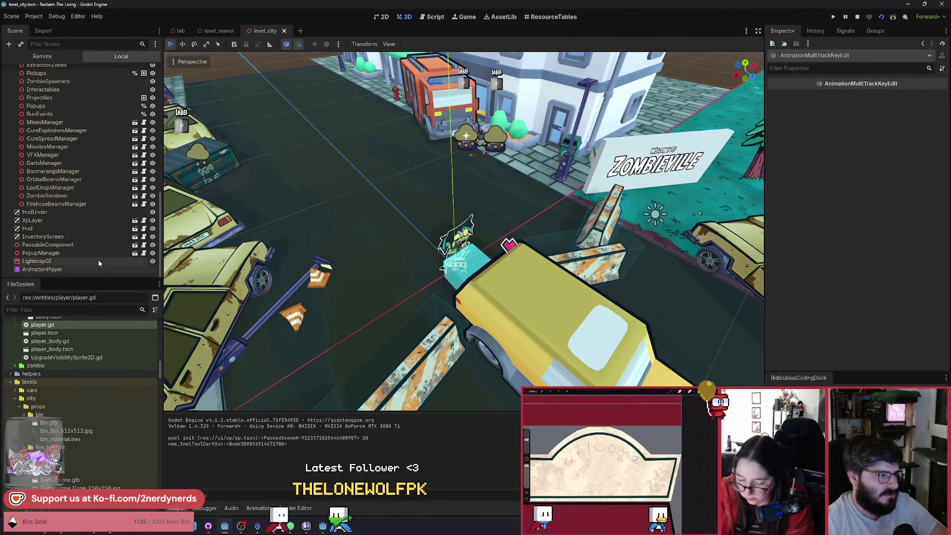
Step: In INTRO, move the function key to 2.8 s and step the Player forward to z −1.097
left_click(42, 269)
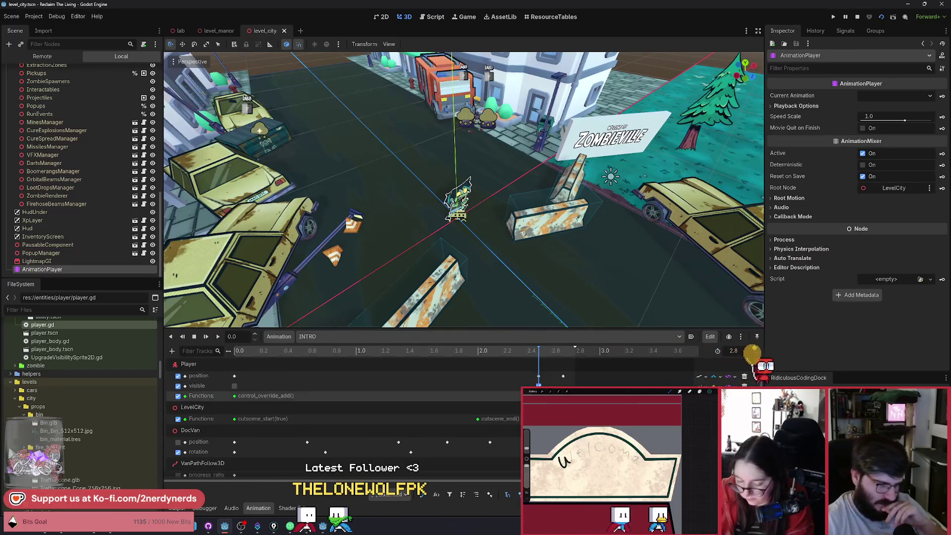
left_click_drag(556, 389, 575, 382)
left_click(569, 378)
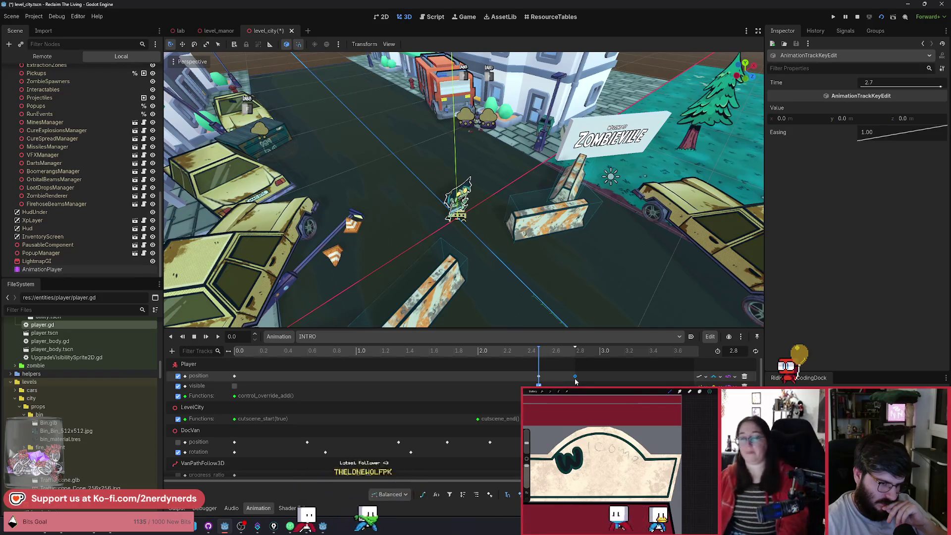
left_click(574, 352)
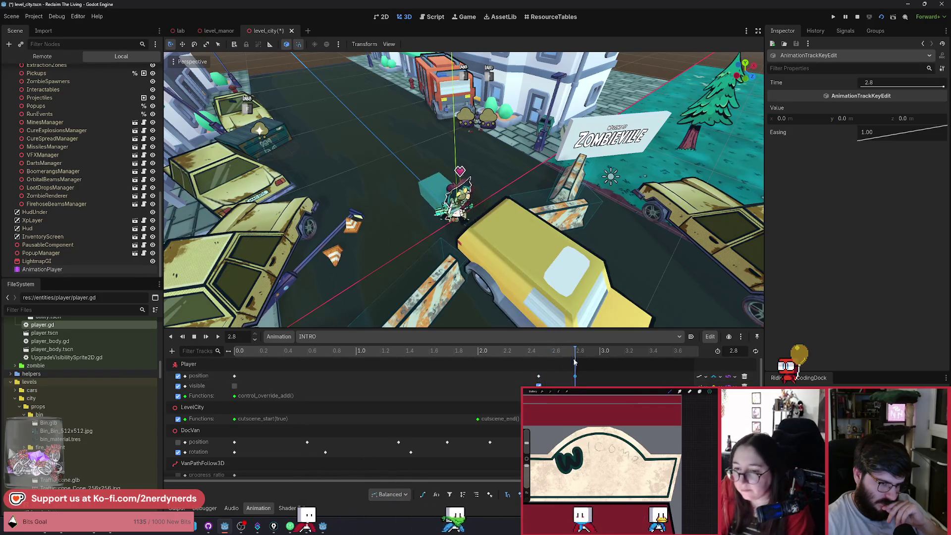
left_click(455, 203)
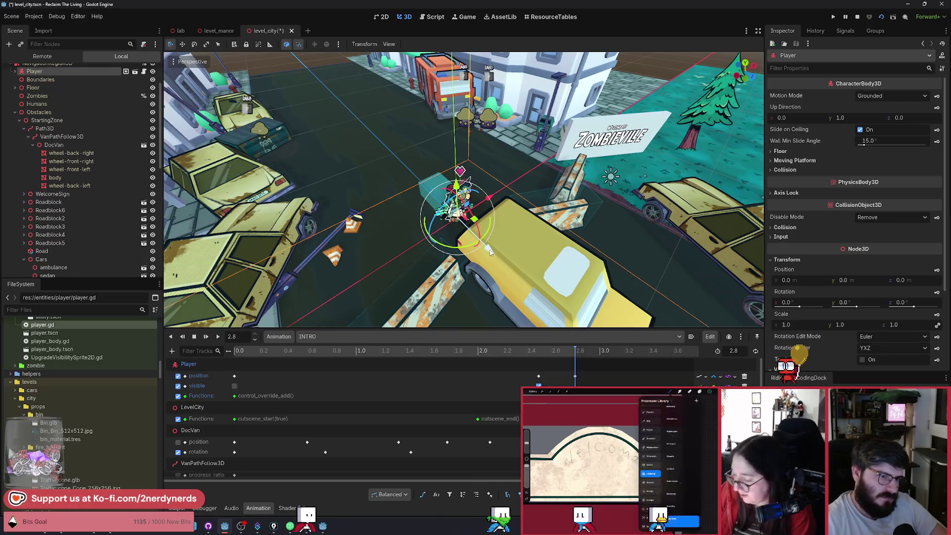
left_click_drag(486, 249, 470, 240)
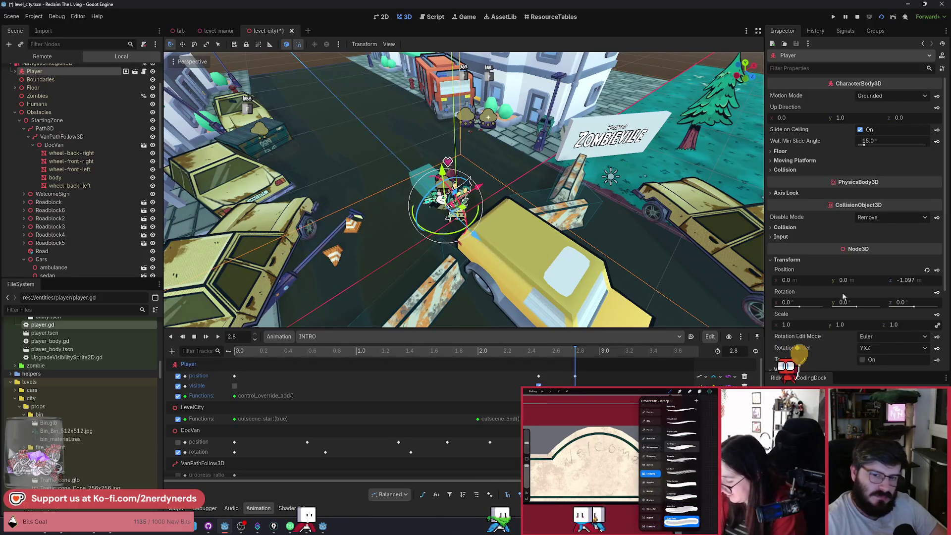
Step: Save level_city and playtest the cutscene in the game window
key("ctrl+s")
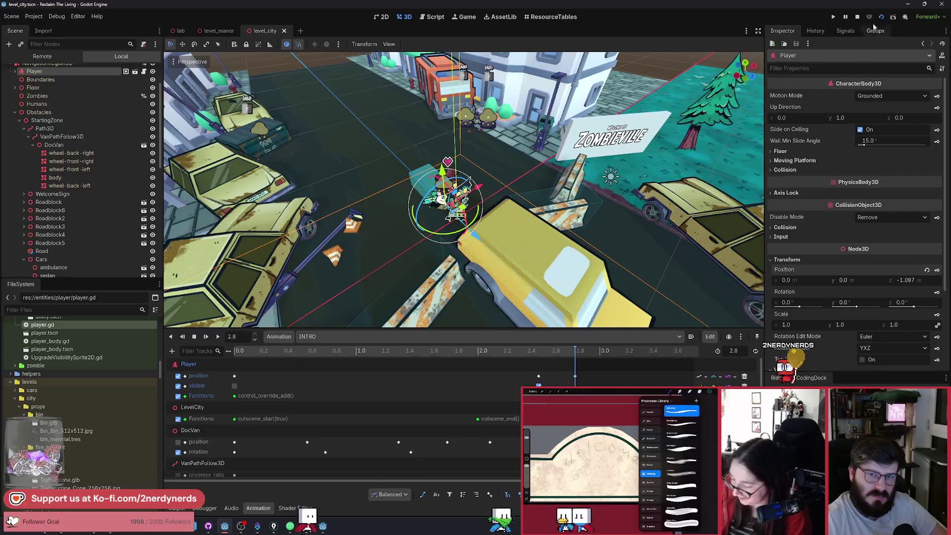
left_click(881, 17)
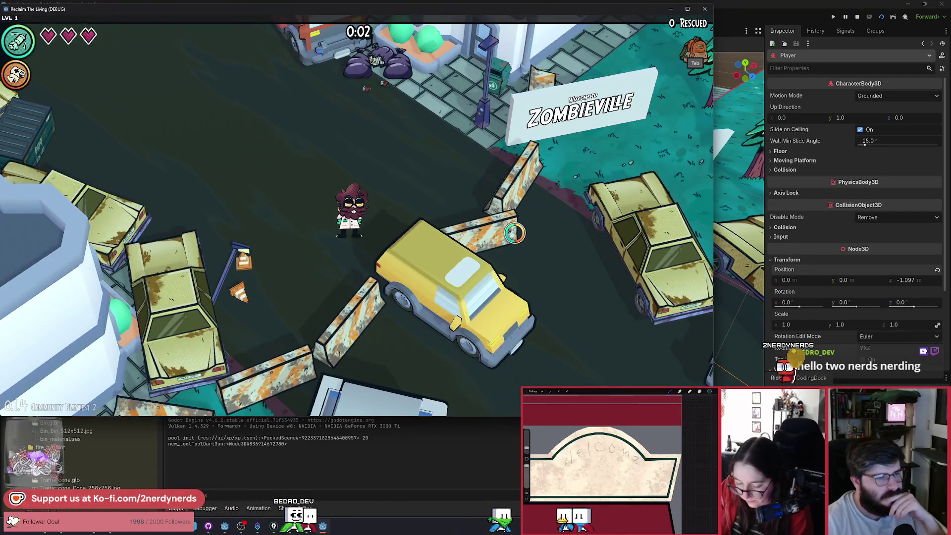
key("F8")
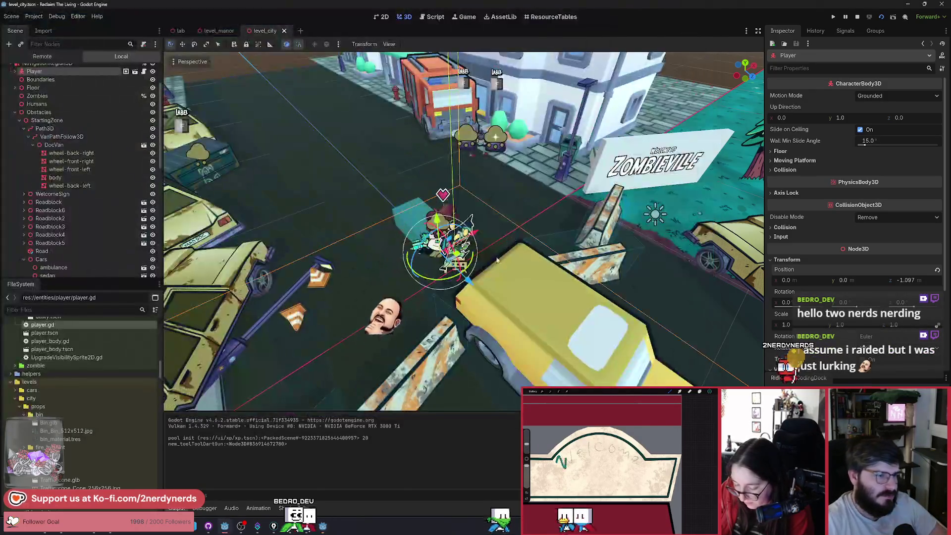
key("alt+Tab")
key("alt+Tab")
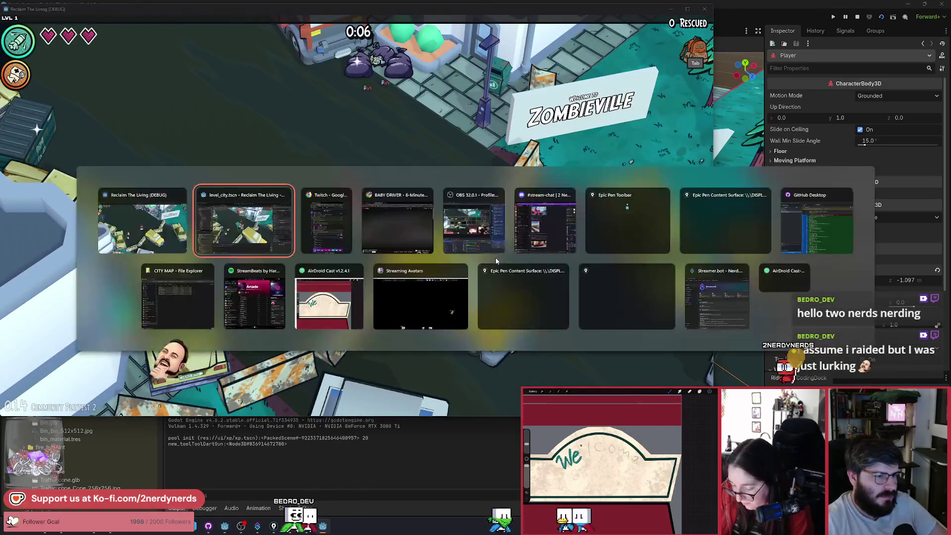
scroll(111, 255, "down", 10)
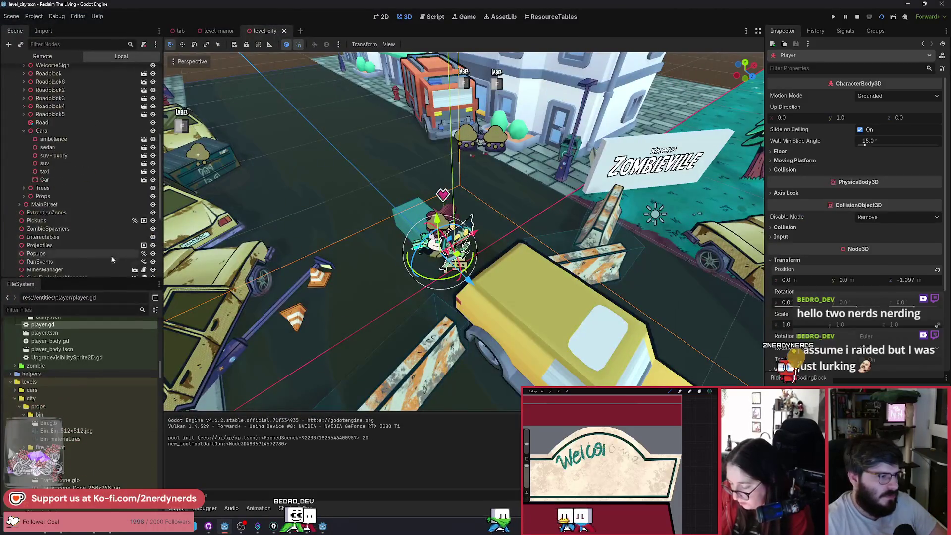
Step: Move the control_override_remove key from 2.8 s to 3.0 s and save the scene
left_click(74, 269)
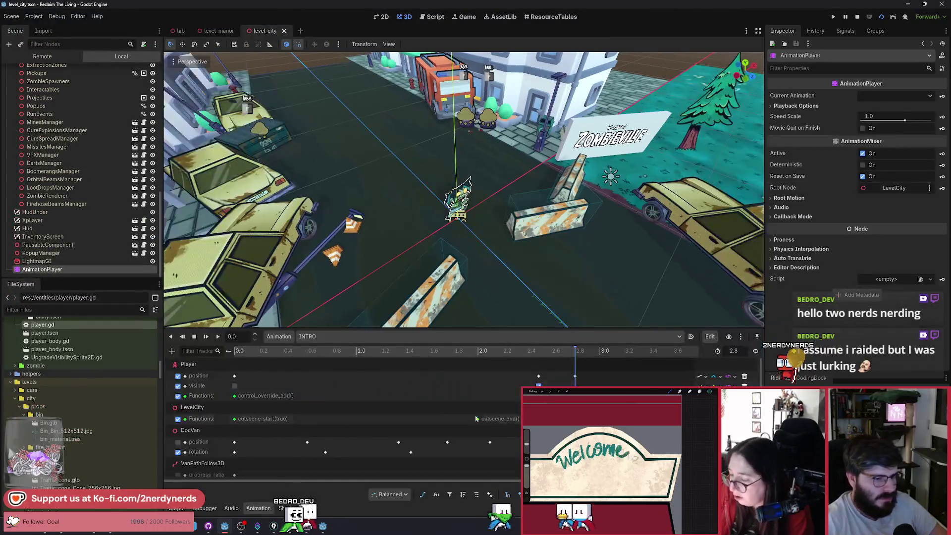
left_click(600, 351)
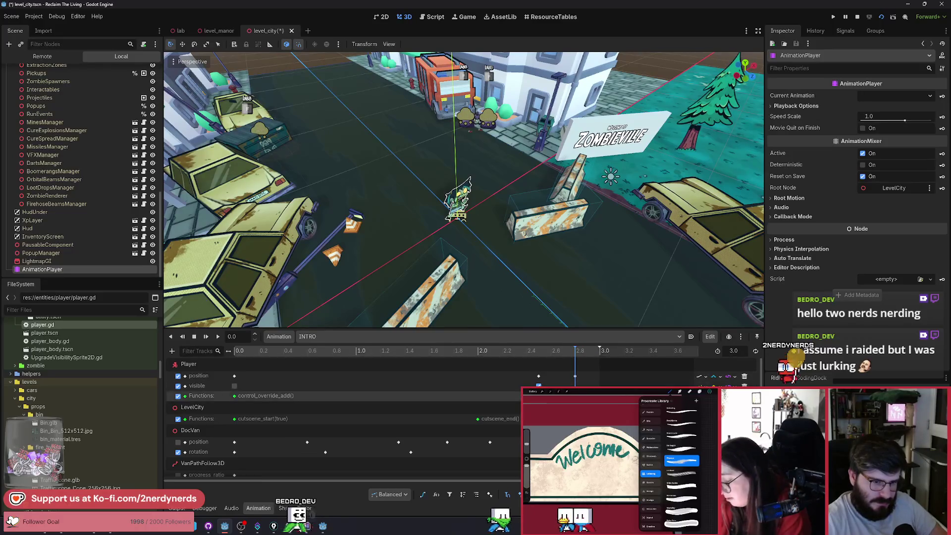
left_click(574, 395)
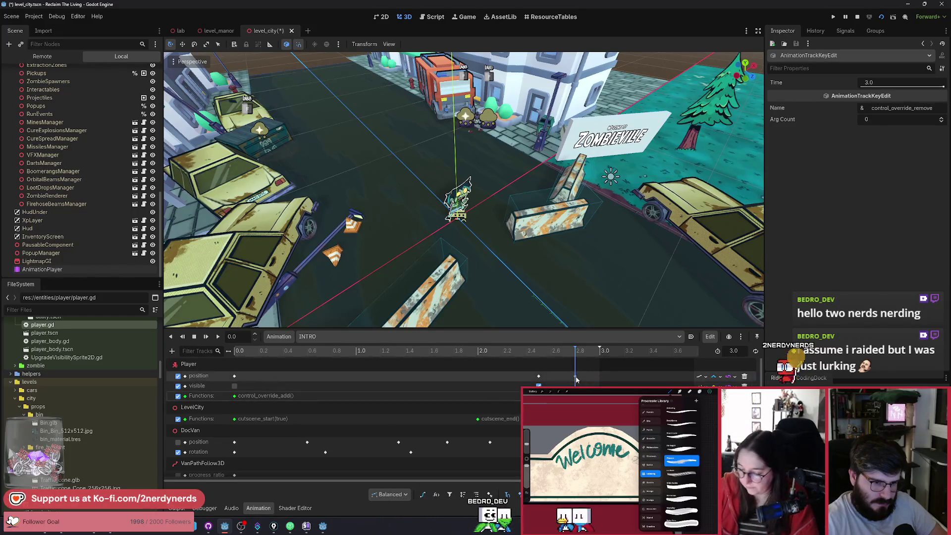
left_click_drag(576, 377, 599, 377)
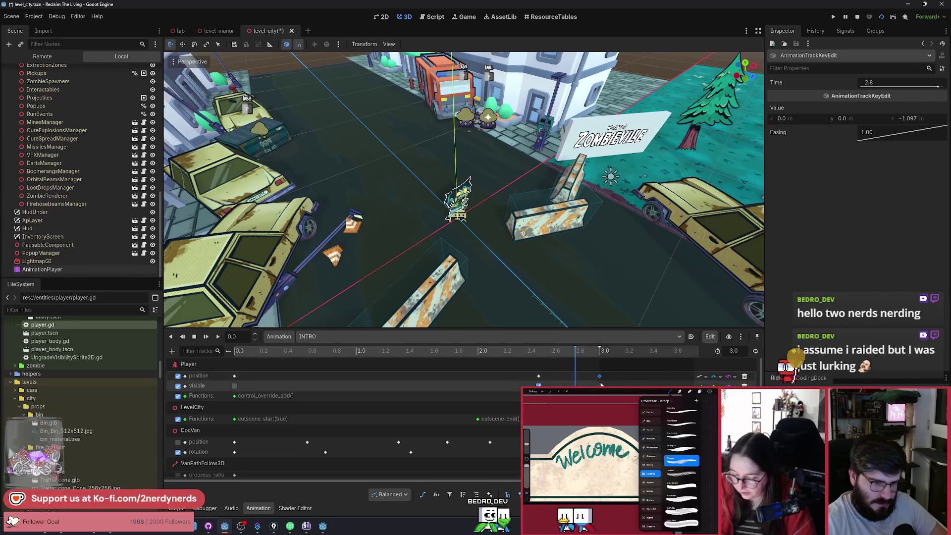
key("ctrl+s")
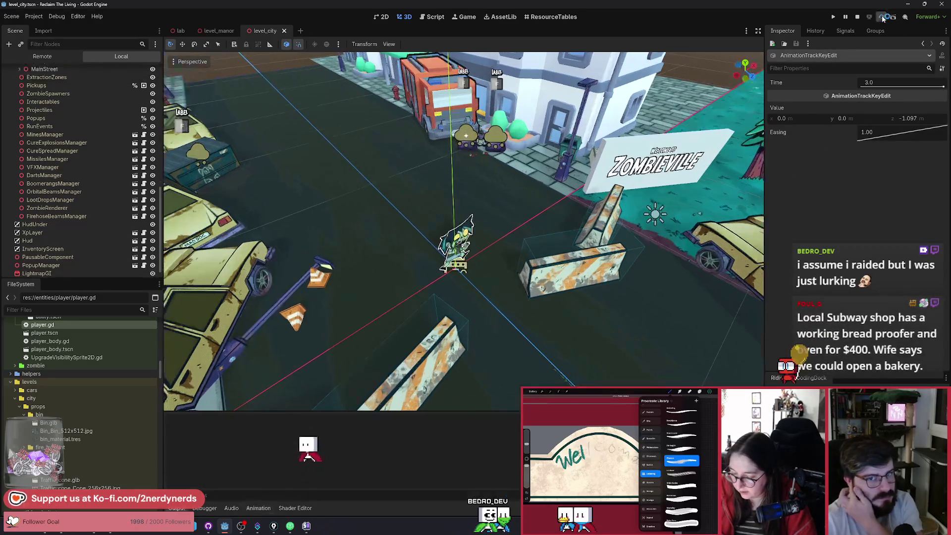
Step: Run the scene and restart it several times to rewatch the intro, then stop it
left_click(880, 19)
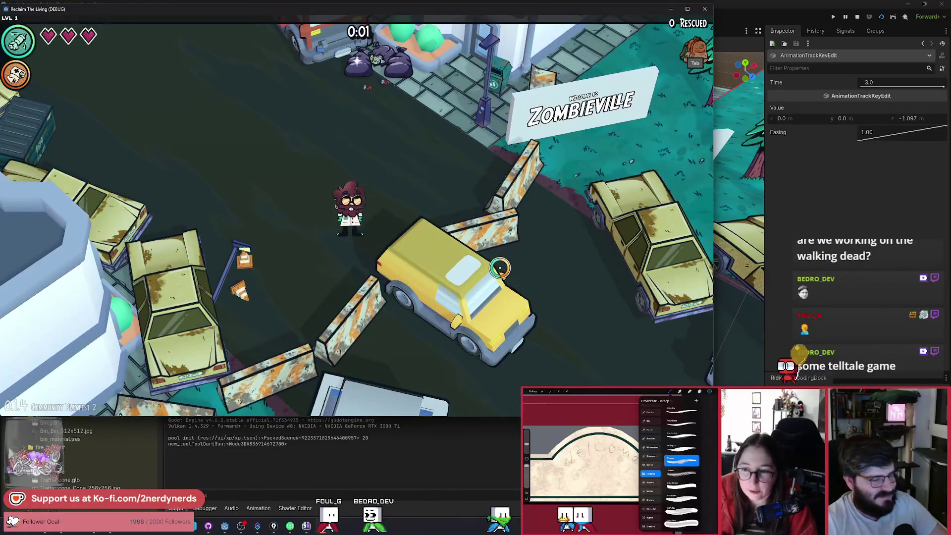
key("F5")
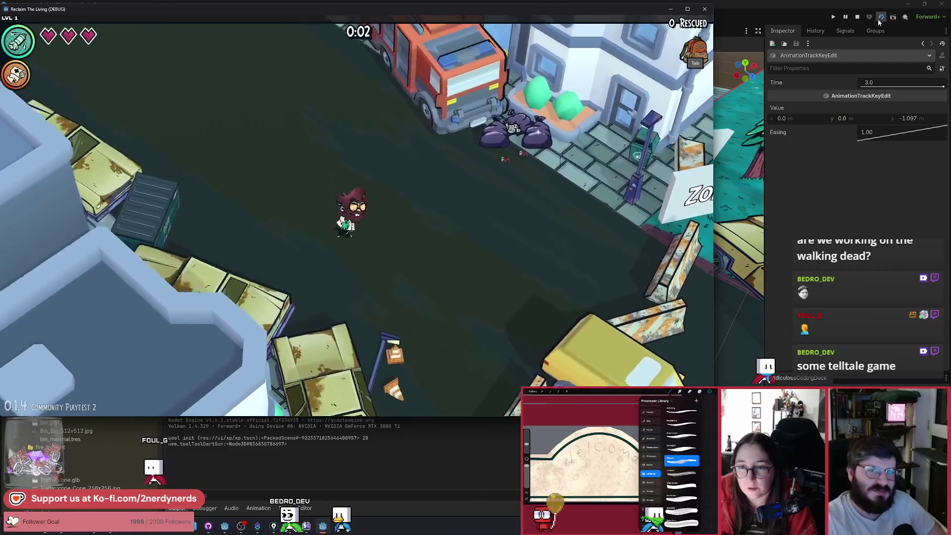
left_click(714, 275)
key("F5")
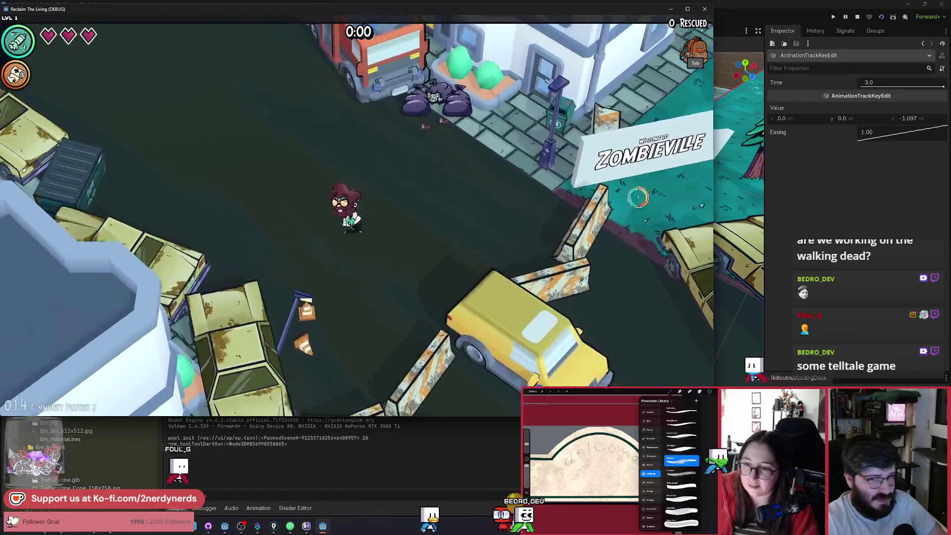
key("F5")
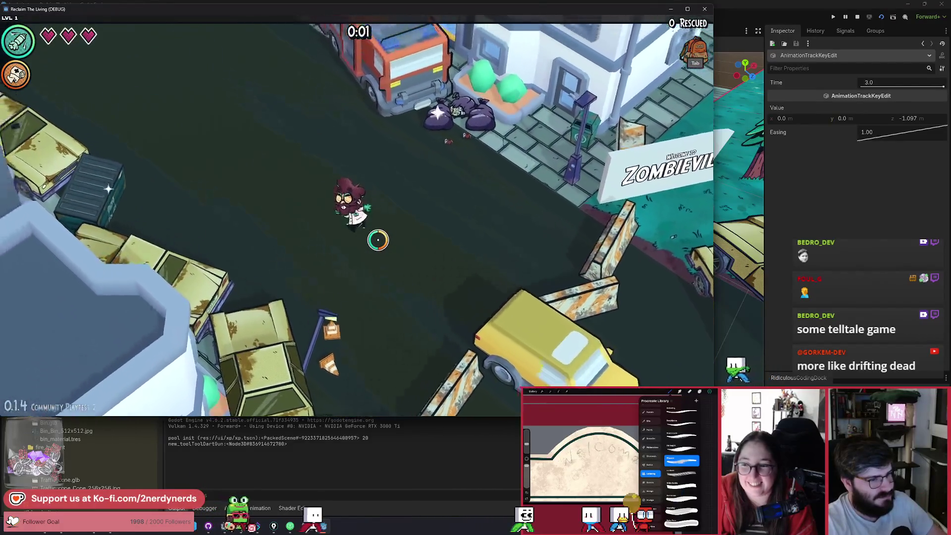
left_click(882, 20)
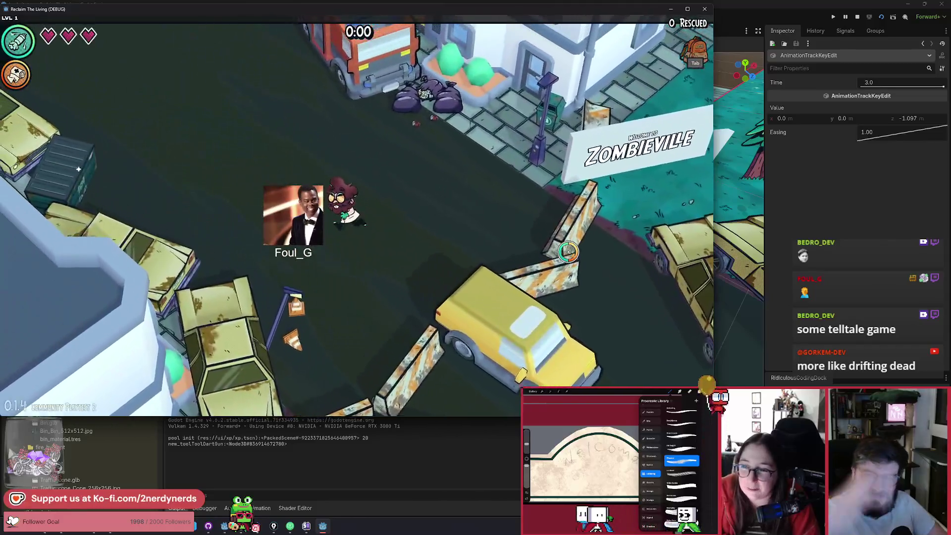
Step: Walk the character around with W, A and D, restart once, and close the game
key("w+a")
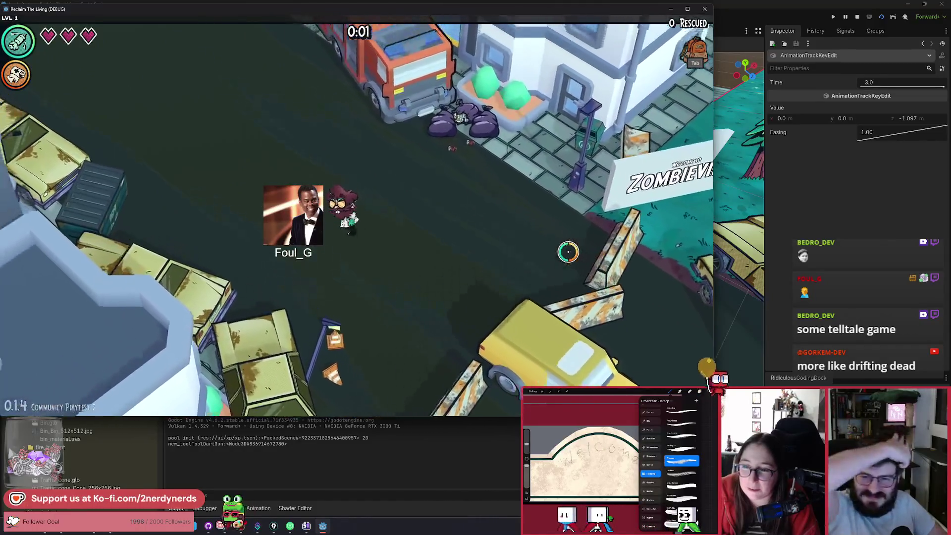
key("d")
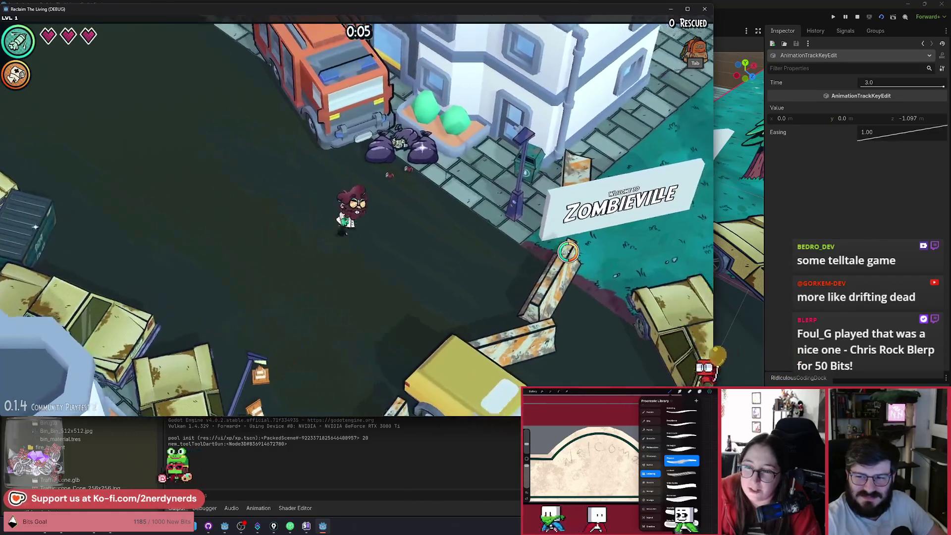
key("a")
key("d")
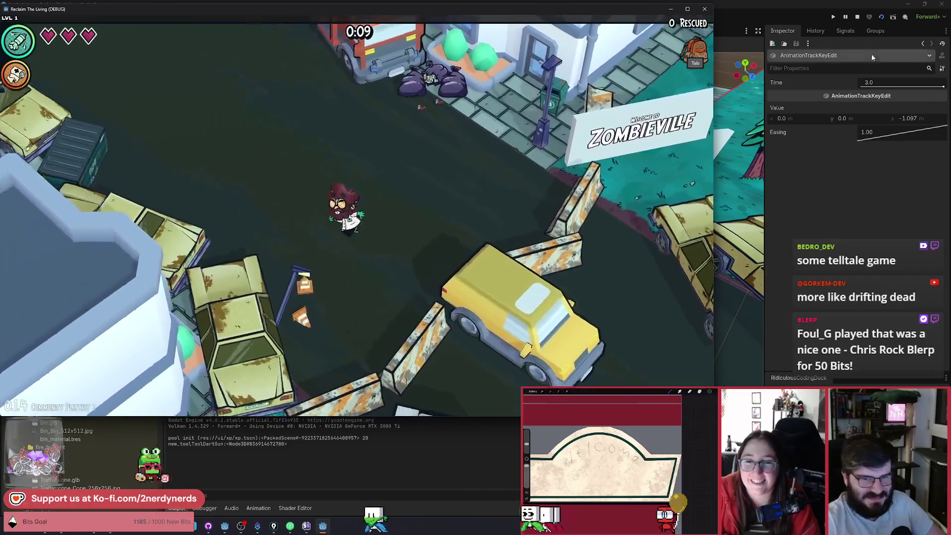
key("F5")
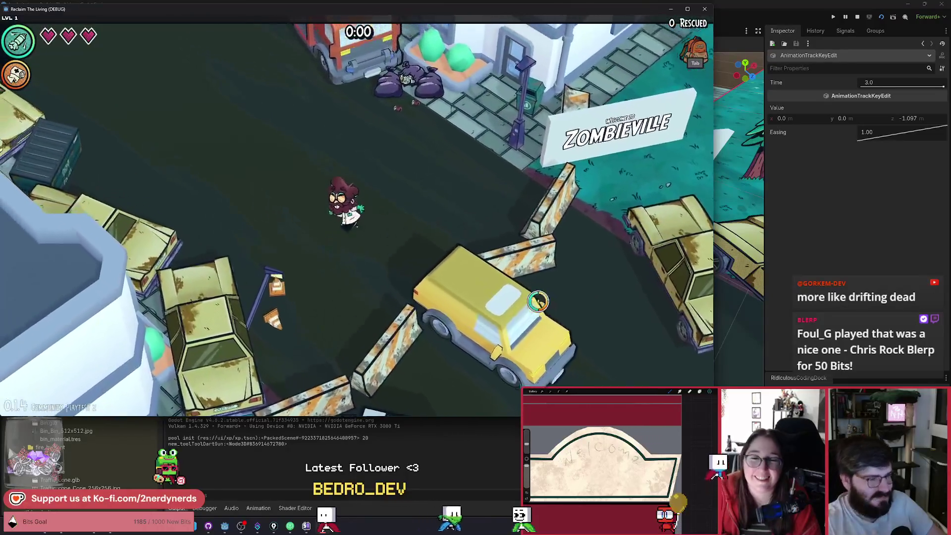
key("F8")
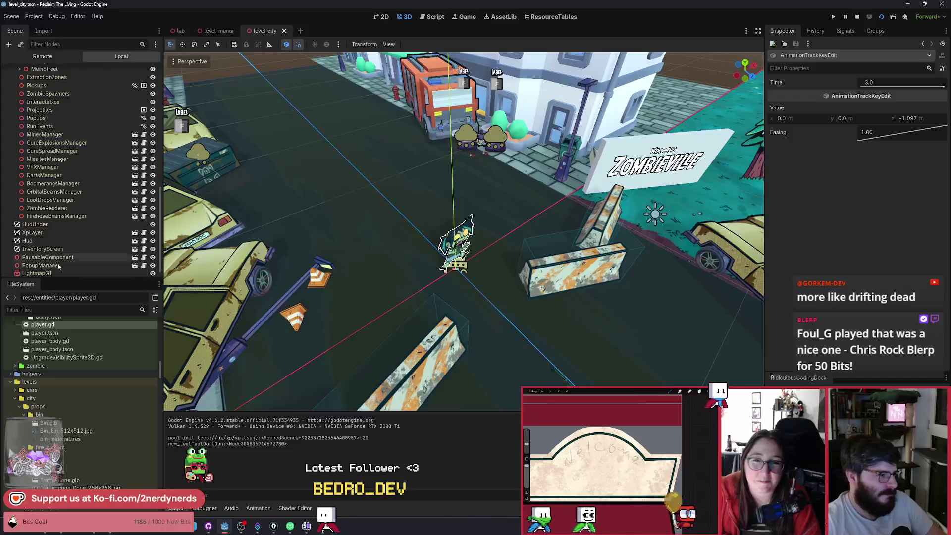
Step: Select the Player from its INTRO track, nudge its position from 38.949 to 35.685, and run level_city
left_click(63, 270)
scroll(464, 188, "down", 10)
scroll(464, 188, "up", 5)
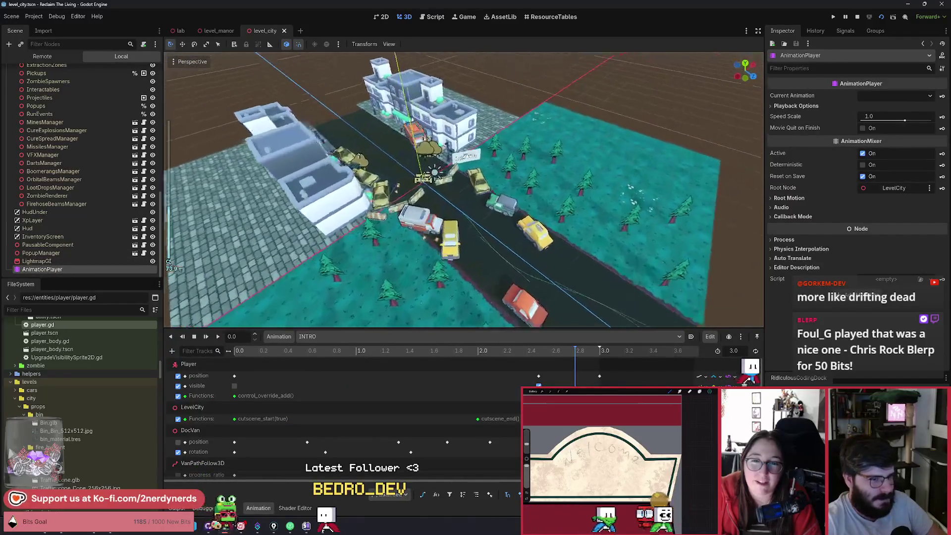
left_click(202, 366)
mouse_move(648, 317)
left_mouse_down()
mouse_move(656, 324)
mouse_move(627, 315)
left_mouse_up()
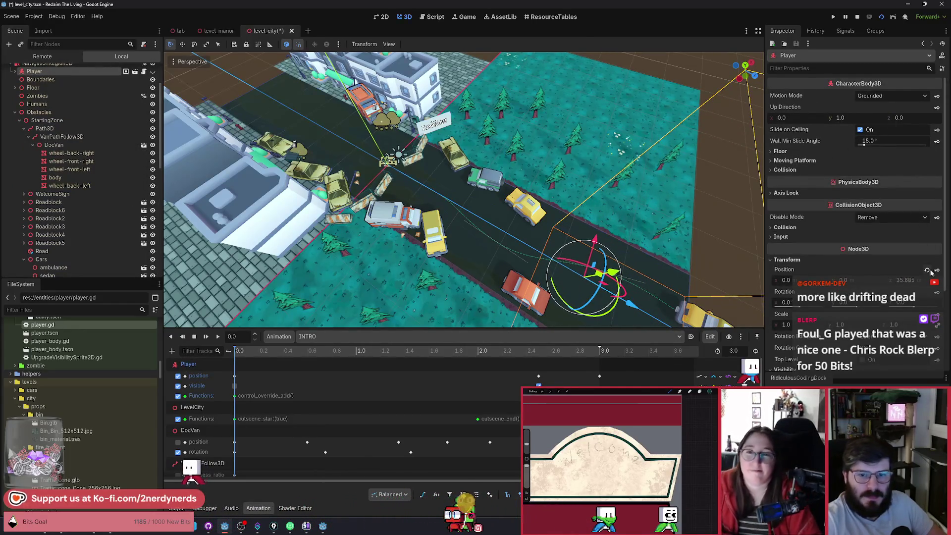
left_click(881, 19)
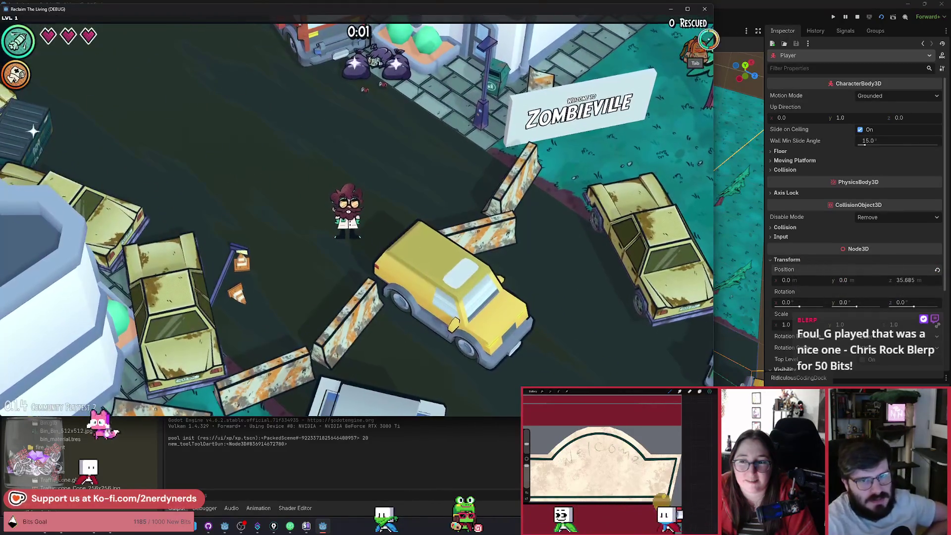
Step: Reload the scene about six times to rewatch the intro, then stop the debug game
left_click(880, 19)
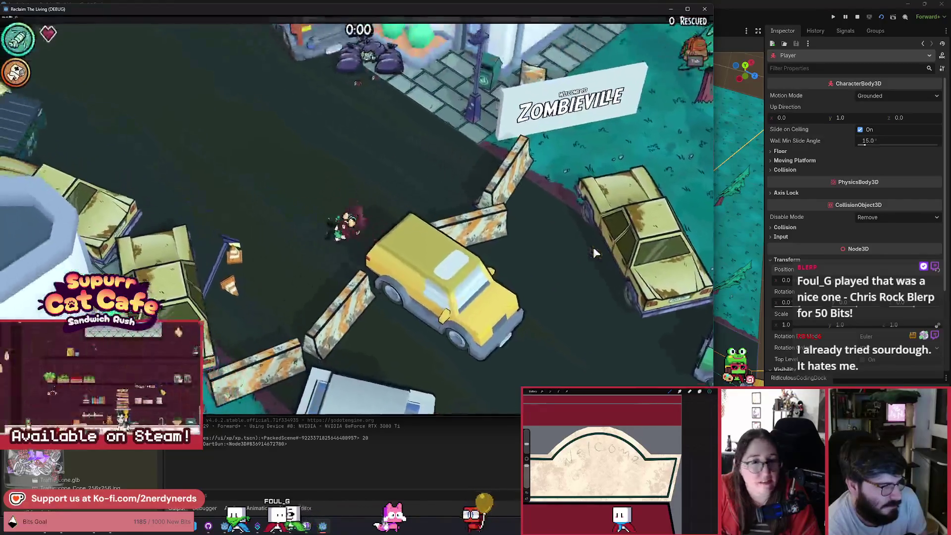
left_click(882, 18)
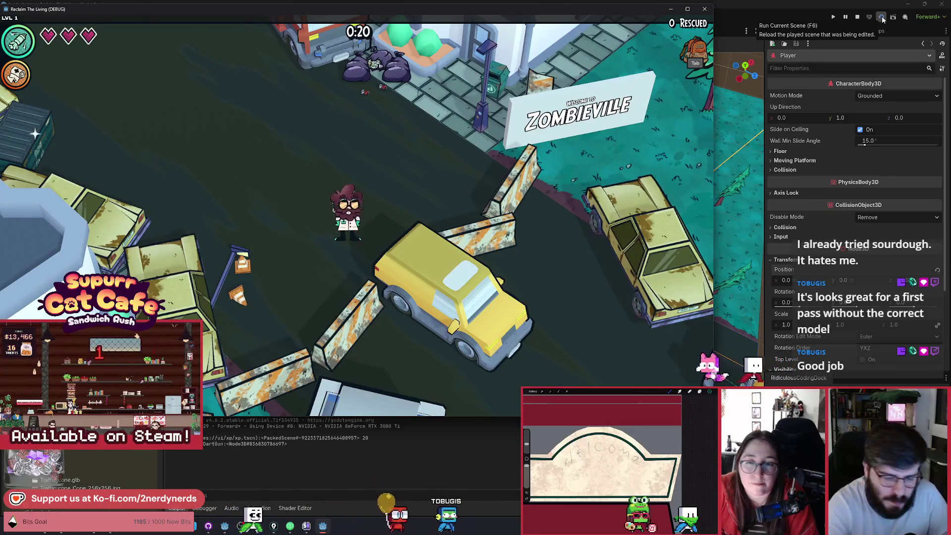
left_click(882, 19)
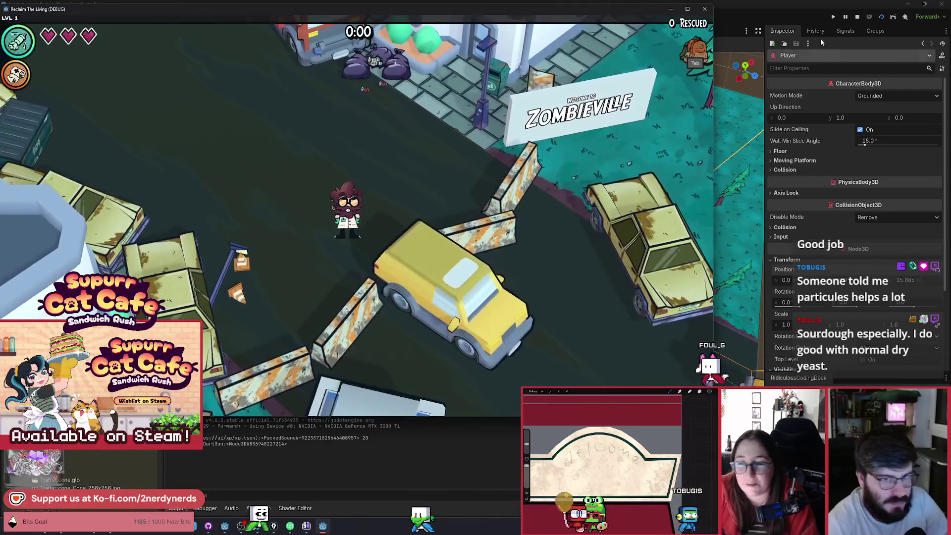
left_click(882, 17)
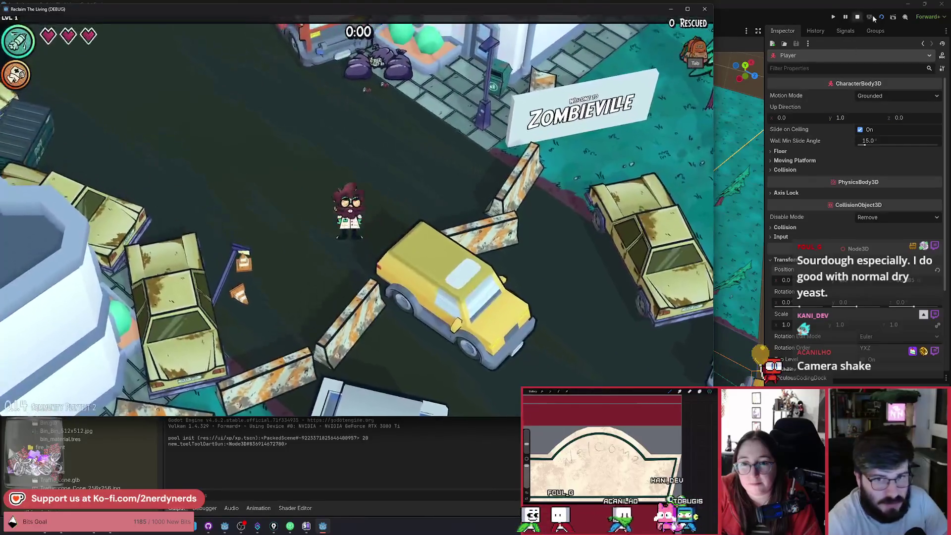
left_click(874, 18)
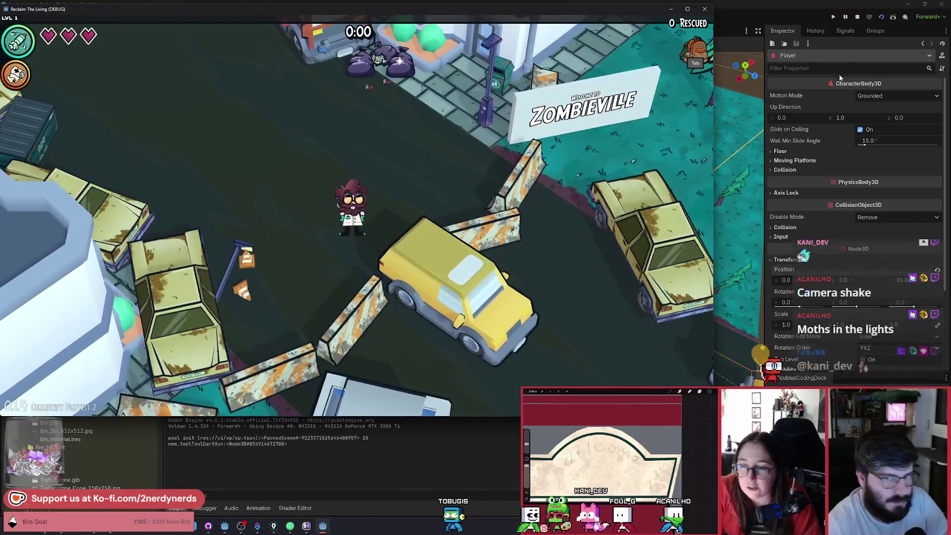
key("F5")
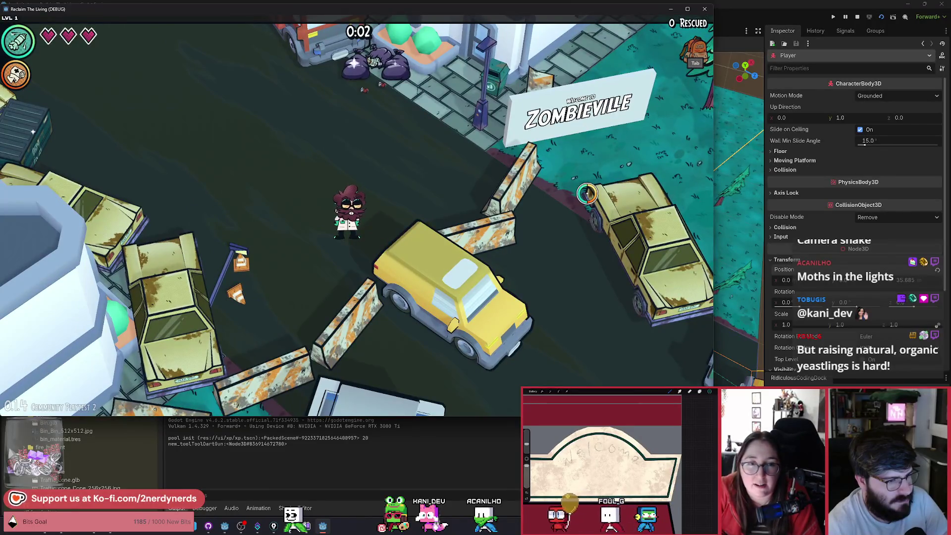
key("F8")
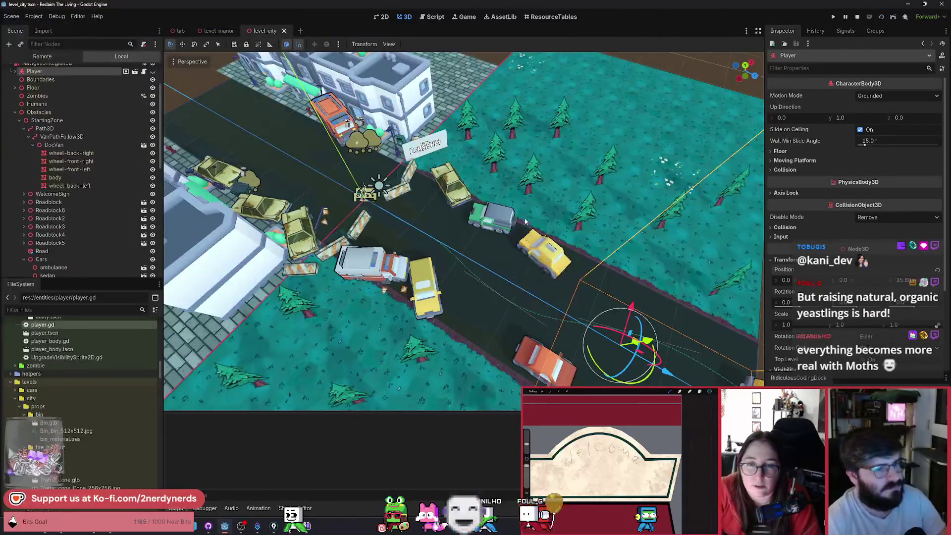
key("F5")
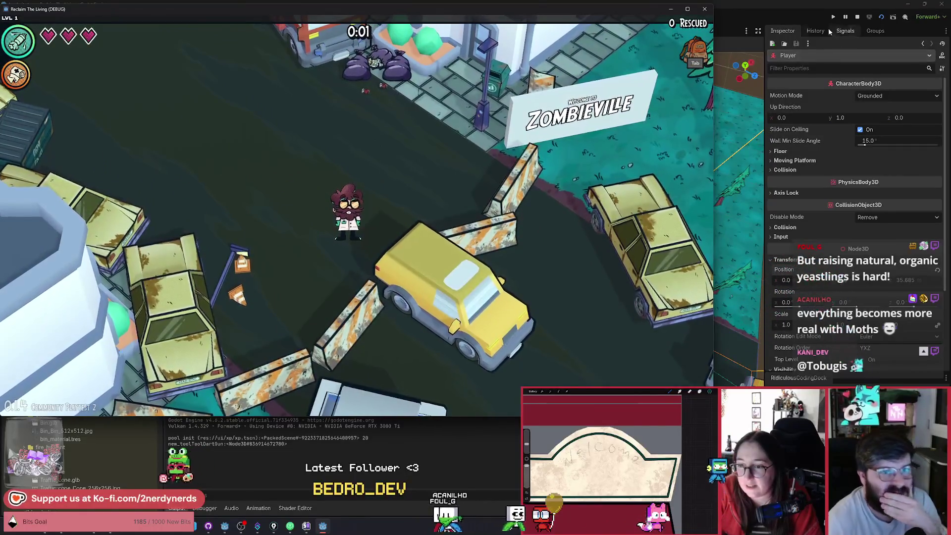
left_click(857, 19)
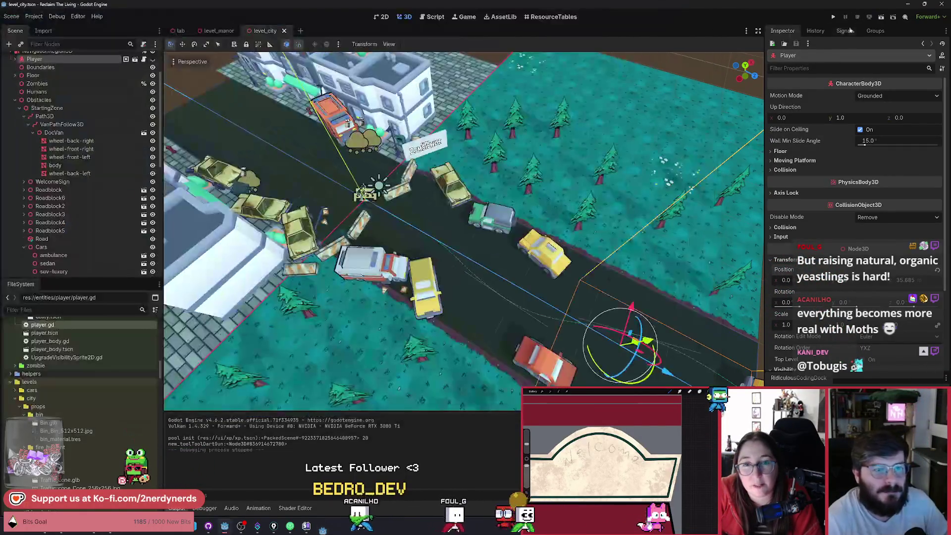
Step: Orbit and zoom the 3D view to frame DocVan's body mesh up close
mouse_move(464, 263)
left_mouse_down()
mouse_move(426, 243)
mouse_move(576, 313)
left_mouse_up()
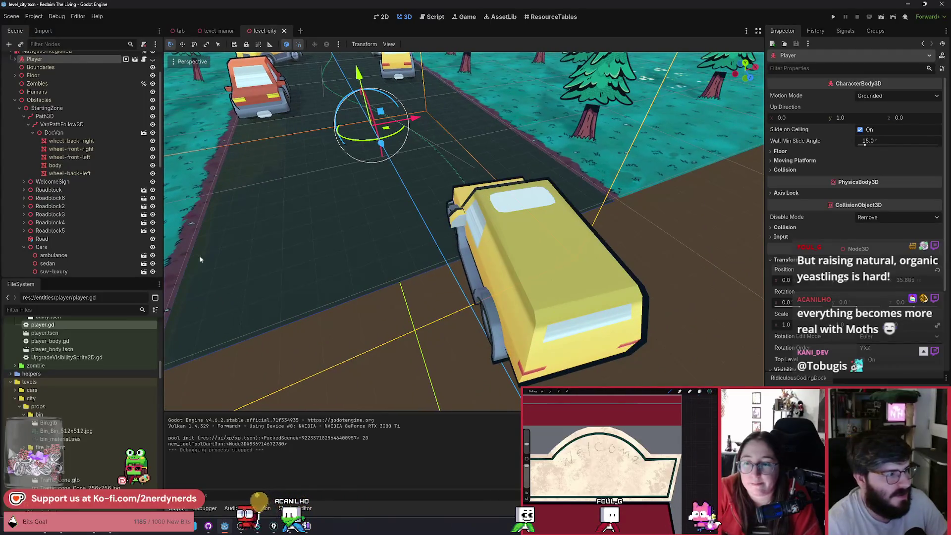
double_click(102, 165)
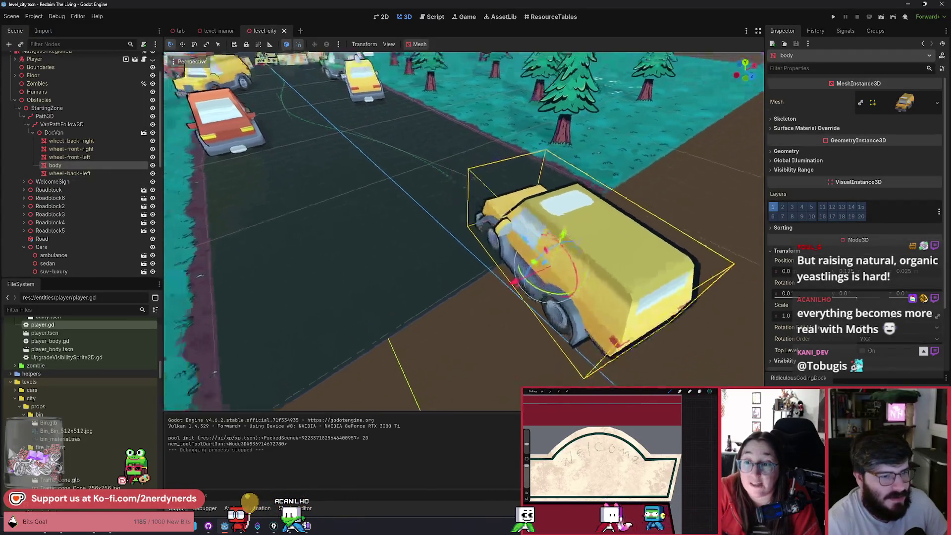
left_click_drag(545, 267, 505, 278)
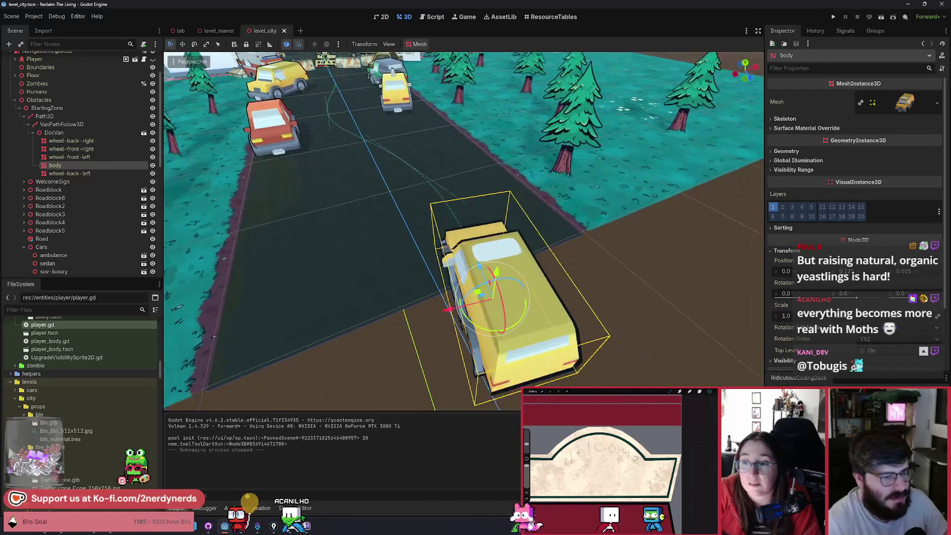
left_click_drag(318, 211, 292, 227)
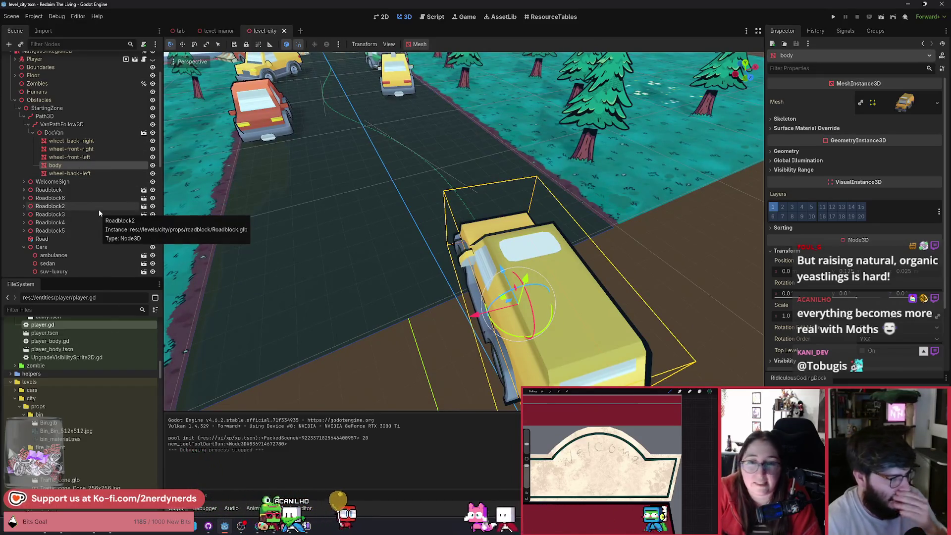
scroll(83, 232, "down", 10)
Step: With AnimationPlayer showing INTRO, reselect body and add a Rotation key from the Inspector
left_click(61, 270)
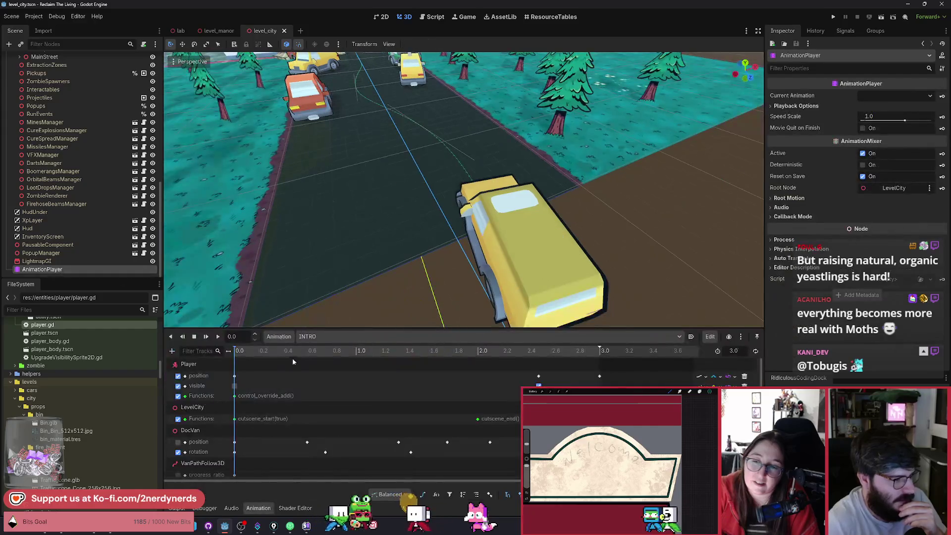
scroll(265, 392, "down", 1)
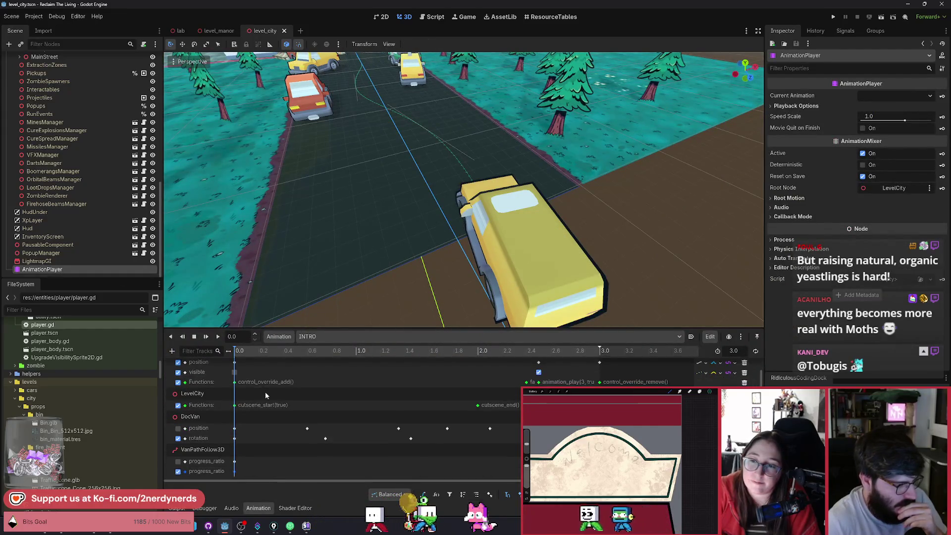
scroll(96, 202, "up", 5)
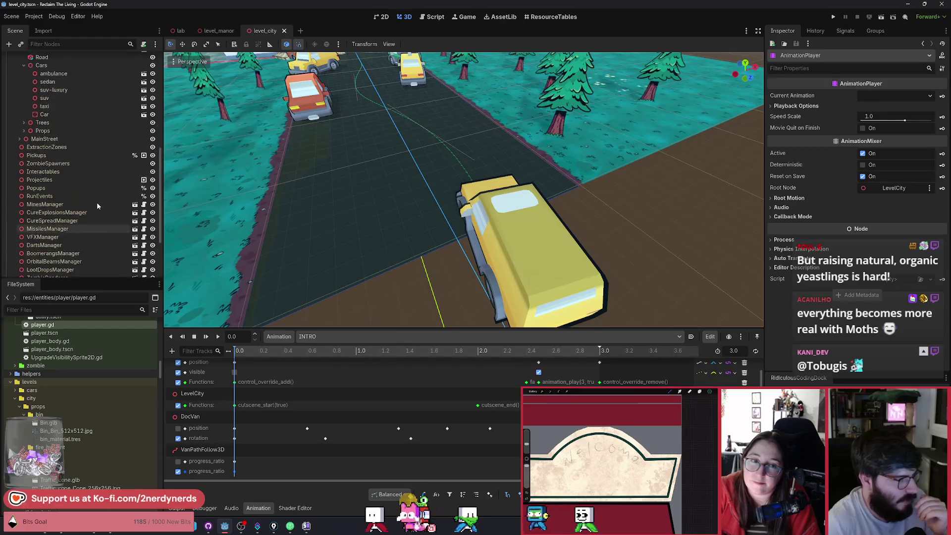
scroll(92, 173, "up", 6)
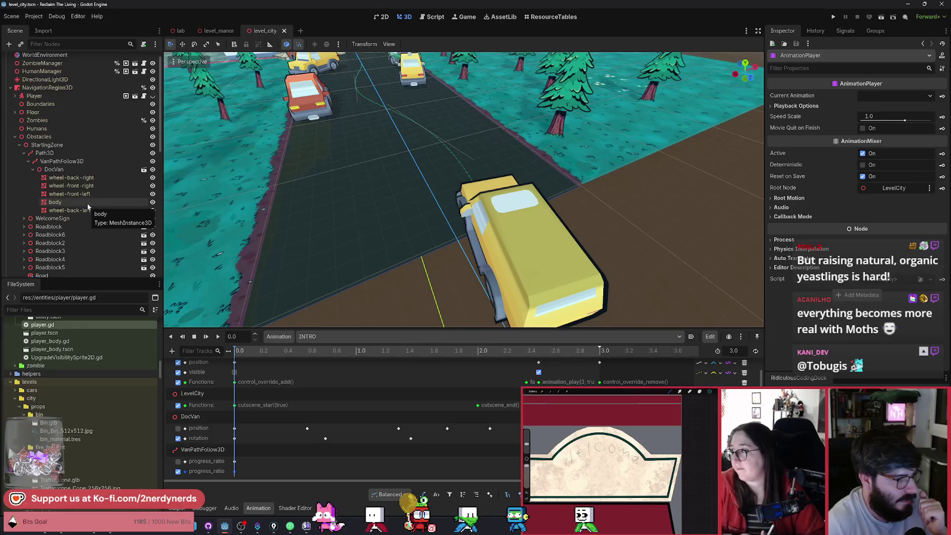
left_click(56, 202)
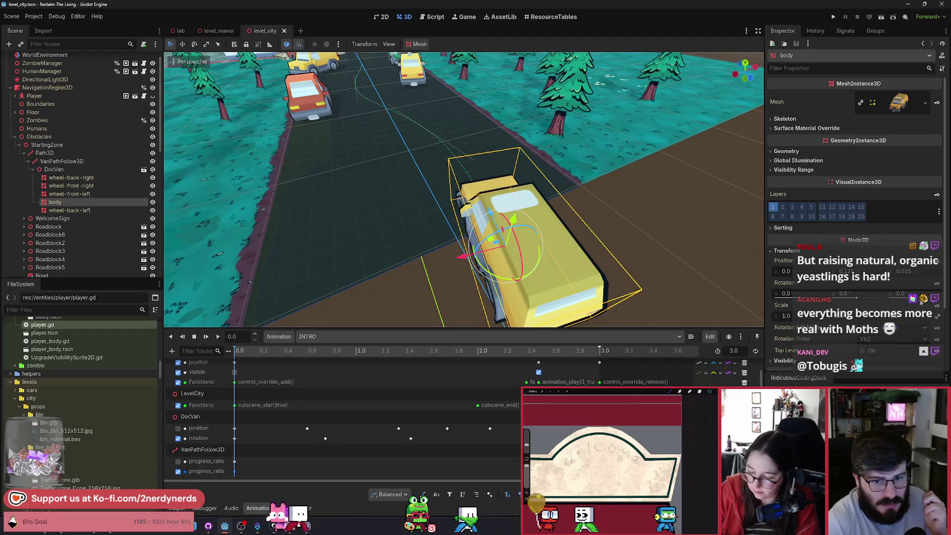
left_click(936, 284)
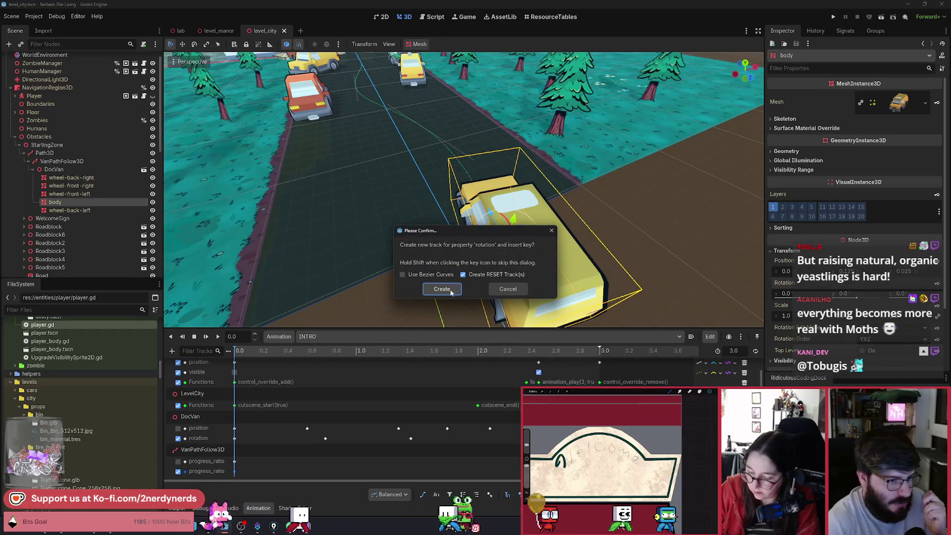
Step: Create the body rotation track, enlarge the timeline, and tilt the van body about 2°
left_click(441, 289)
mouse_move(438, 330)
left_mouse_down()
mouse_move(436, 263)
mouse_move(382, 331)
mouse_move(383, 393)
mouse_move(384, 365)
left_mouse_up()
scroll(397, 441, "down", 2)
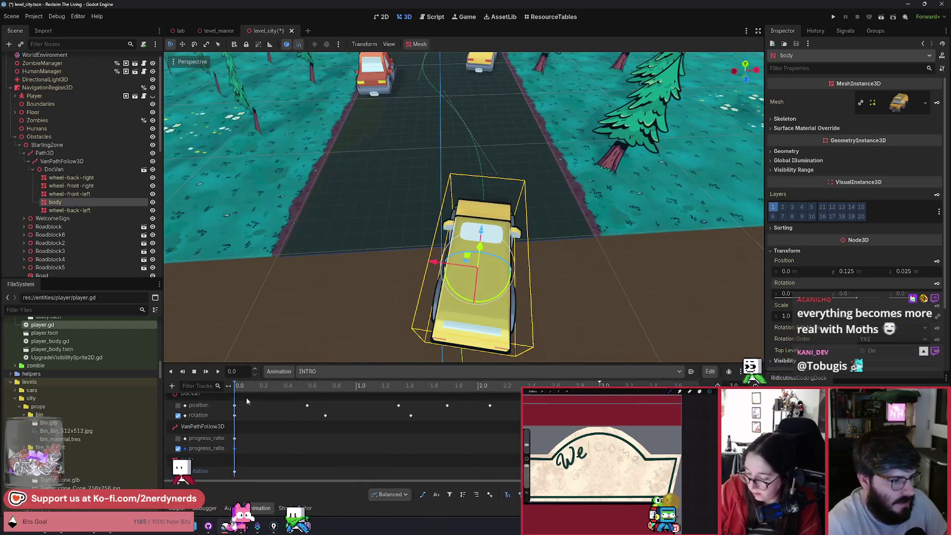
mouse_move(241, 389)
left_mouse_down()
mouse_move(284, 396)
mouse_move(243, 398)
mouse_move(270, 404)
left_mouse_up()
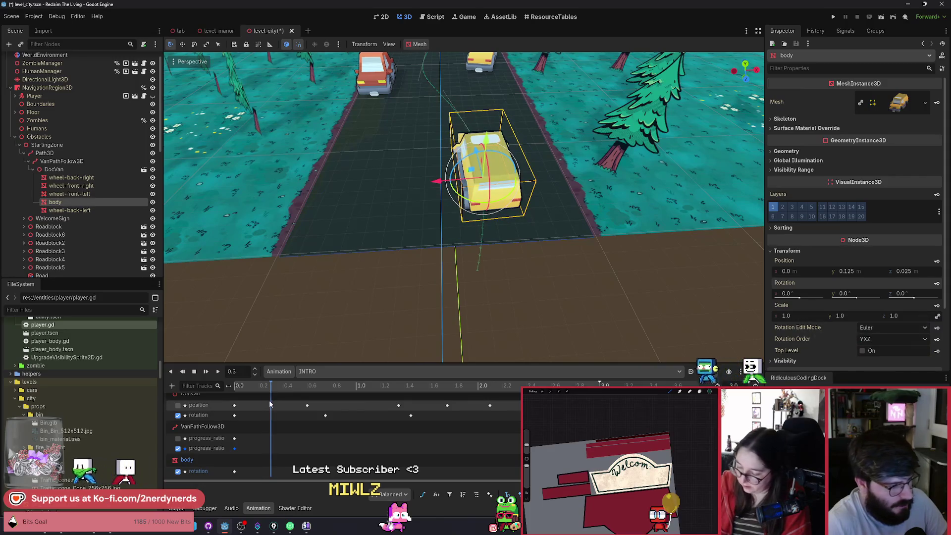
left_click_drag(494, 154, 495, 155)
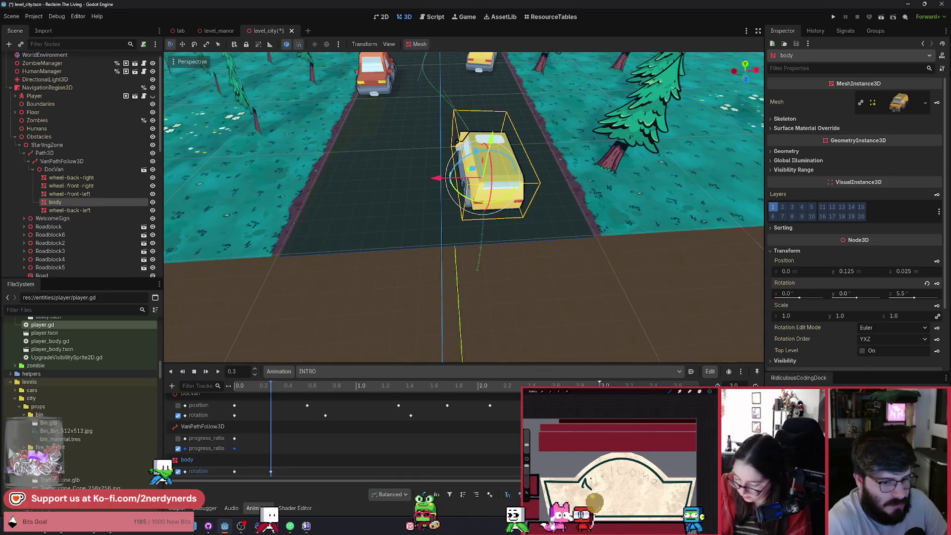
Step: Move the tilt keyframe to 0.45 s and lean the body further into the swerve
mouse_move(271, 388)
left_mouse_down()
mouse_move(241, 388)
mouse_move(277, 396)
mouse_move(243, 401)
mouse_move(261, 402)
left_mouse_up()
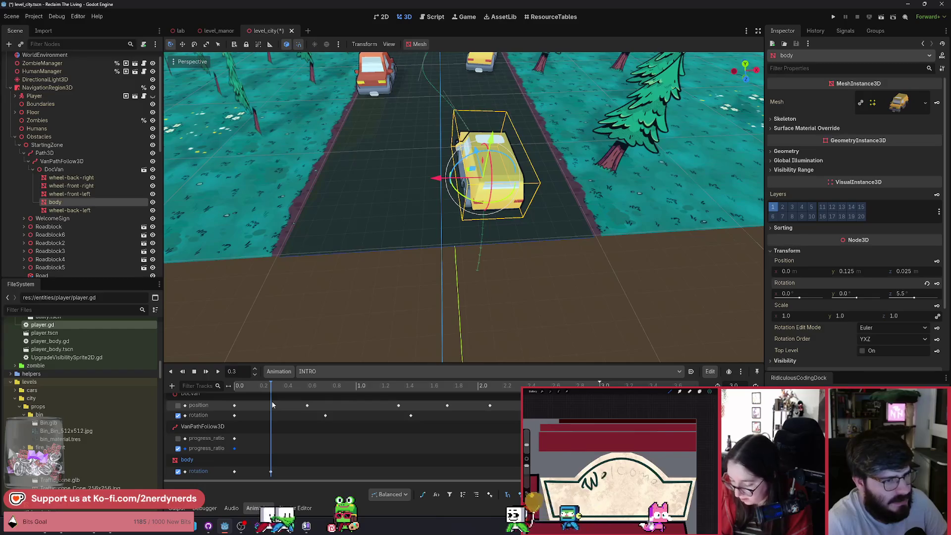
mouse_move(271, 474)
left_click_drag(272, 474, 289, 471)
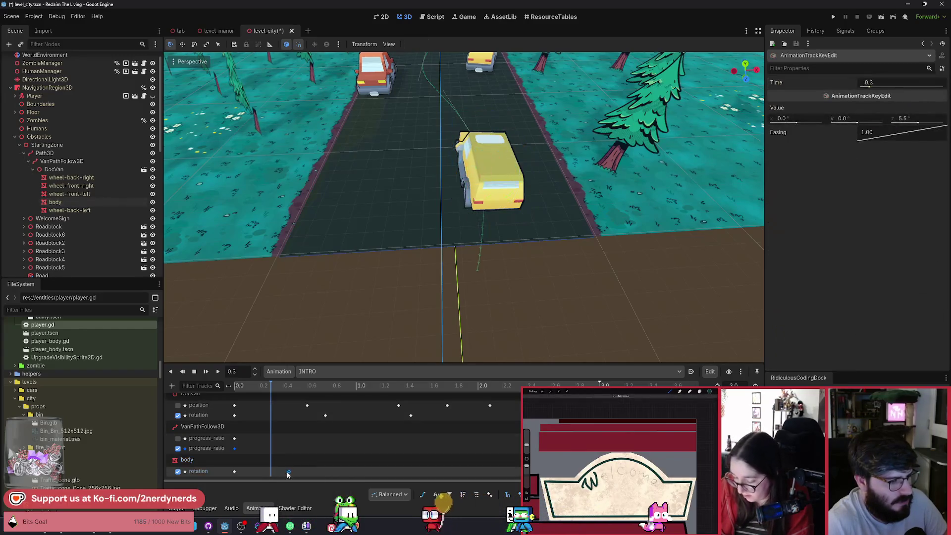
mouse_move(266, 390)
left_mouse_down()
mouse_move(224, 396)
mouse_move(266, 403)
left_mouse_up()
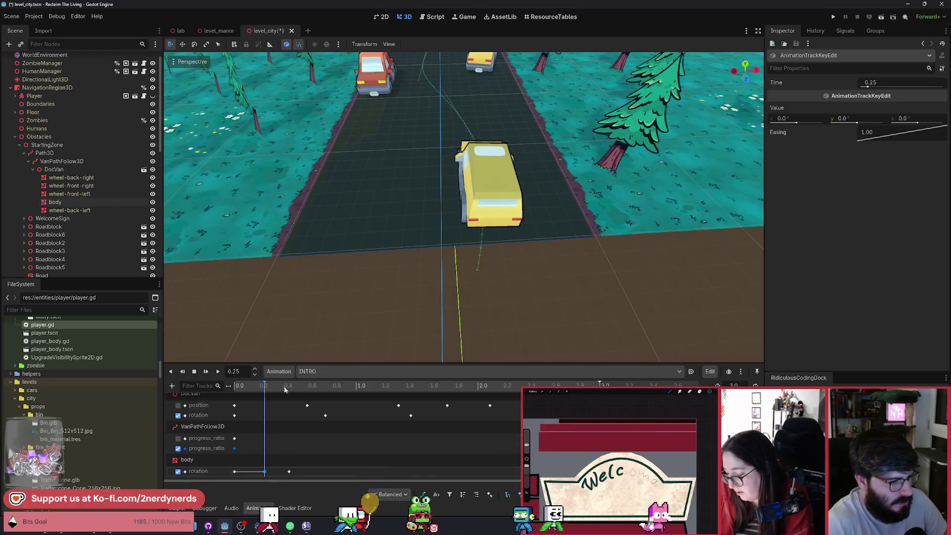
left_click(266, 391)
left_click_drag(266, 391, 291, 401)
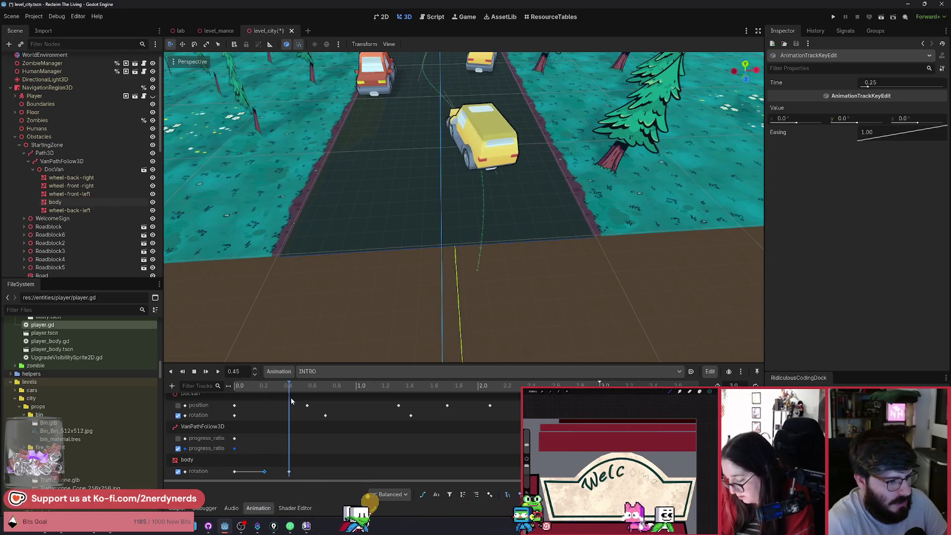
left_click(204, 460)
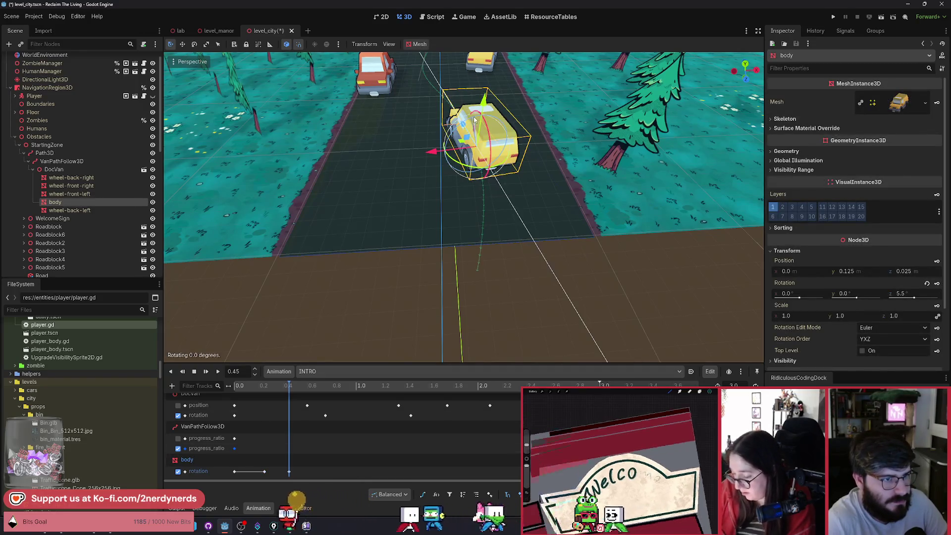
left_click_drag(473, 121, 475, 118)
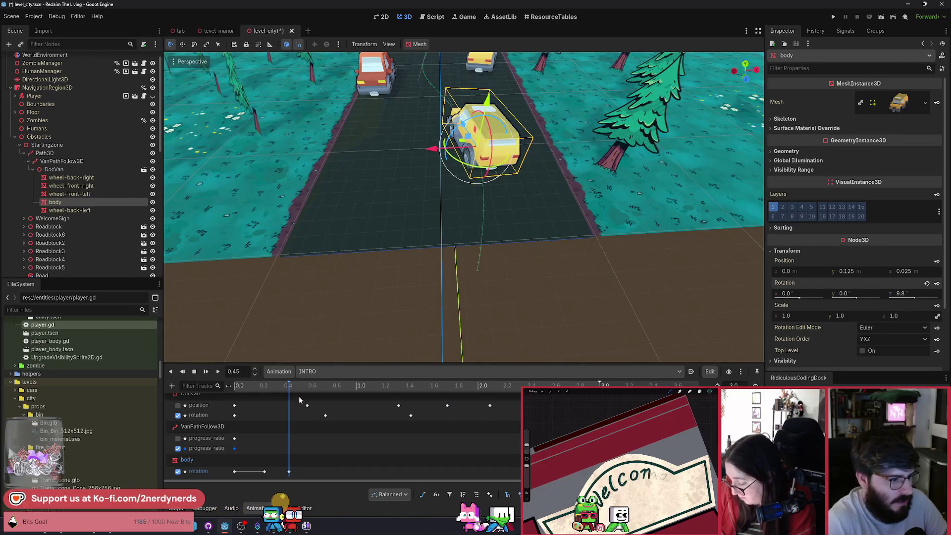
Step: Duplicate the 0.45 s tilt key to 0.95 s and tilt the body the opposite way
key("a")
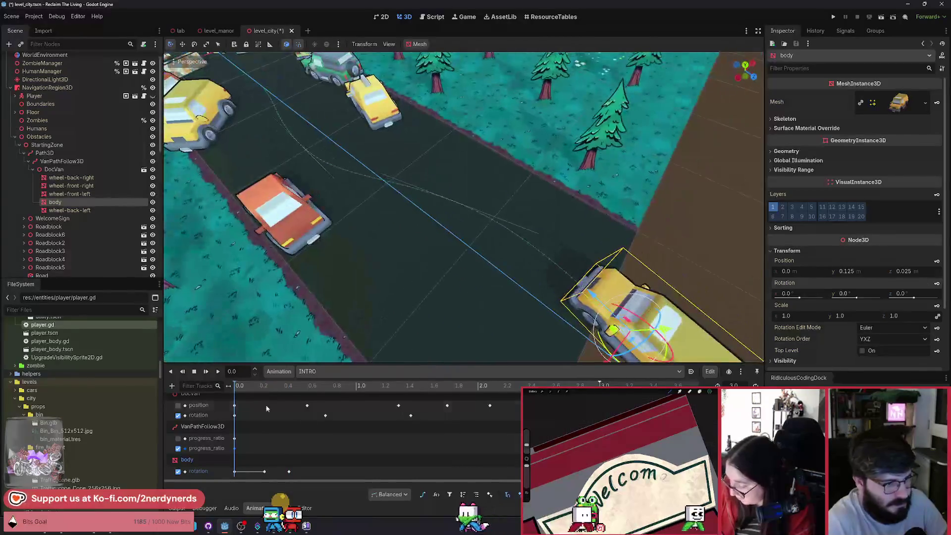
left_click_drag(243, 391, 369, 394)
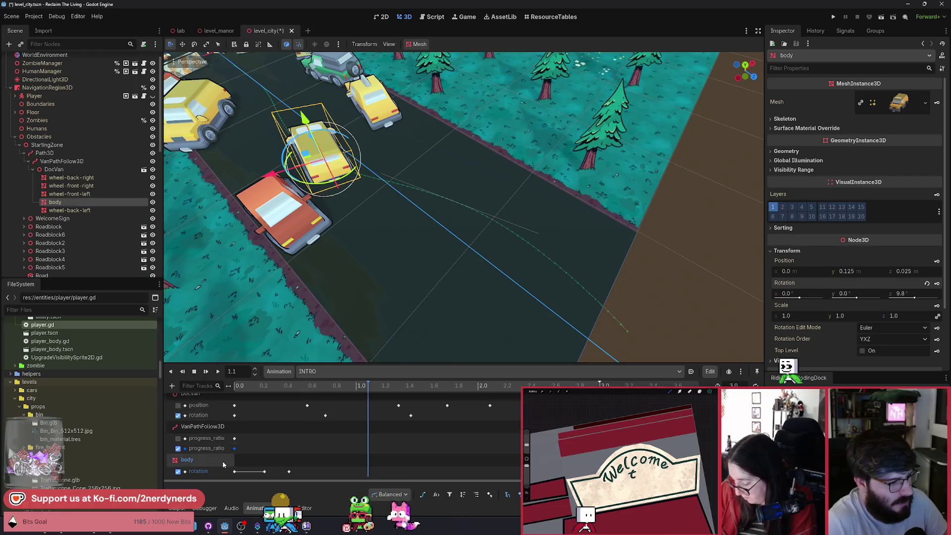
left_click(338, 388)
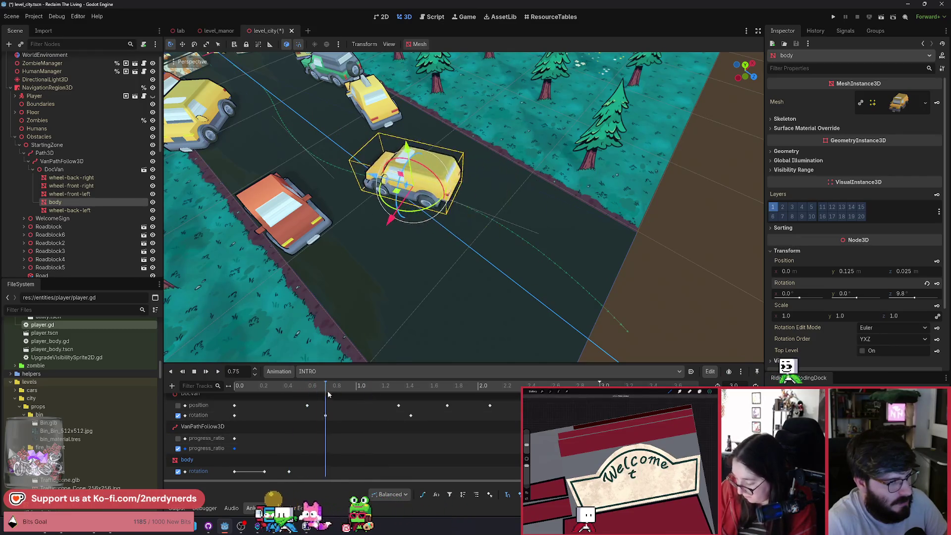
left_click_drag(337, 395, 373, 388)
left_click(289, 472)
key("ctrl+d")
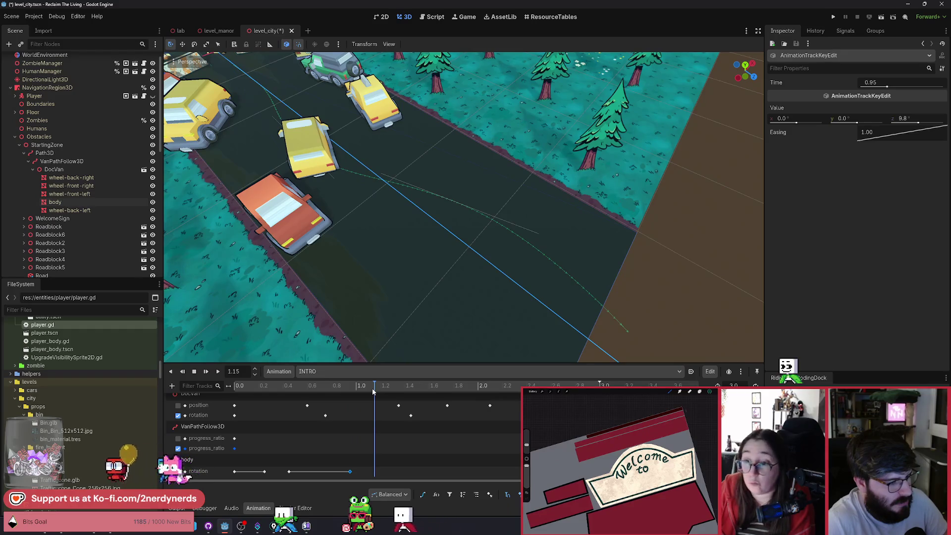
left_click(220, 459)
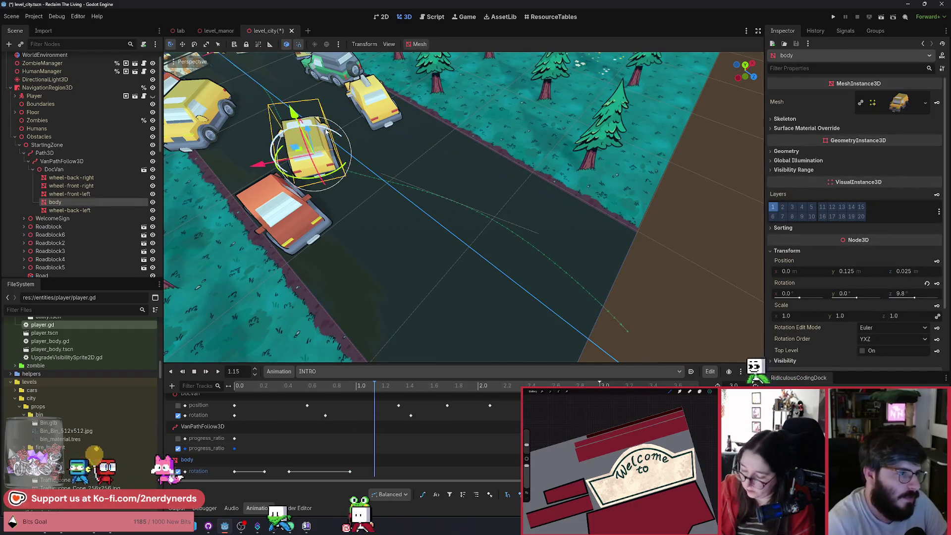
left_click_drag(342, 144, 318, 129)
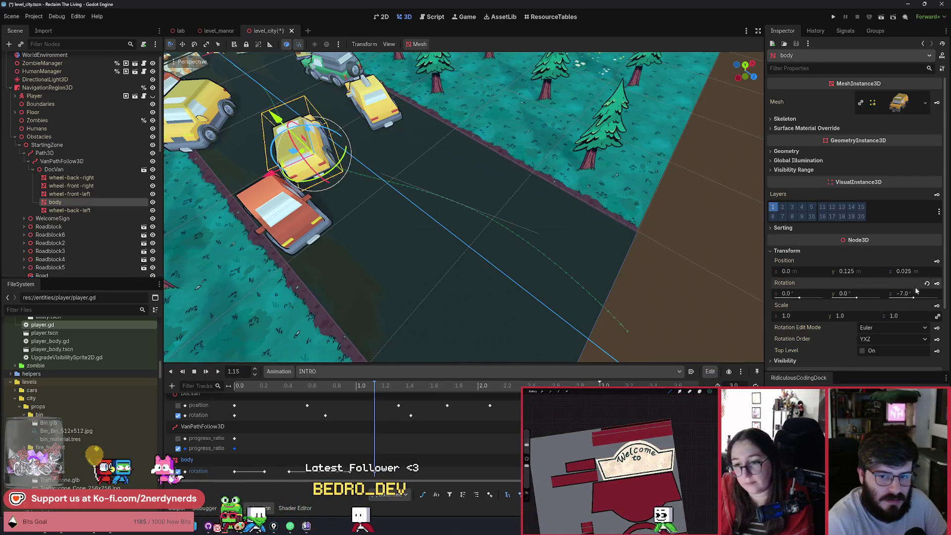
mouse_move(374, 388)
left_mouse_down()
mouse_move(276, 388)
mouse_move(392, 381)
mouse_move(404, 365)
left_mouse_up()
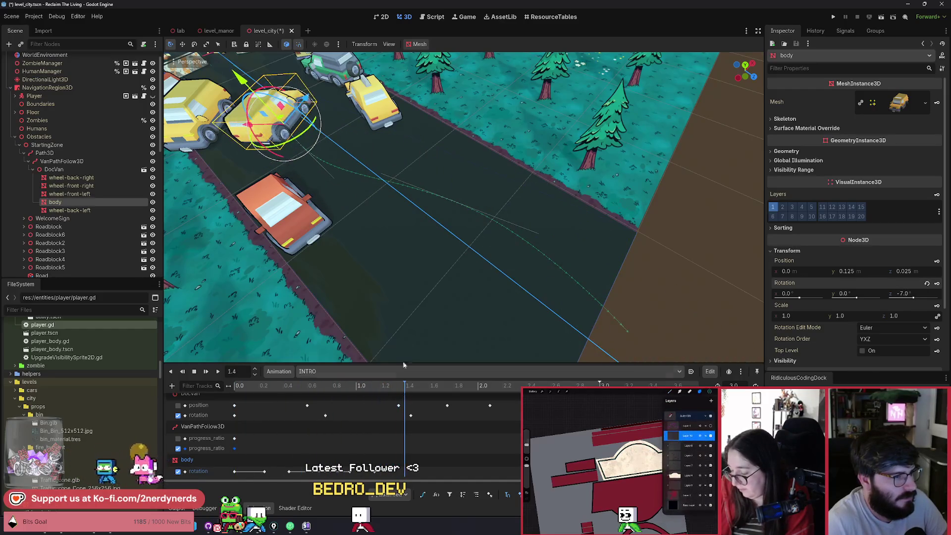
Step: Add a 0° body rotation key near 1.45 s and select the 2.4 s key
scroll(464, 207, "up", 5)
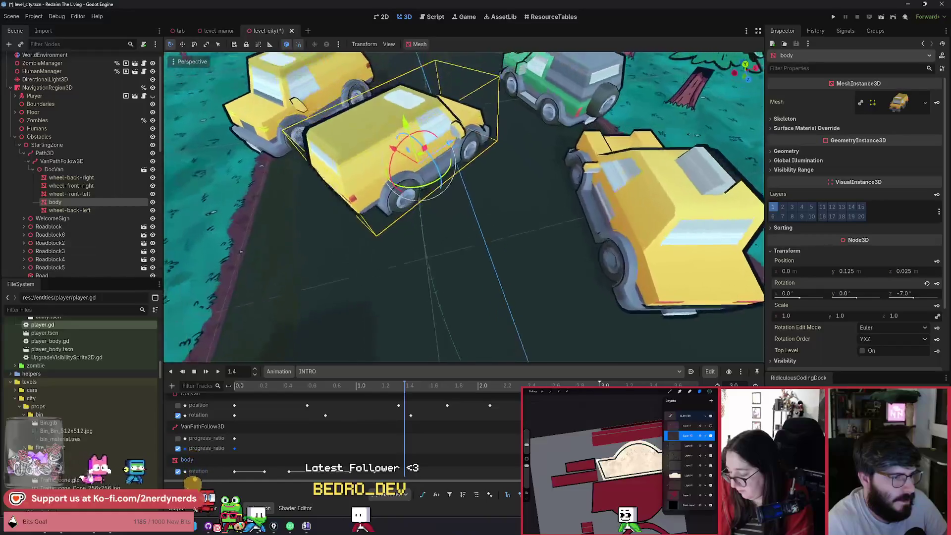
left_click(271, 385)
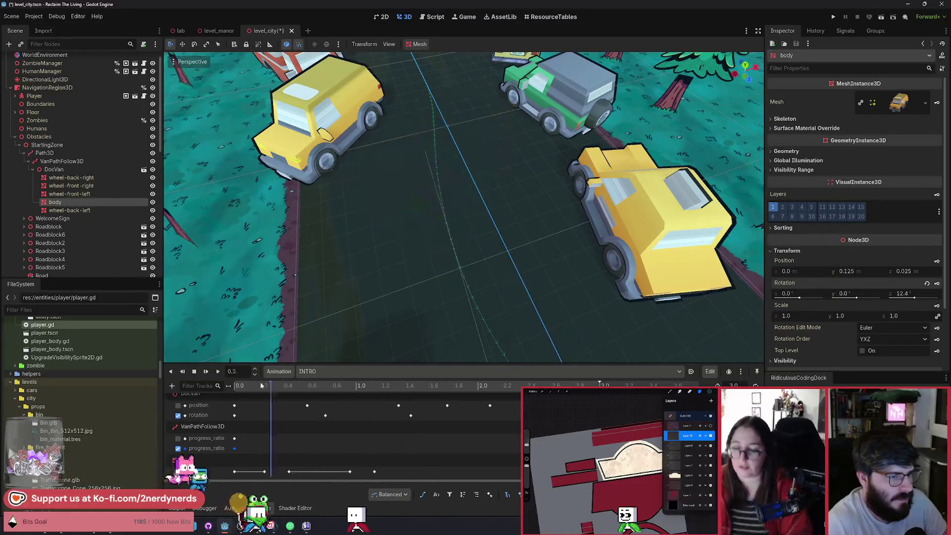
left_click_drag(261, 385, 447, 397)
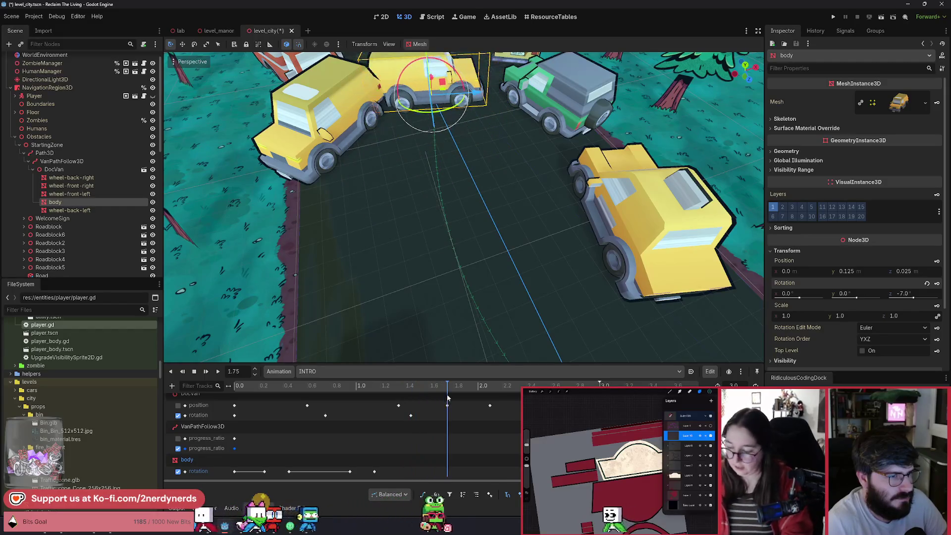
key("f")
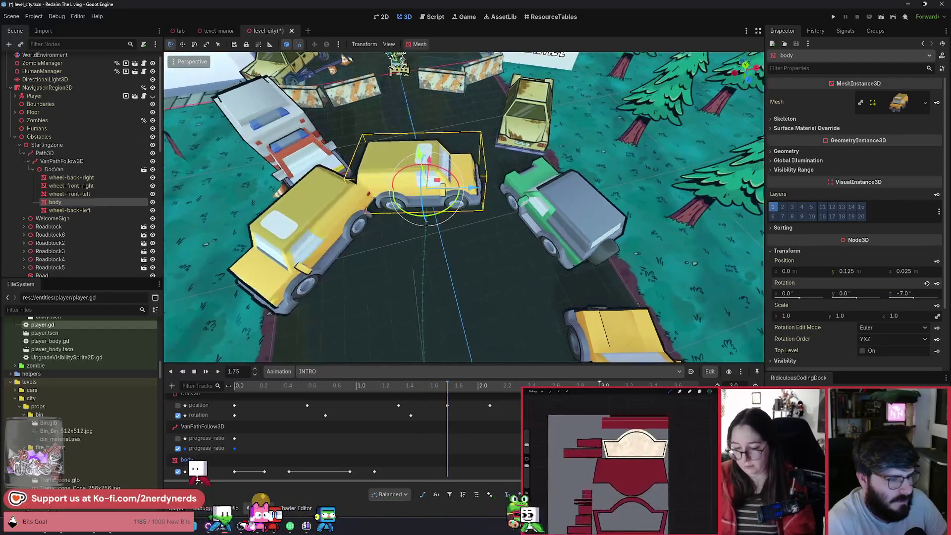
mouse_move(430, 393)
left_mouse_down()
mouse_move(382, 399)
mouse_move(422, 406)
mouse_move(445, 389)
mouse_move(443, 406)
mouse_move(533, 403)
mouse_move(521, 403)
left_mouse_up()
double_click(410, 471)
left_click(234, 471)
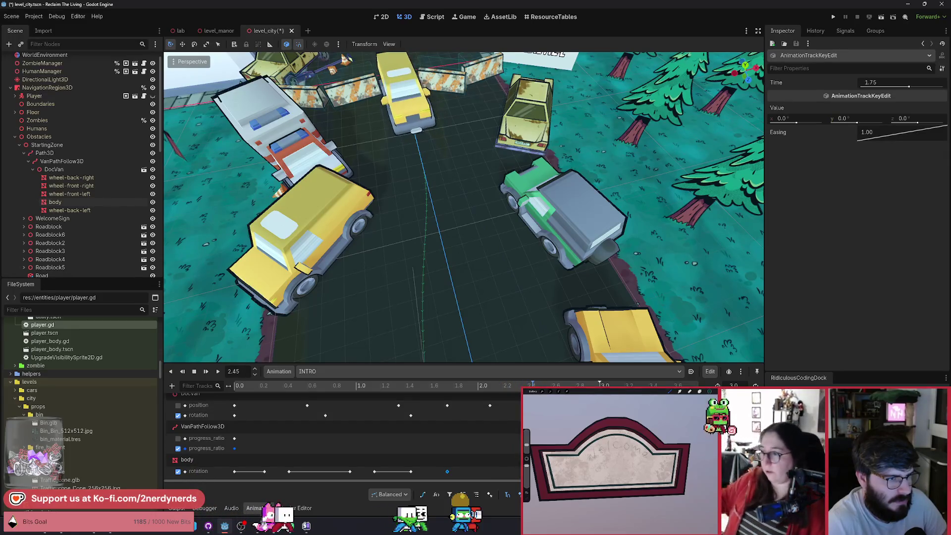
left_click(532, 471)
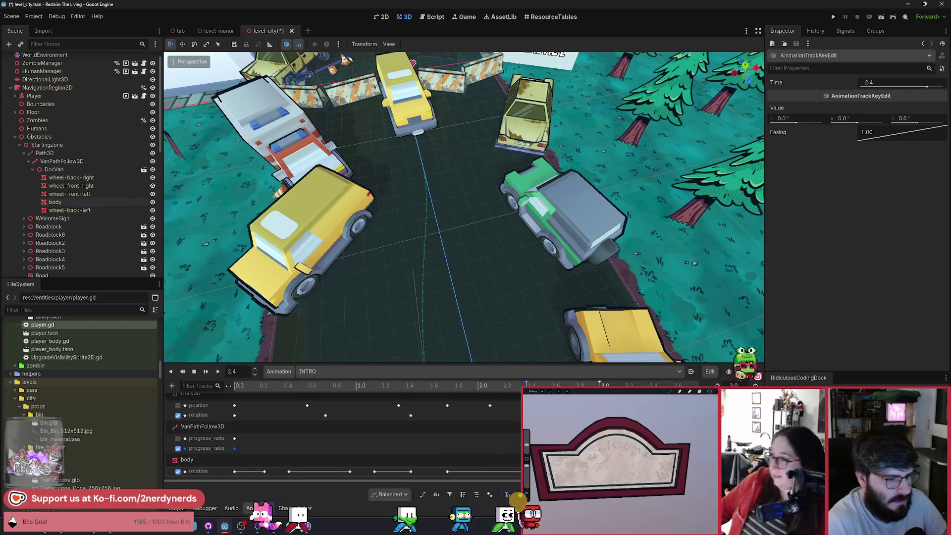
left_click_drag(526, 403, 539, 404)
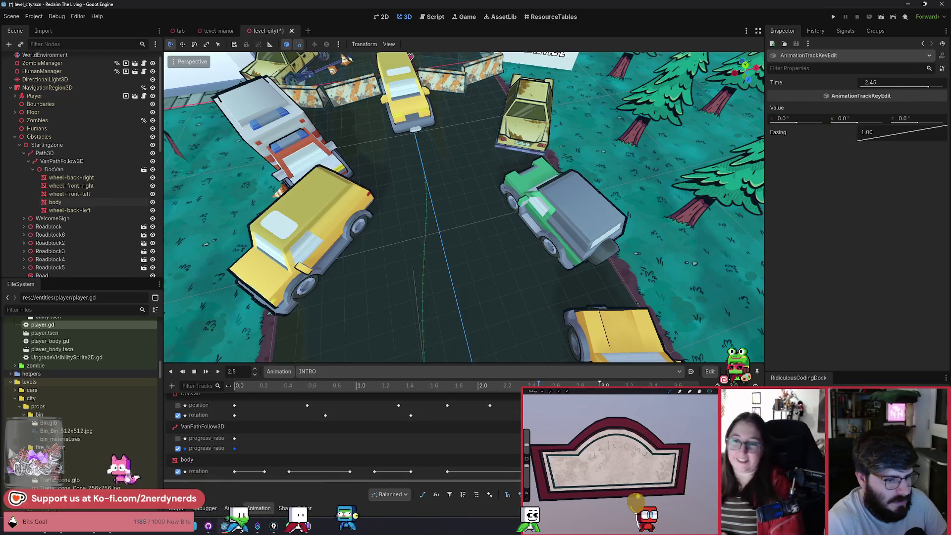
left_click(198, 471)
Step: Tilt the van body to 6.9° then −6.2°, preview INTRO, and save level_city
key("f")
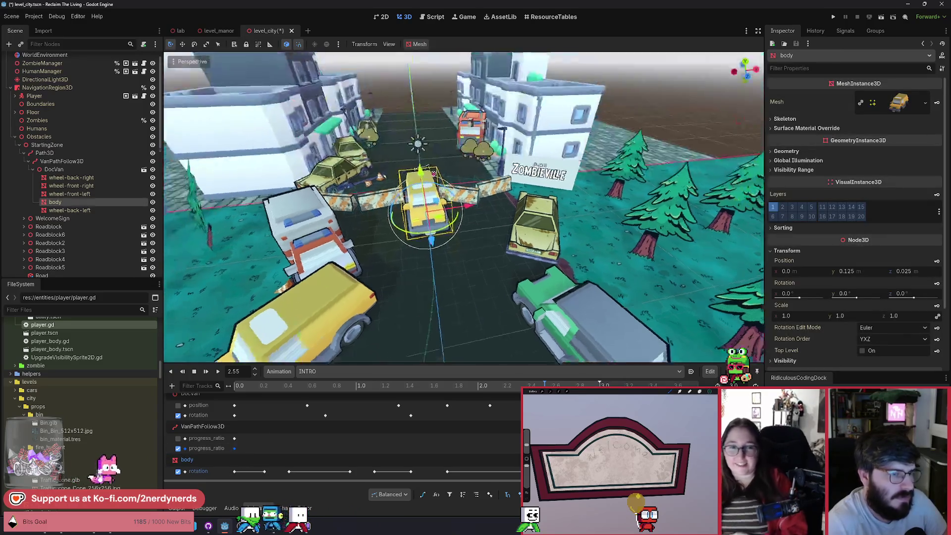
left_click_drag(434, 220, 439, 213)
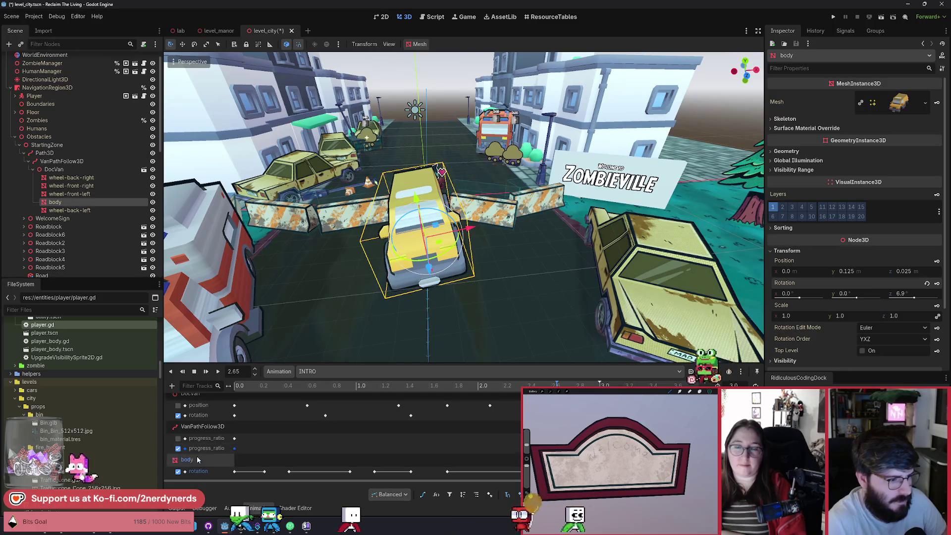
left_click_drag(438, 213, 429, 219)
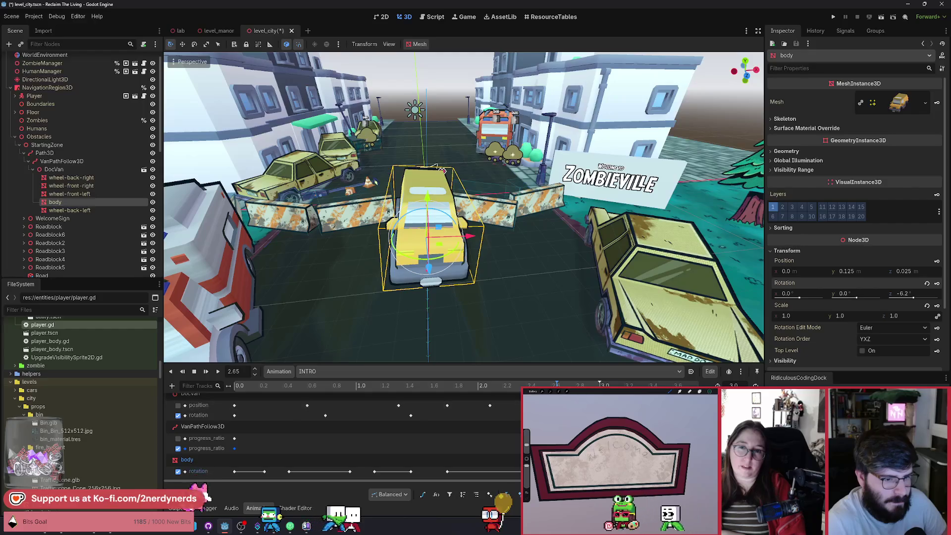
left_click(220, 371)
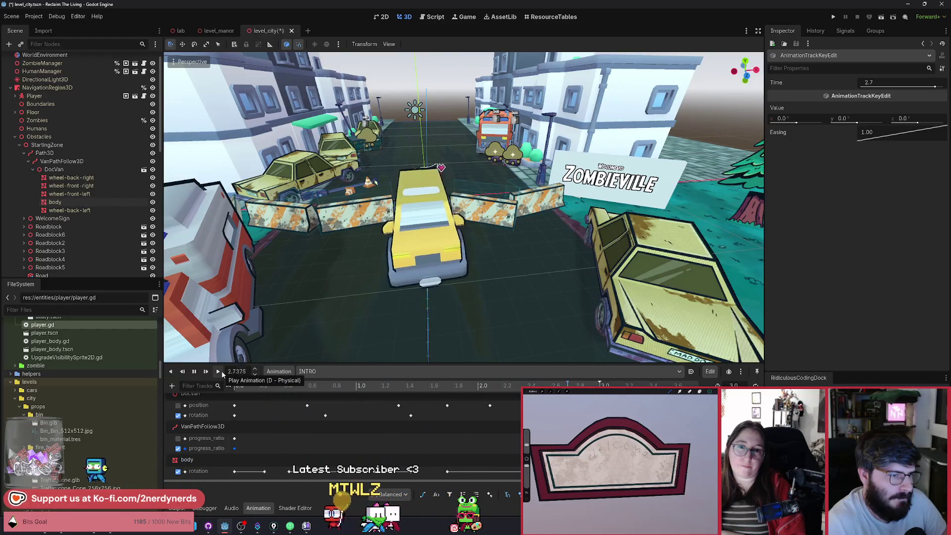
key("ctrl+s")
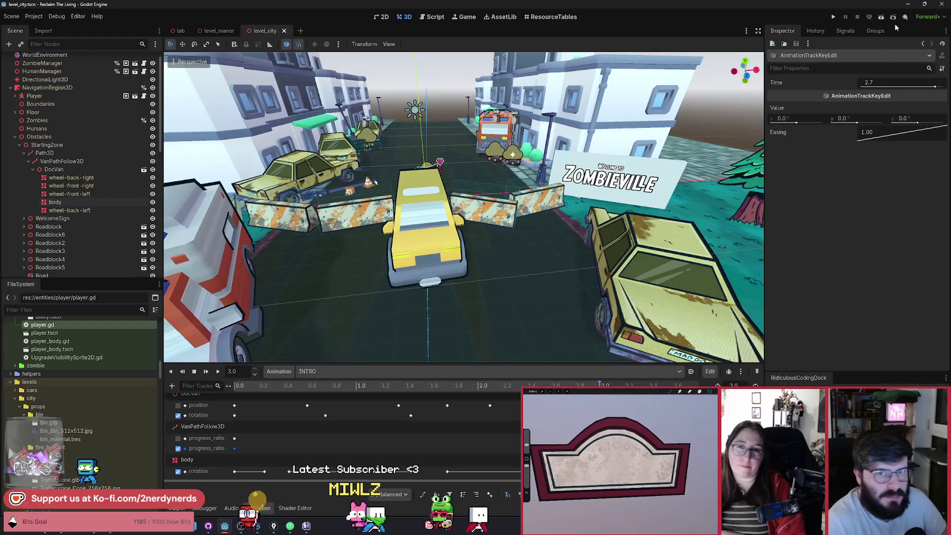
Step: Run level_city and restart it three times to replay the van intro
left_click(881, 18)
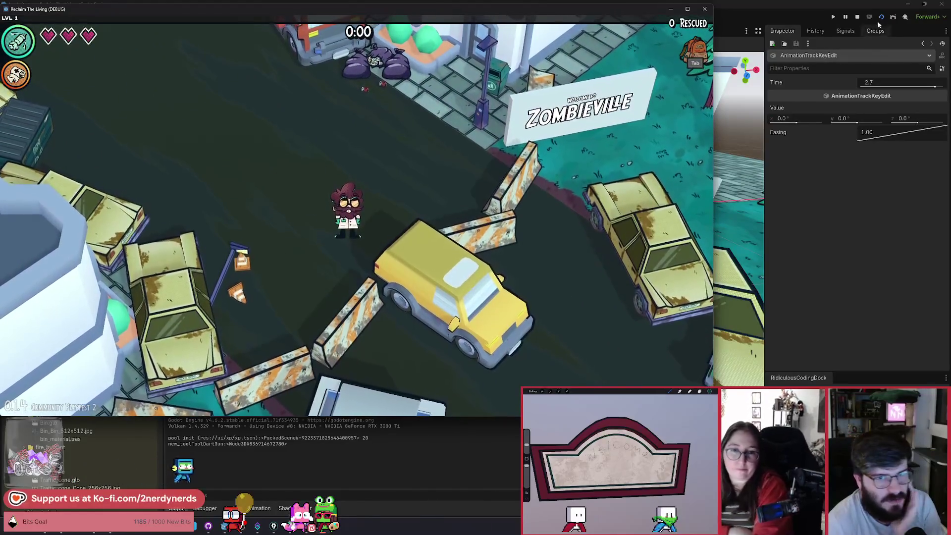
left_click(880, 18)
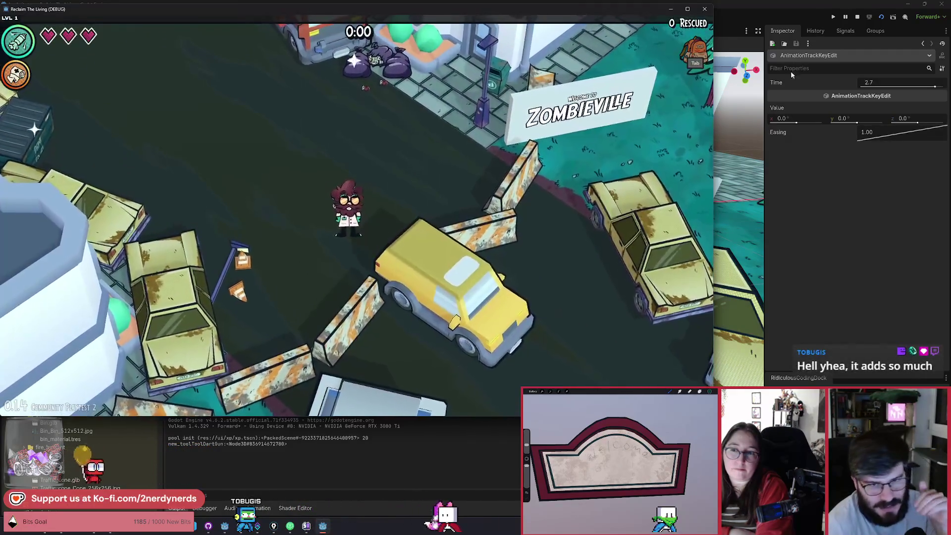
left_click(882, 18)
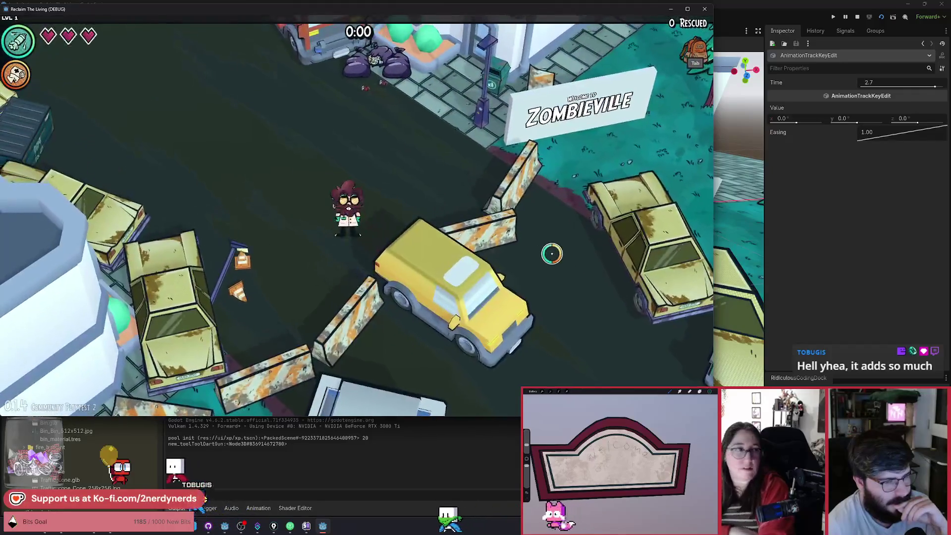
left_click(881, 17)
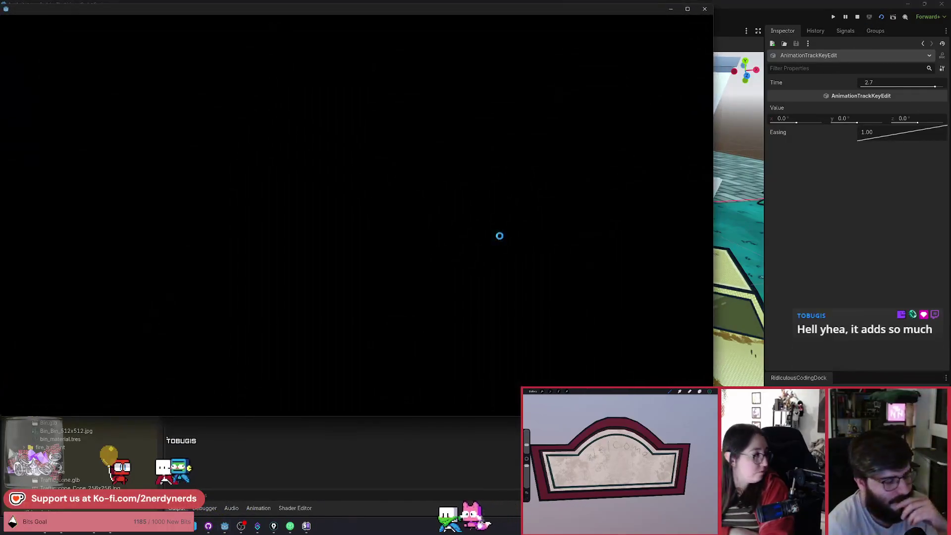
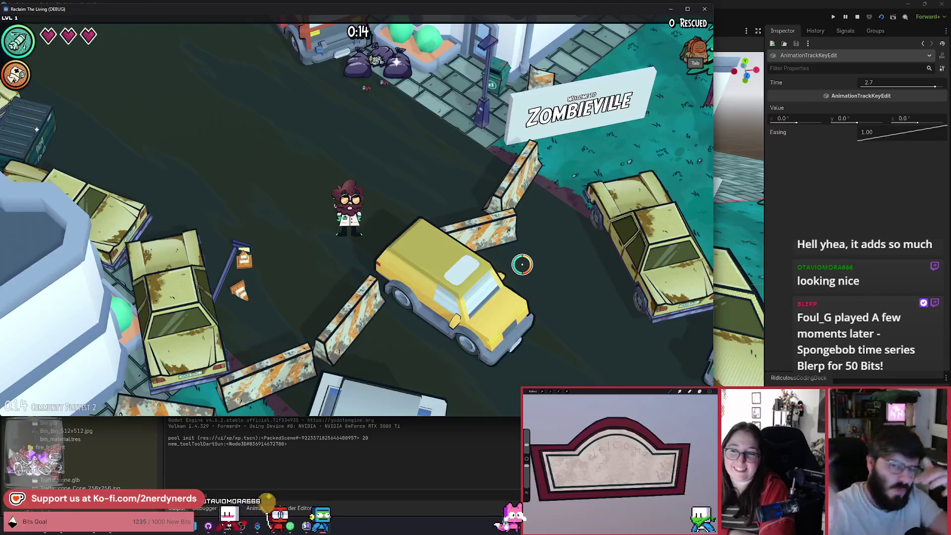
Step: Restart the debug run, then stop the game to return to the level_city editor
left_click(883, 18)
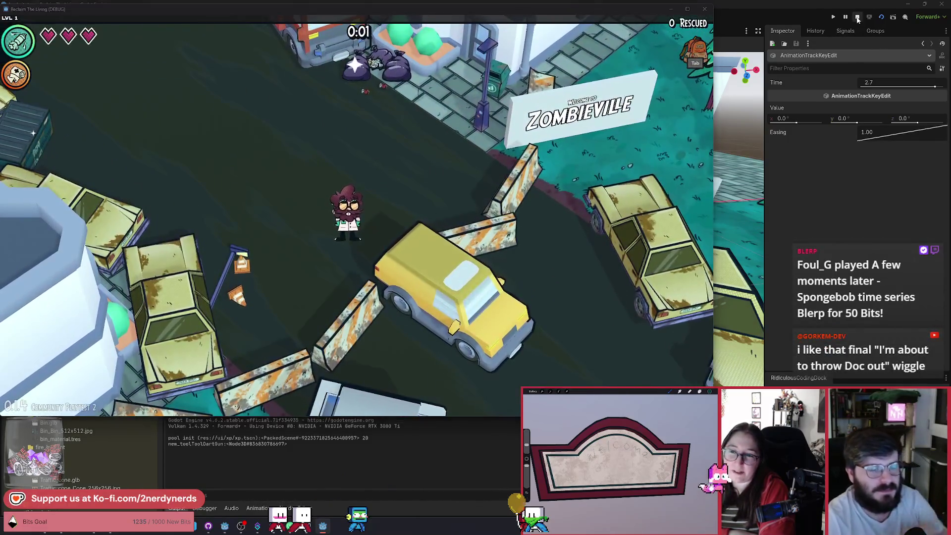
left_click(857, 17)
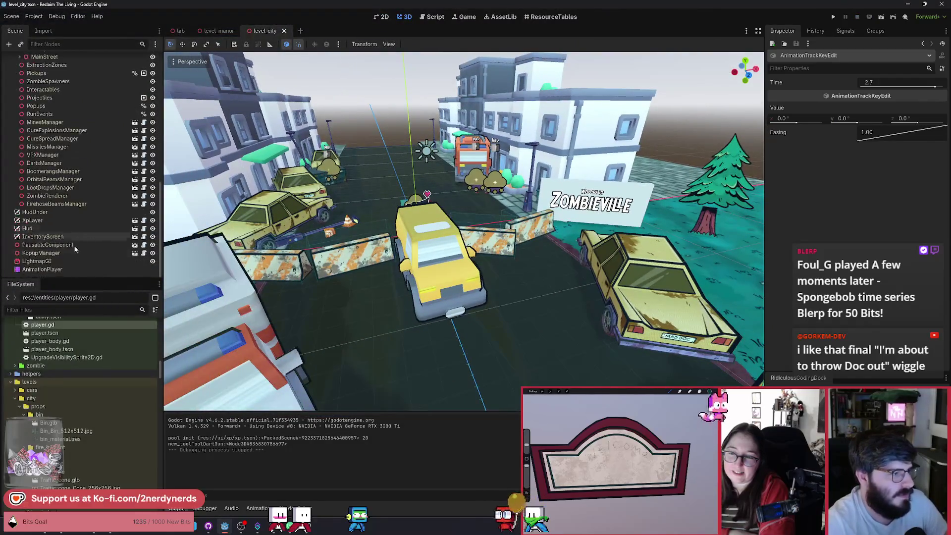
Step: In the INTRO animation, tilt the van body slightly at the 2.65 s impact
left_click(54, 271)
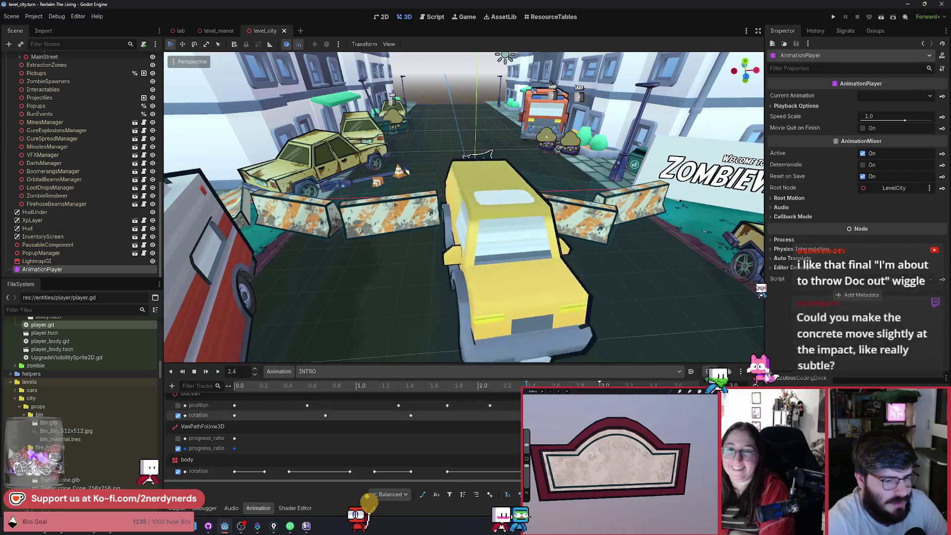
left_click(222, 462)
left_click_drag(493, 232, 496, 233)
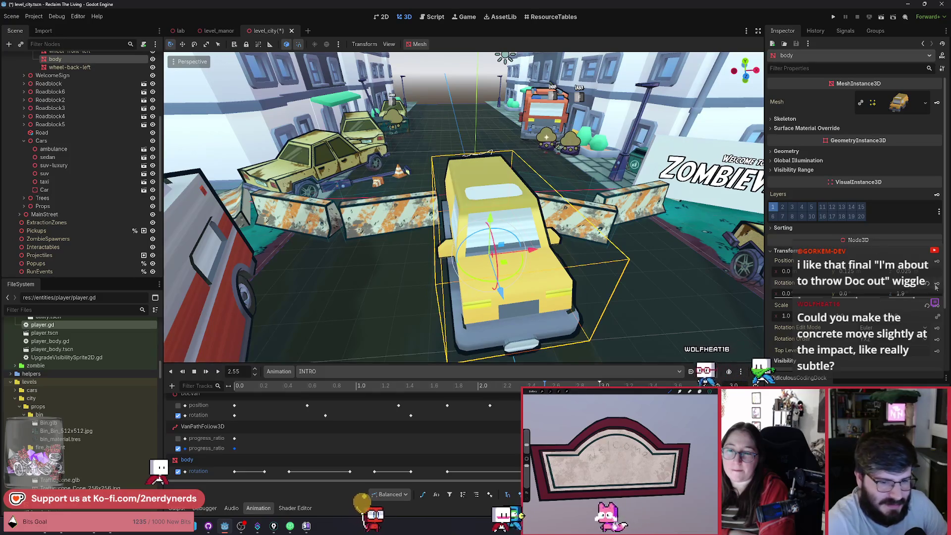
mouse_move(495, 386)
left_mouse_down()
mouse_move(481, 394)
mouse_move(556, 393)
left_mouse_up()
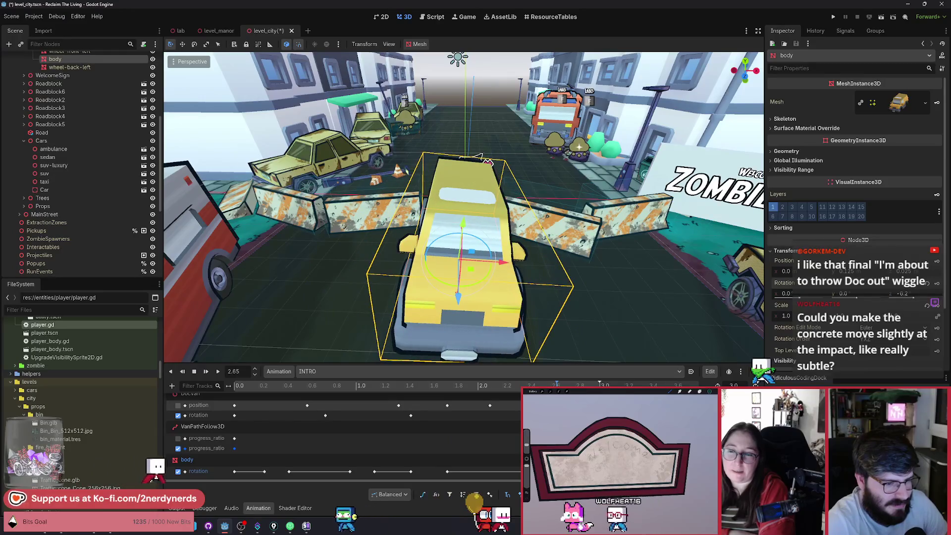
left_click(562, 470)
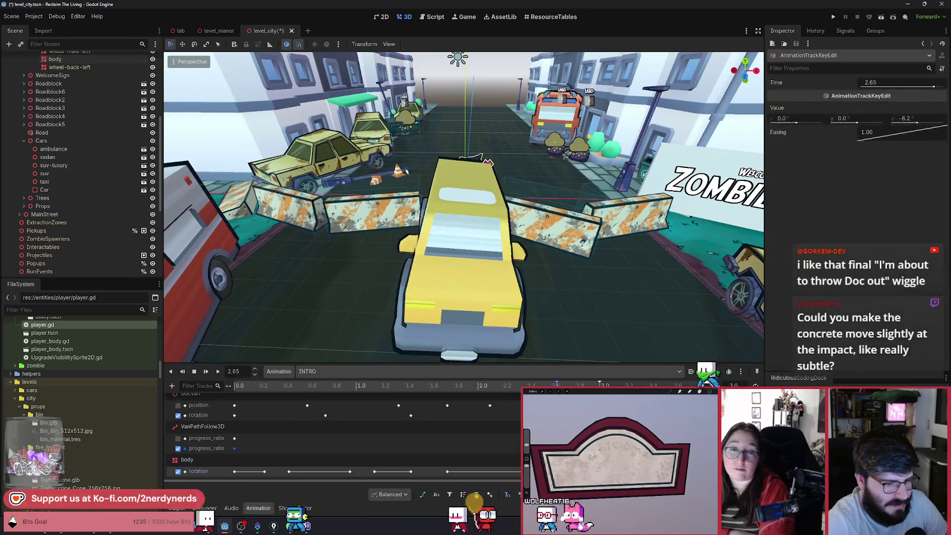
left_click_drag(561, 471, 556, 471)
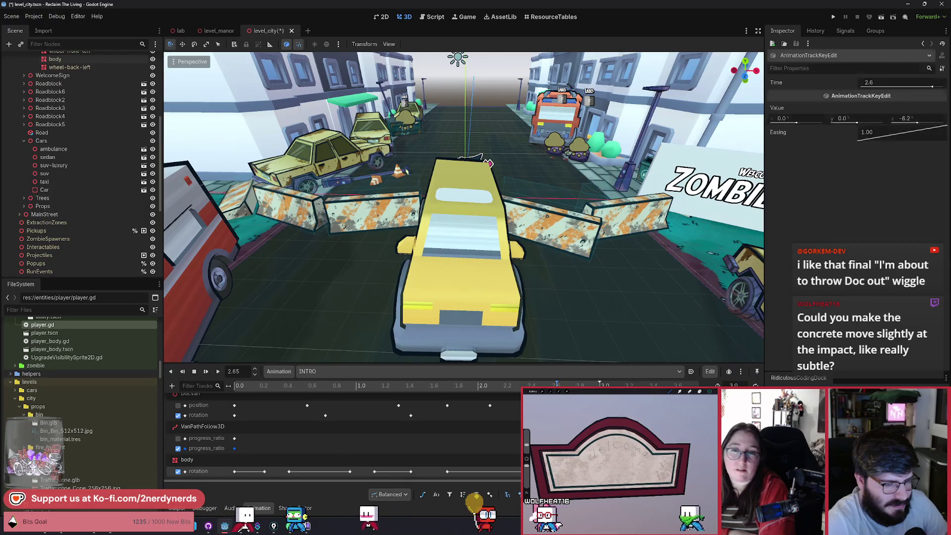
key("ctrl+z")
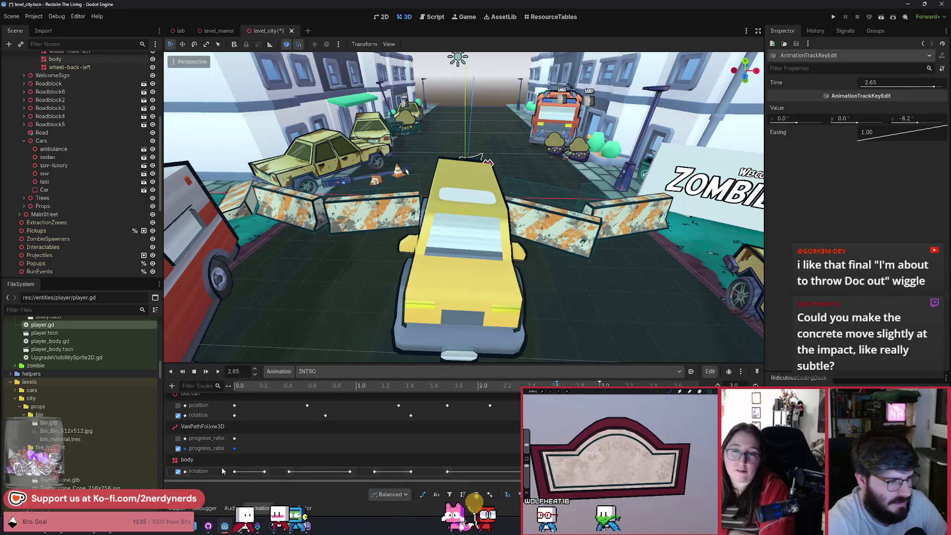
Step: Reduce the van body's tilt, review the 2.25–2.65 s impact, and select Roadblock2
left_click(223, 455)
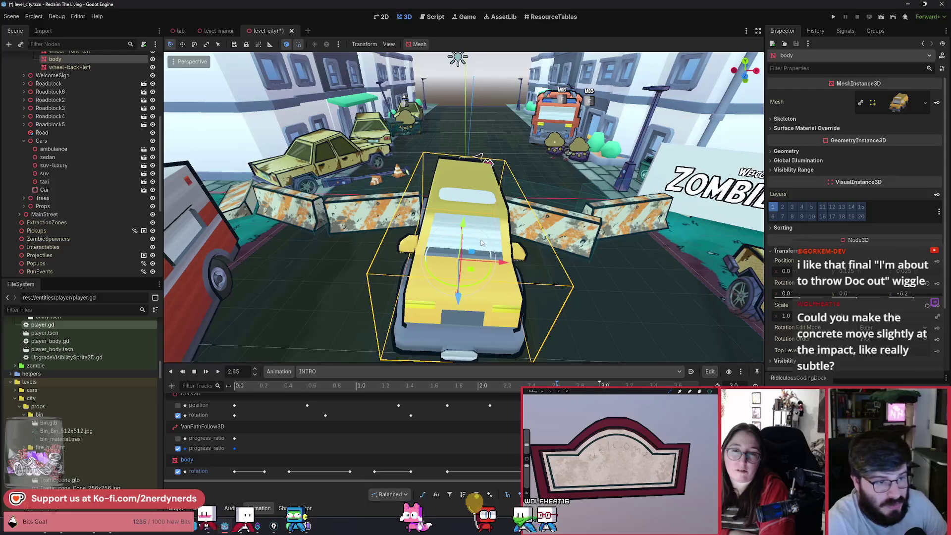
left_click_drag(481, 243, 479, 243)
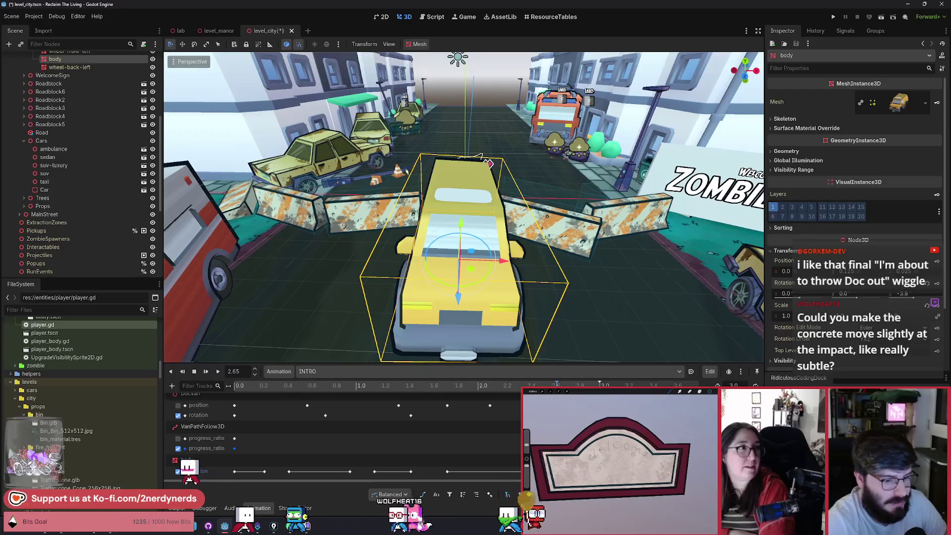
left_click(513, 387)
mouse_move(513, 388)
left_mouse_down()
mouse_move(581, 386)
mouse_move(520, 386)
mouse_move(556, 385)
left_mouse_up()
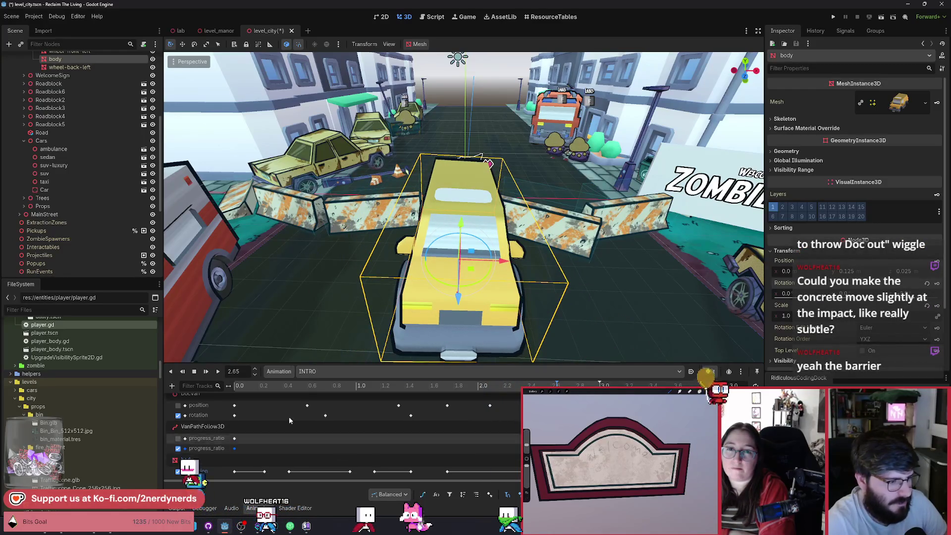
left_click_drag(479, 242, 478, 241)
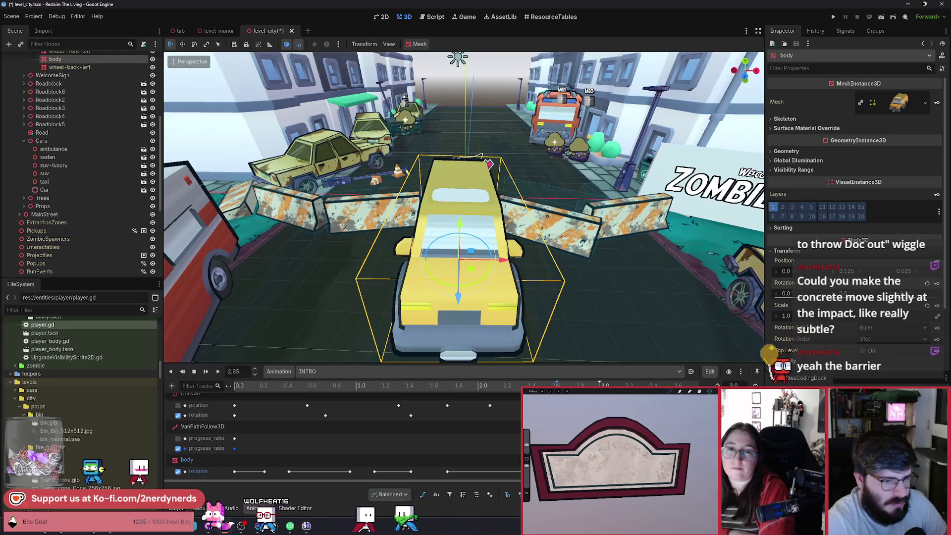
left_click(259, 386)
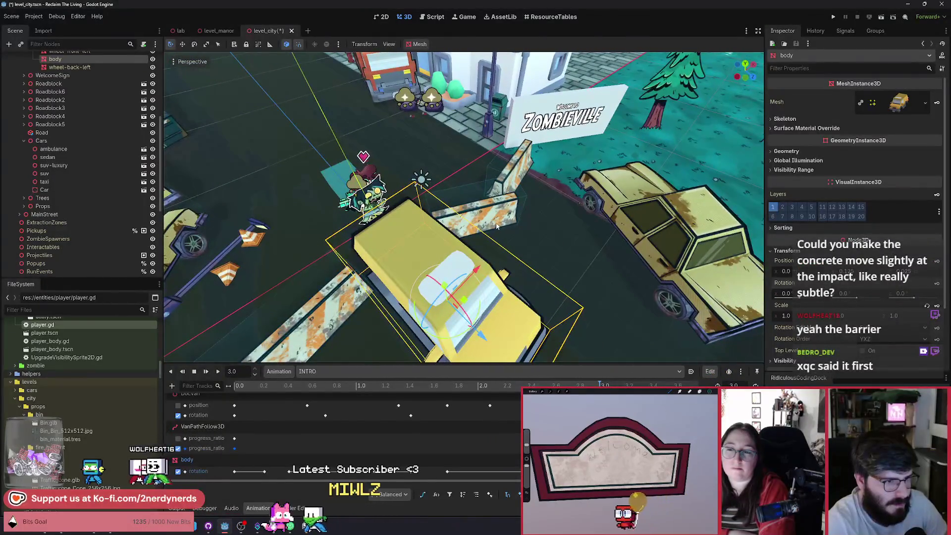
left_click(556, 387)
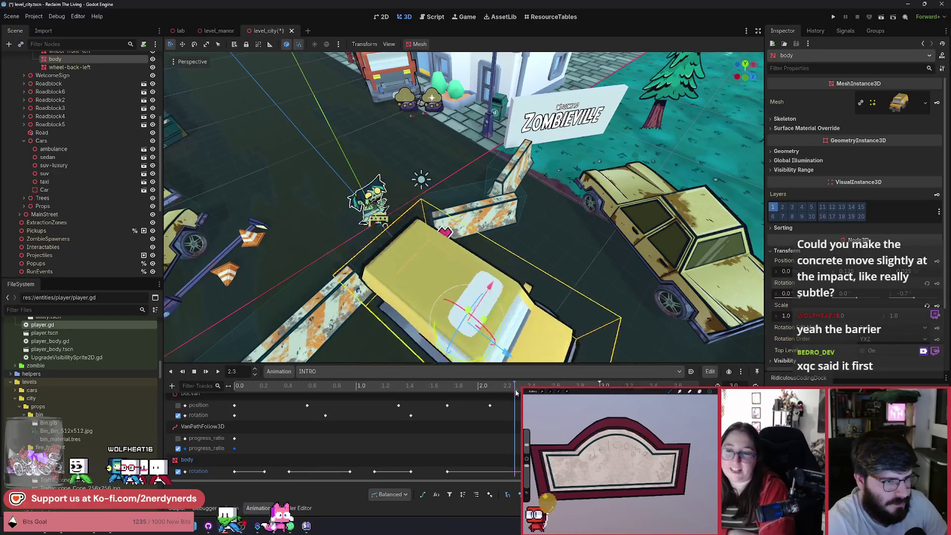
left_click_drag(556, 386, 538, 386)
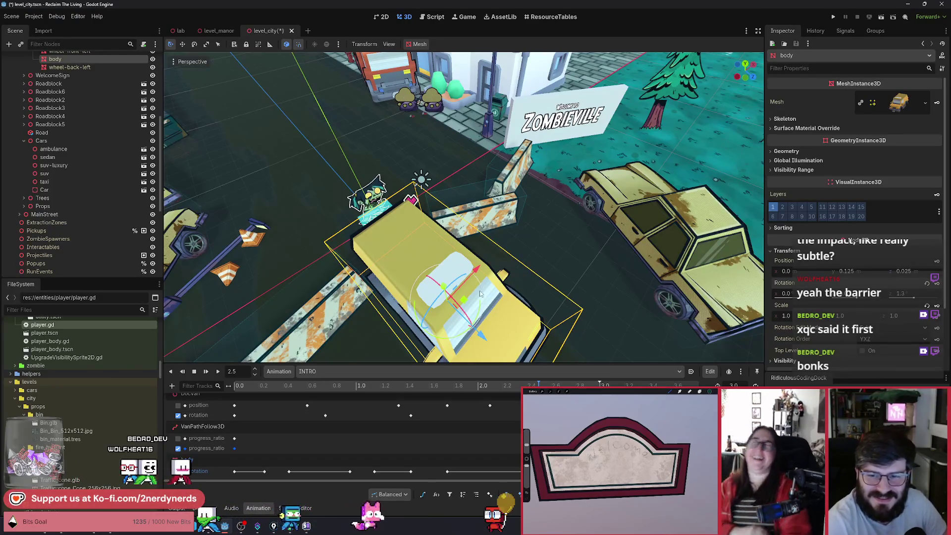
left_click(492, 213)
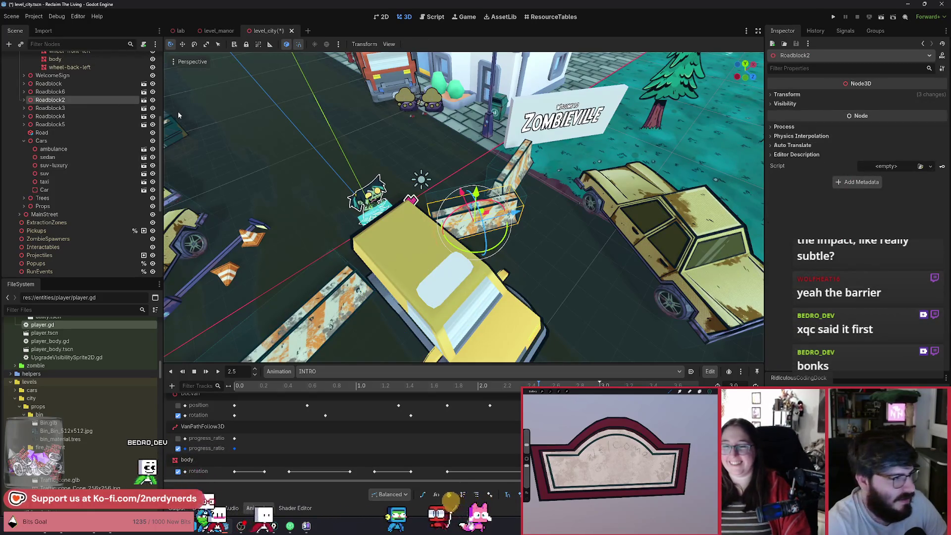
Step: Add a Roadblock2 rotation track keyed at 2.55 s and knocked over about 13° at 2.6 s
left_click(807, 101)
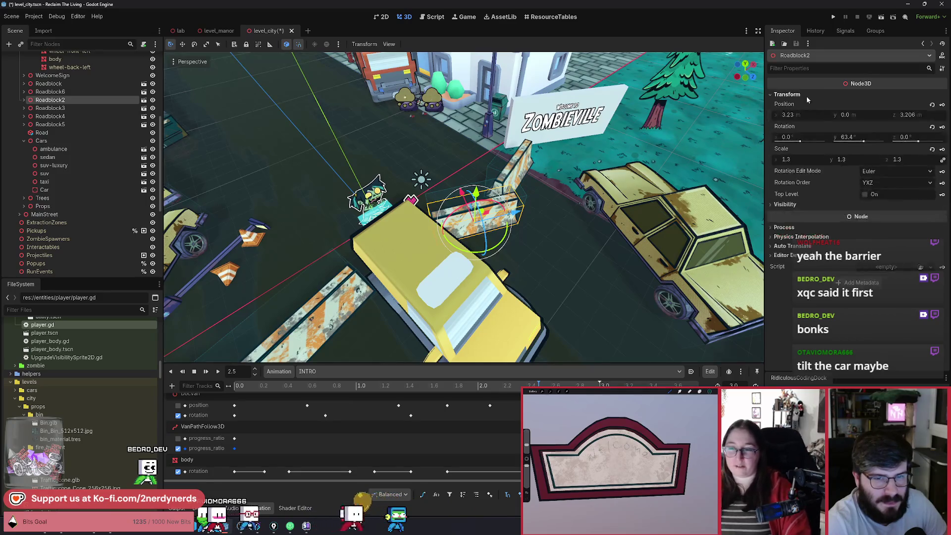
left_click(943, 128)
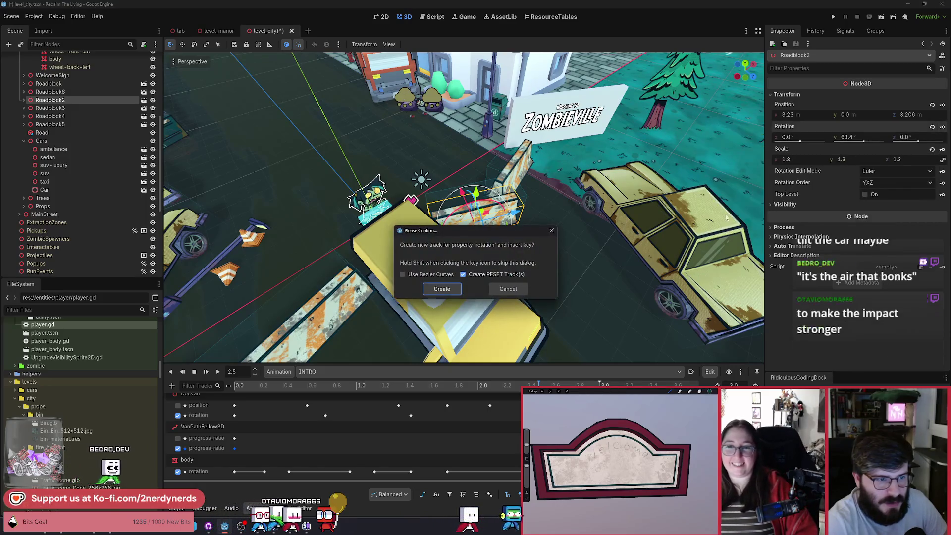
left_click(442, 290)
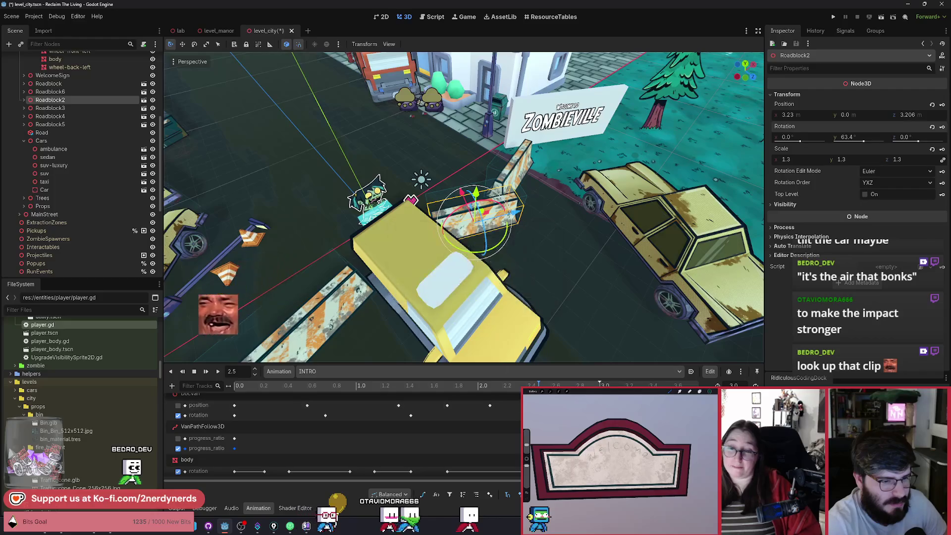
left_click_drag(538, 385, 545, 386)
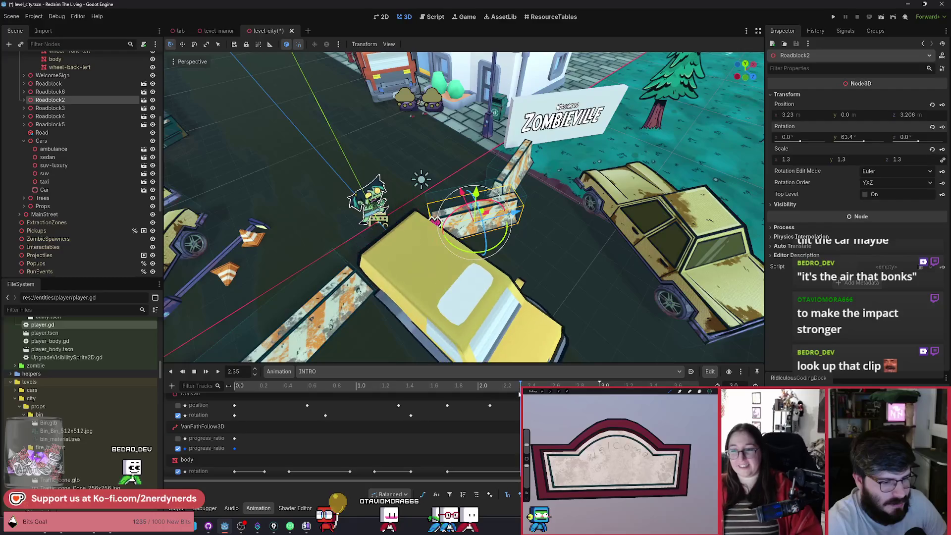
key("k")
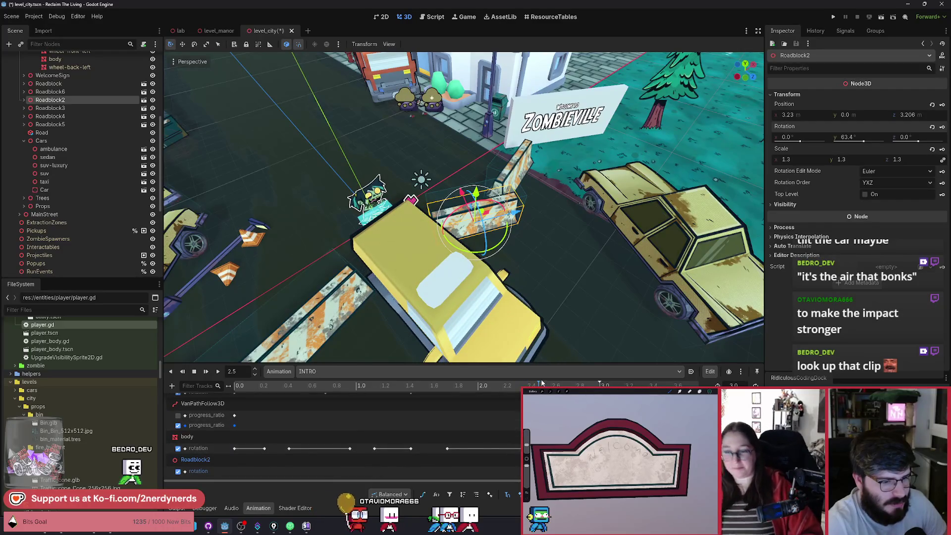
left_click_drag(544, 386, 550, 385)
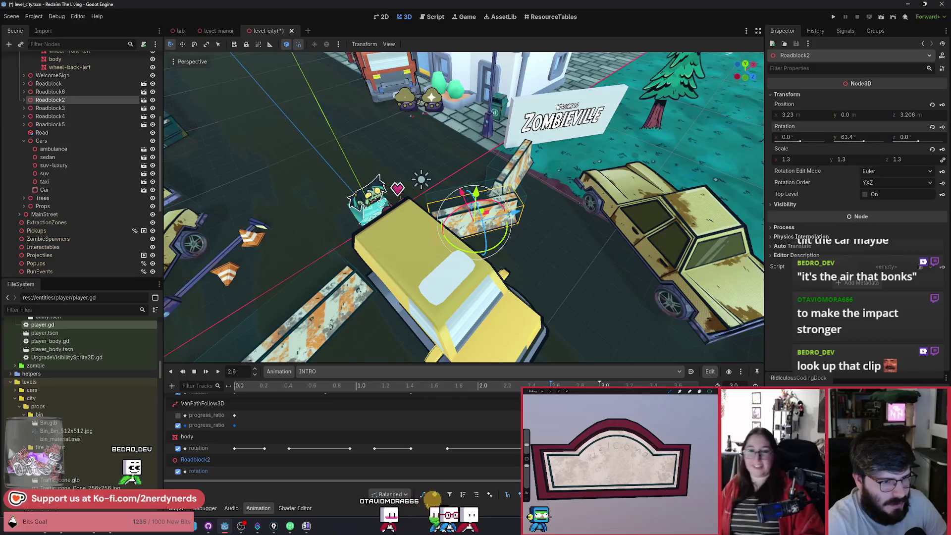
left_click_drag(485, 237, 484, 230)
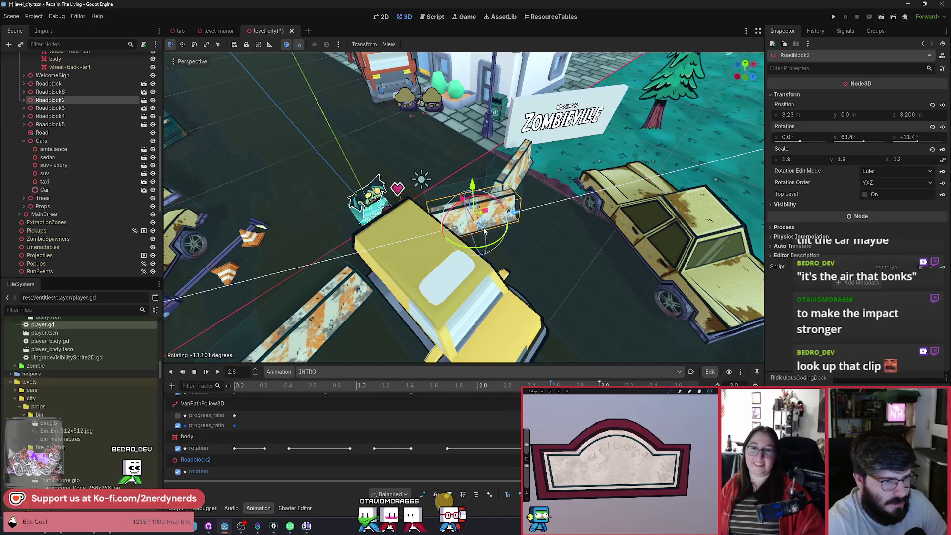
left_click(942, 127)
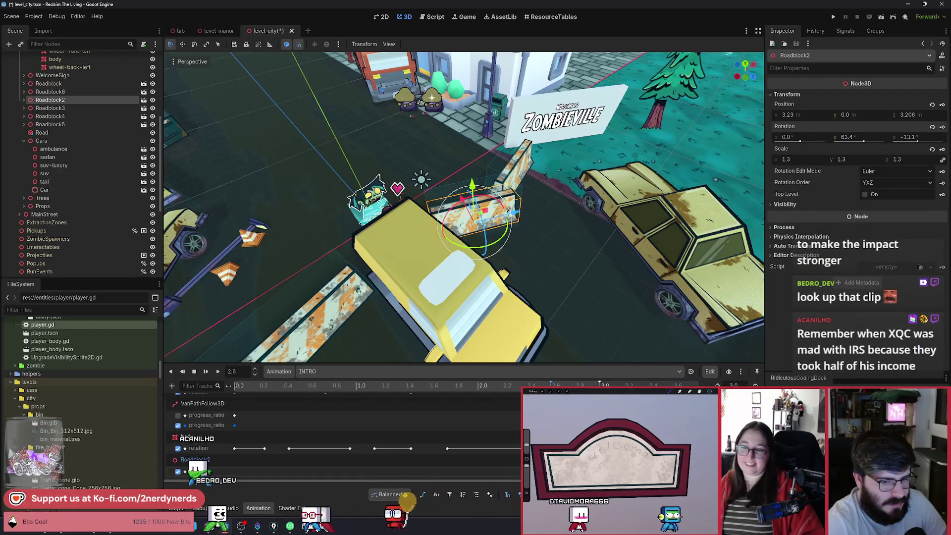
Step: Retime the barricade's rotation keyframe and check its pose between 2.5 and 2.6 s
left_click(569, 386)
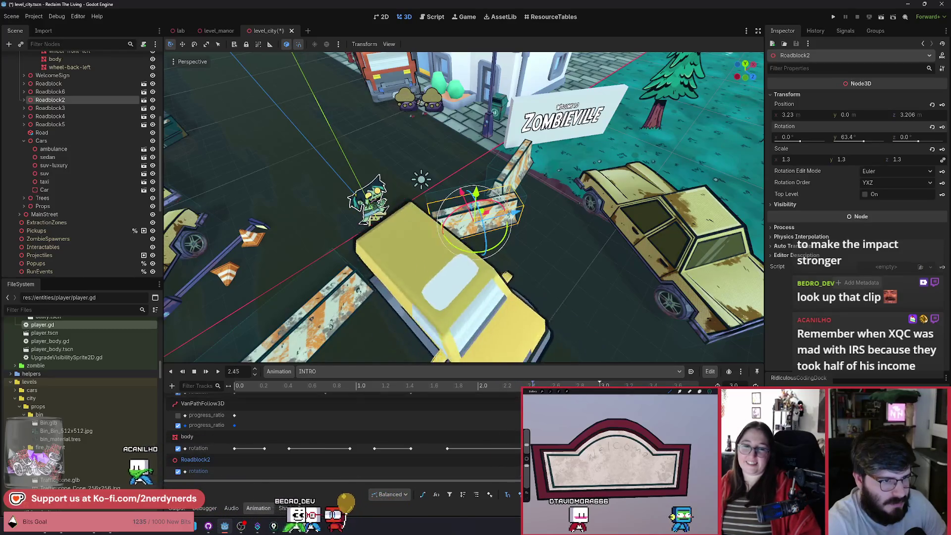
left_click_drag(563, 385, 544, 386)
left_click(544, 471)
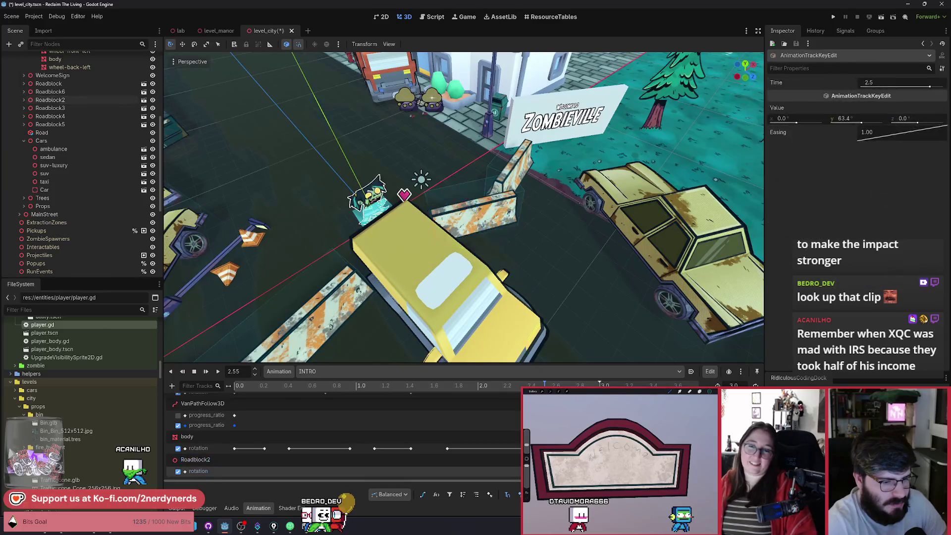
left_click_drag(556, 471, 550, 471)
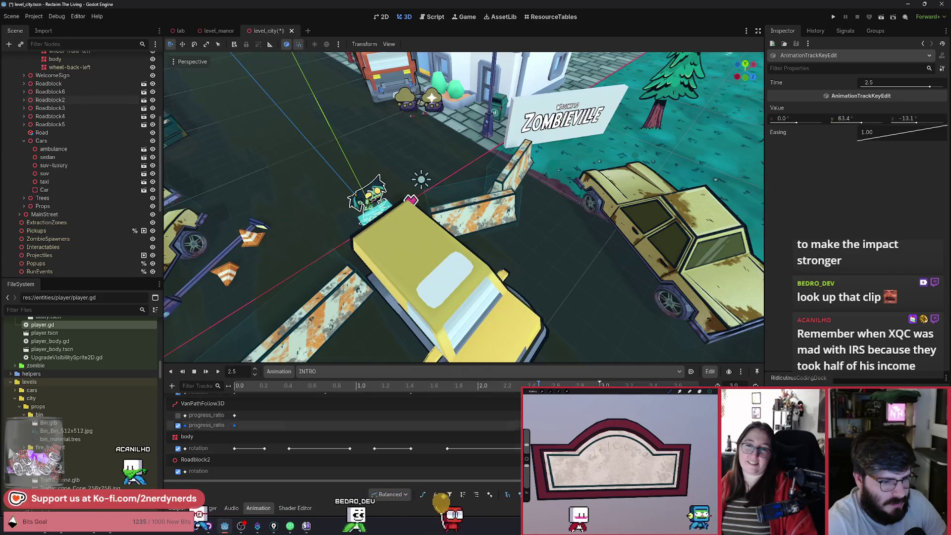
left_click(542, 471)
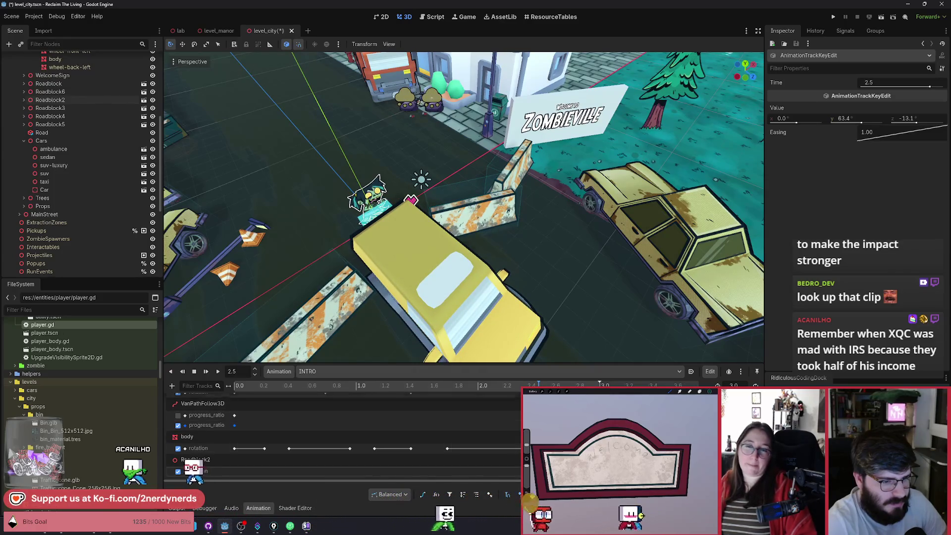
left_click(545, 385)
left_click(550, 385)
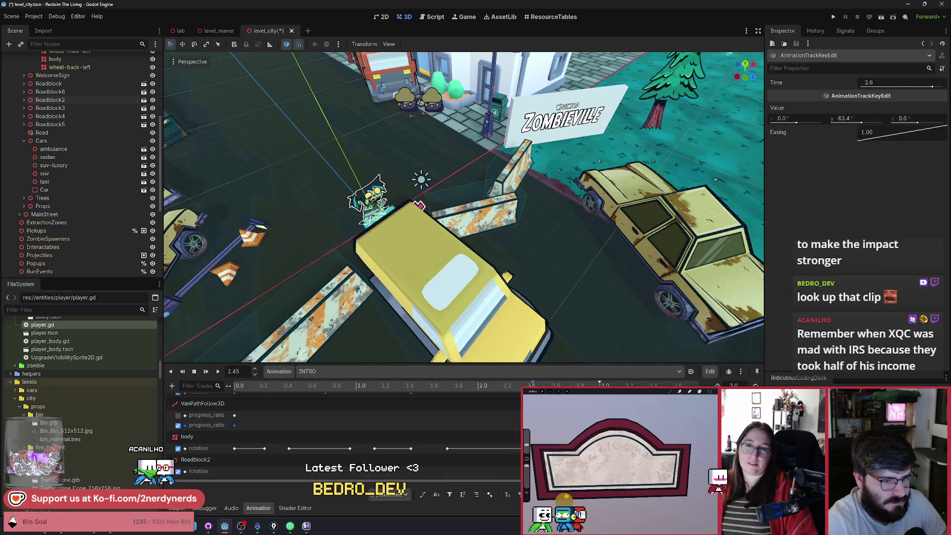
Step: Replay the INTRO crash several times, then jump to the 2.75 key and select Roadblock2
left_click(204, 372)
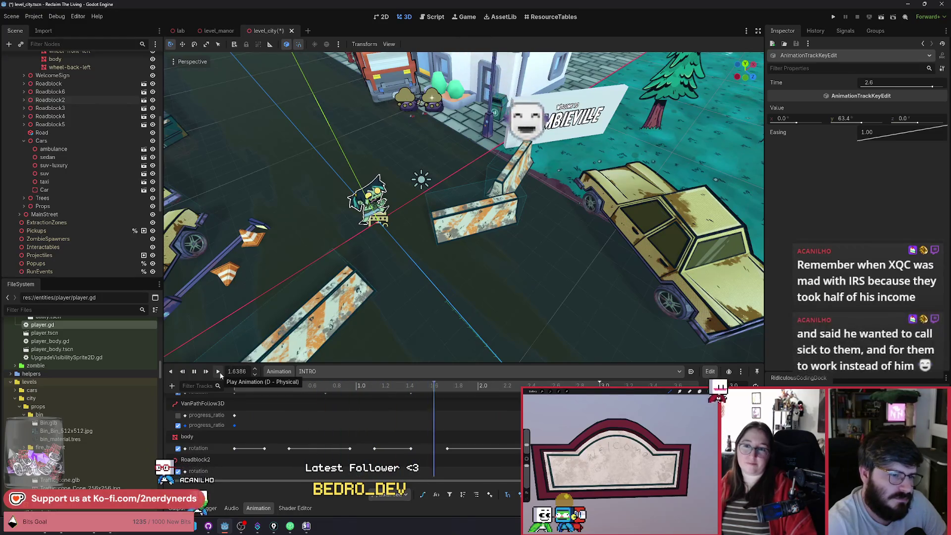
left_click(206, 371)
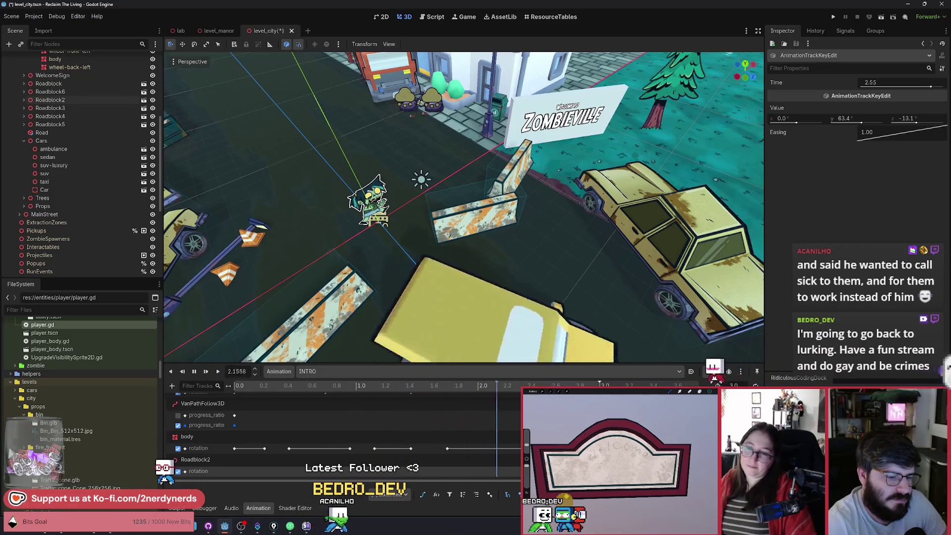
left_click(219, 370)
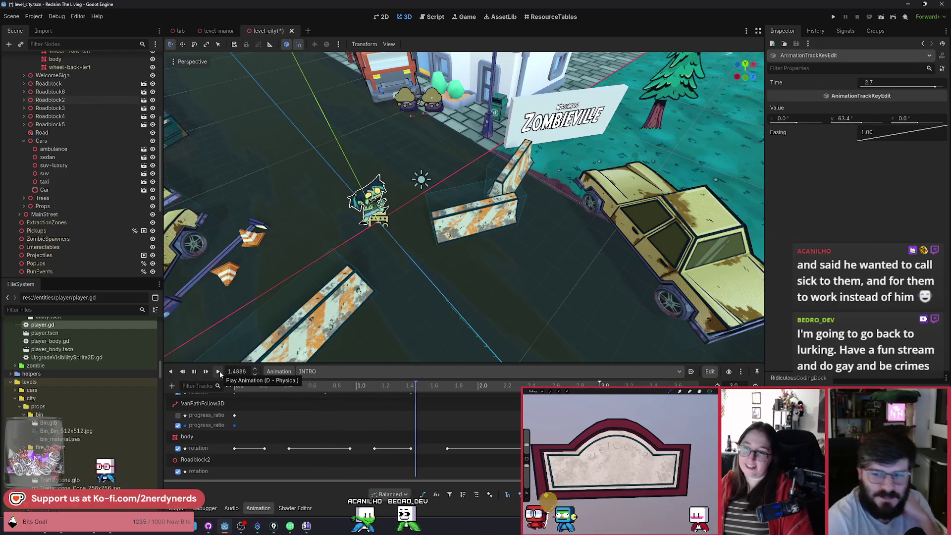
left_click(219, 371)
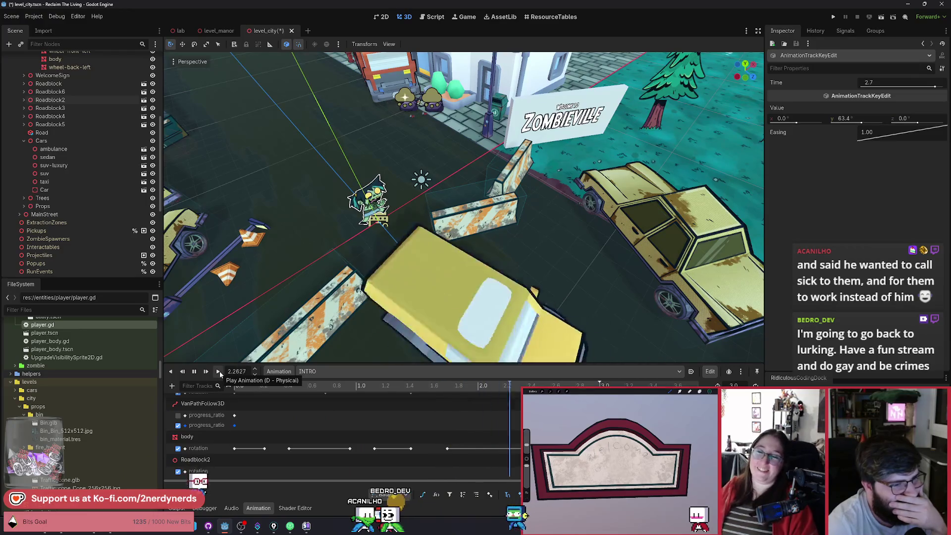
left_click(219, 371)
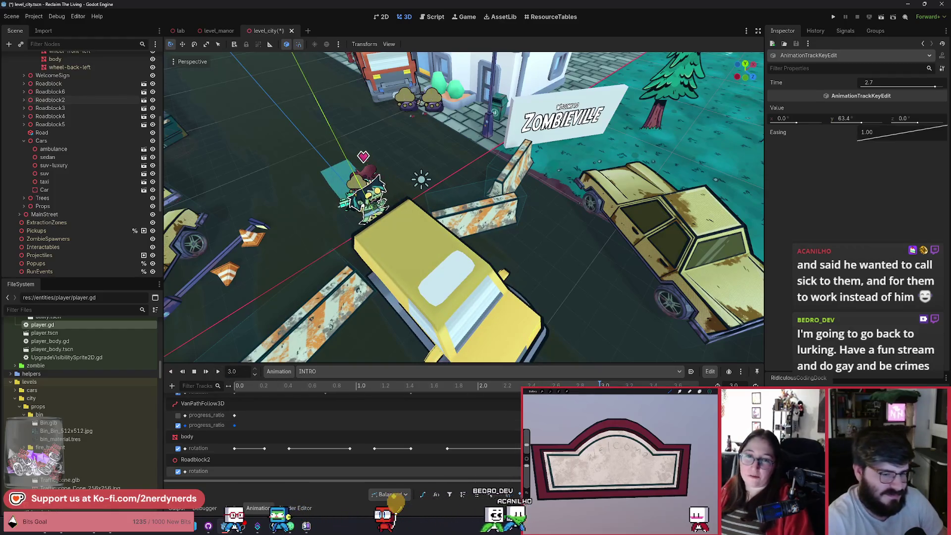
left_click(574, 448)
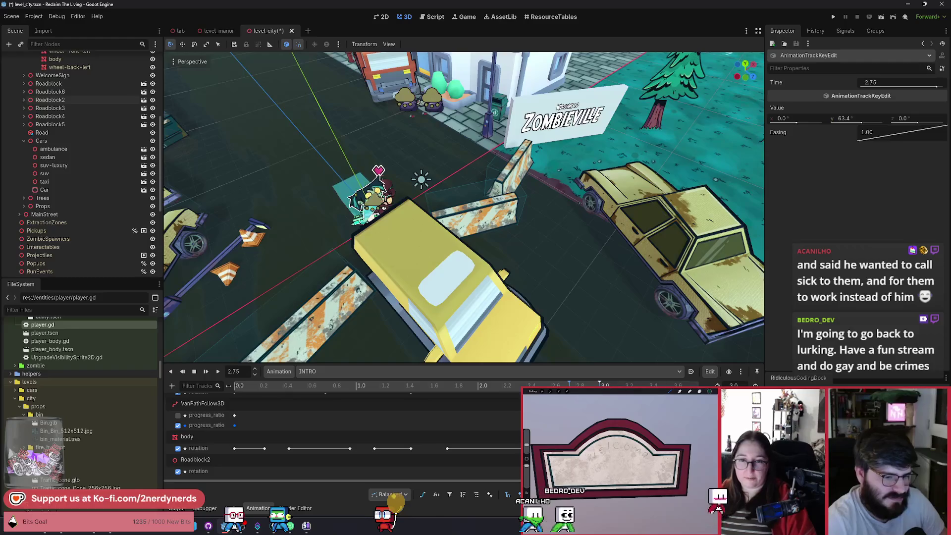
left_click(208, 470)
scroll(489, 231, "up", 3)
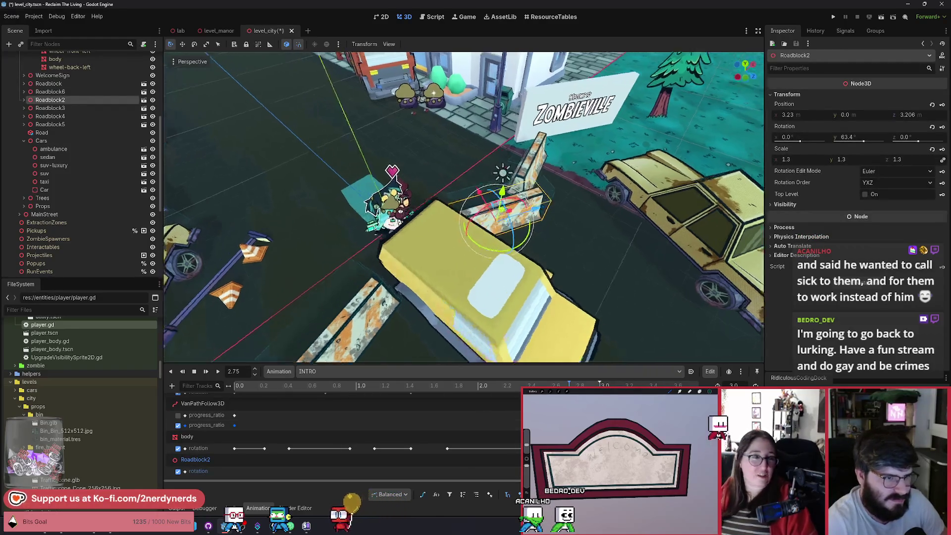
Step: Tilt Roadblock2 about 6.6° around Z, then replay the animation's end to check the bump
left_click_drag(460, 235, 466, 237)
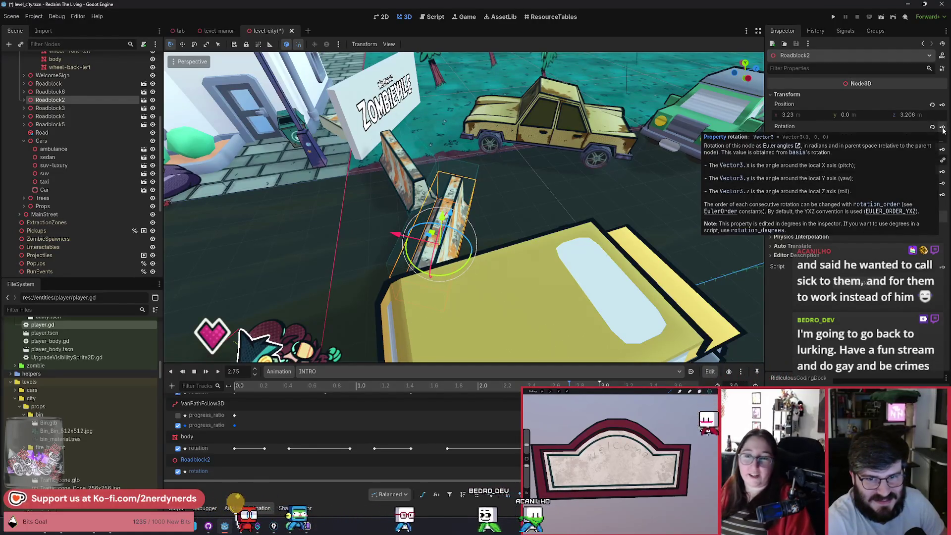
left_click_drag(495, 223, 586, 384)
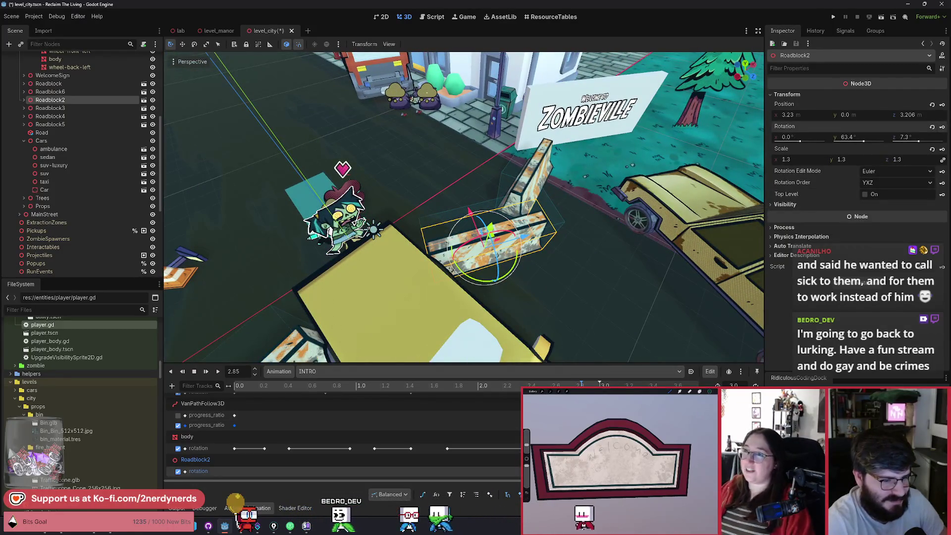
left_click(480, 388)
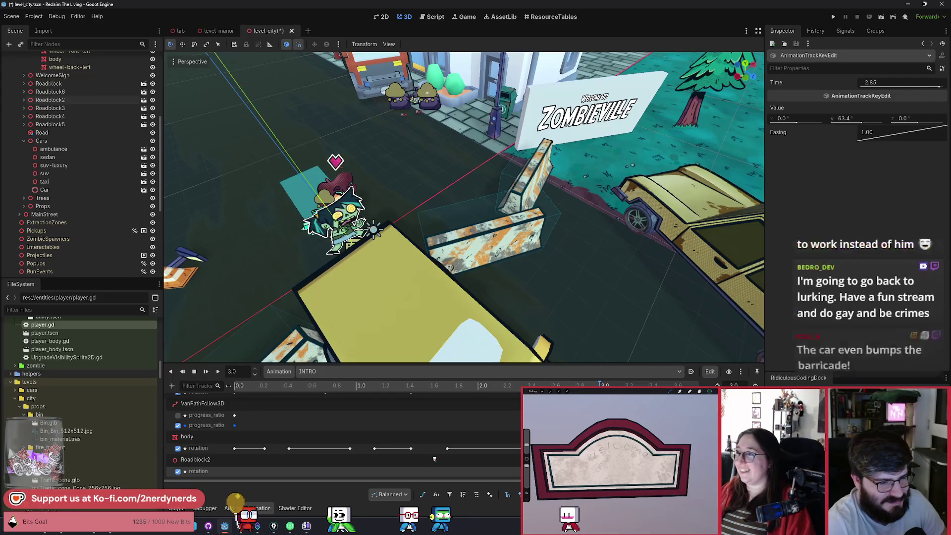
left_click(485, 387)
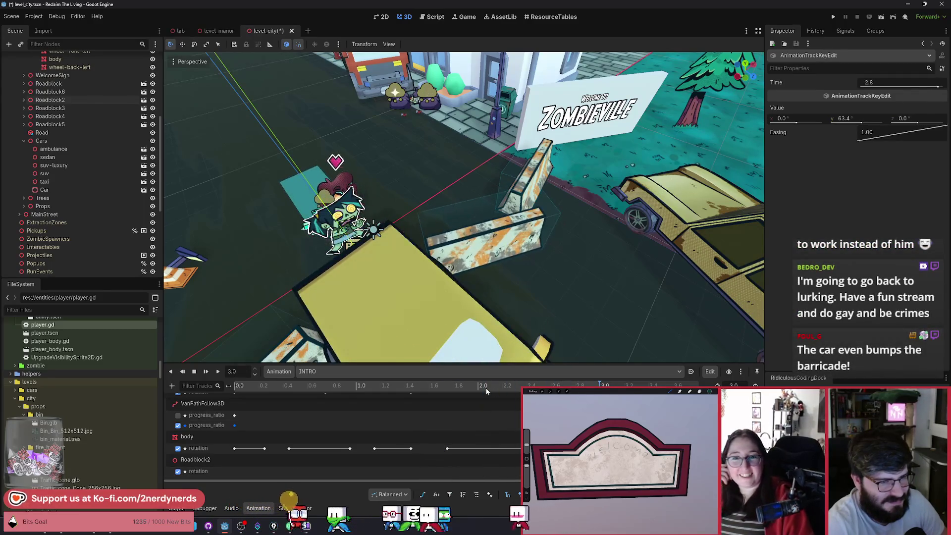
scroll(484, 331, "down", 10)
scroll(491, 302, "up", 15)
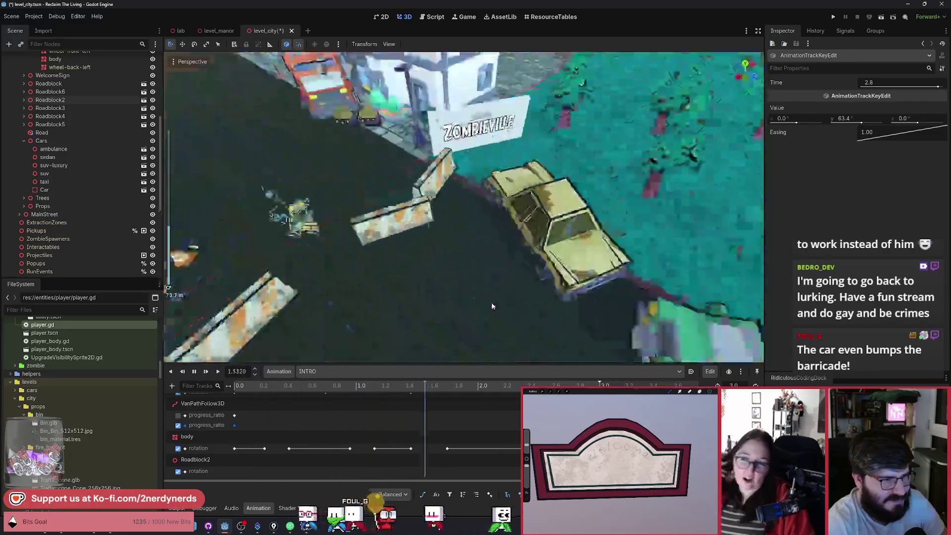
scroll(465, 208, "up", 3)
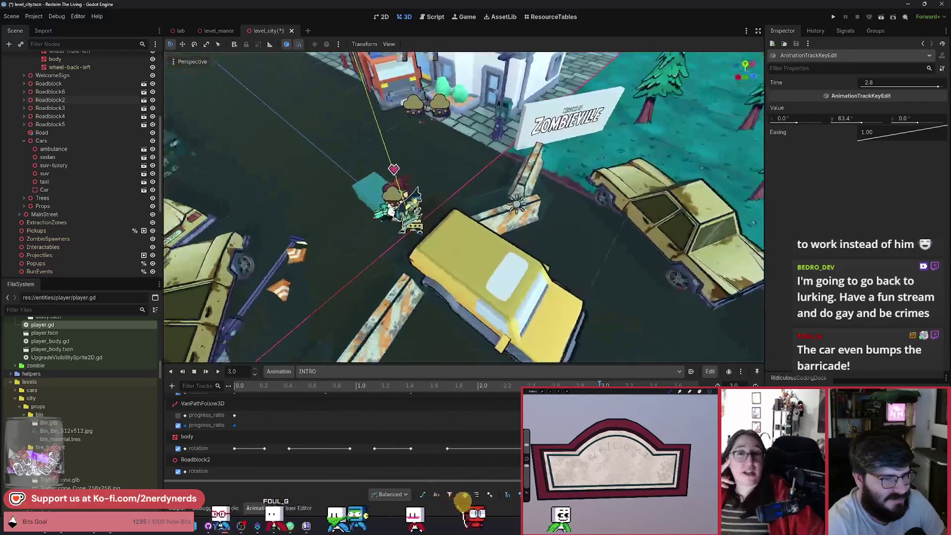
Step: Play the INTRO animation twice, then rewind the playhead to 0.0 and nudge it forward
left_click(218, 372)
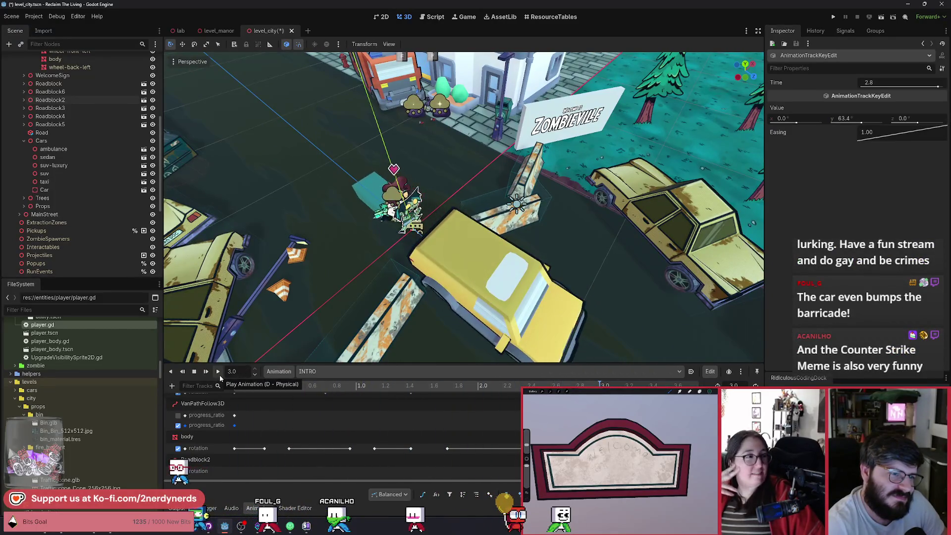
left_click(218, 372)
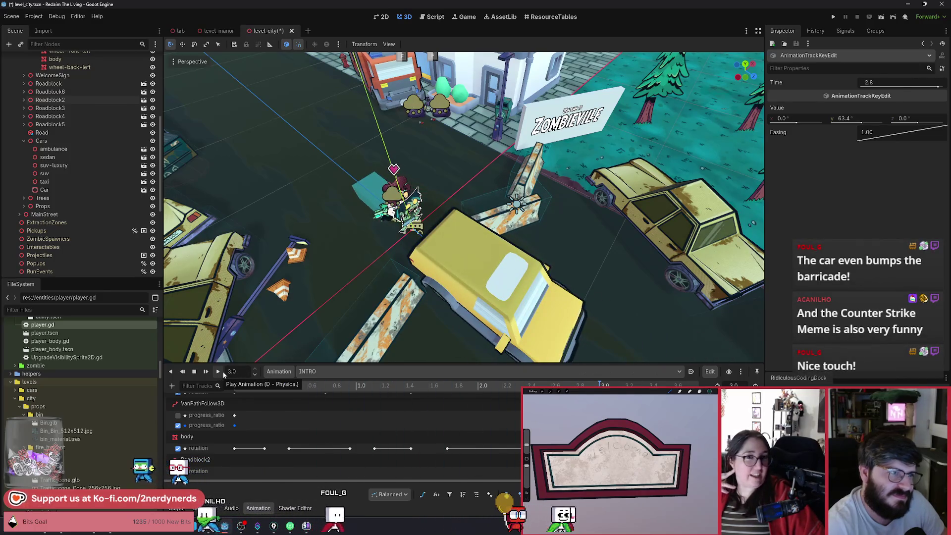
scroll(463, 207, "down", 5)
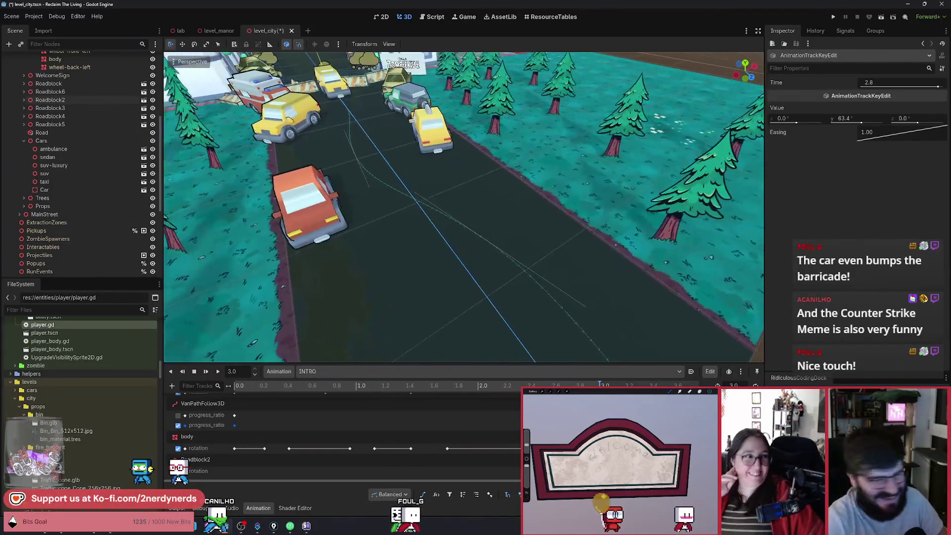
left_click(236, 387)
mouse_move(236, 387)
left_mouse_down()
mouse_move(287, 391)
mouse_move(235, 388)
left_mouse_up()
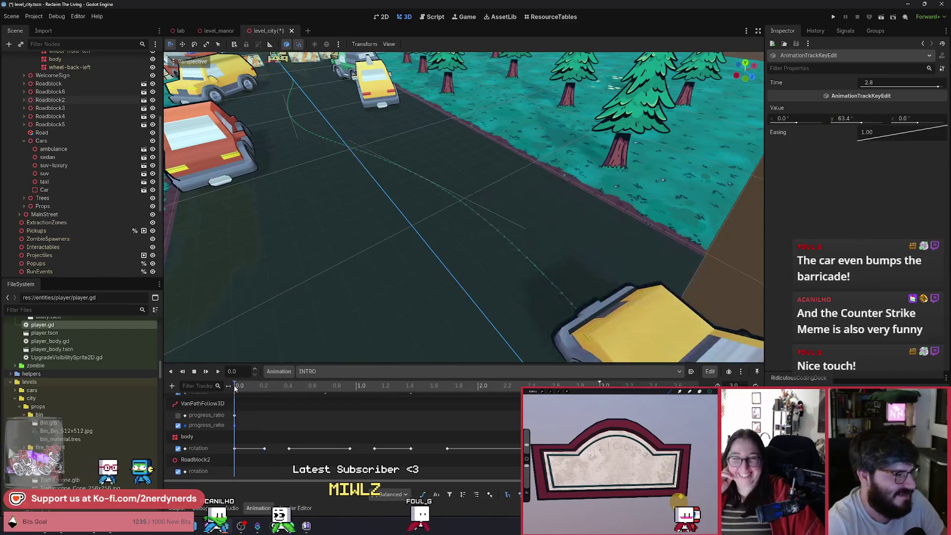
scroll(96, 189, "up", 5)
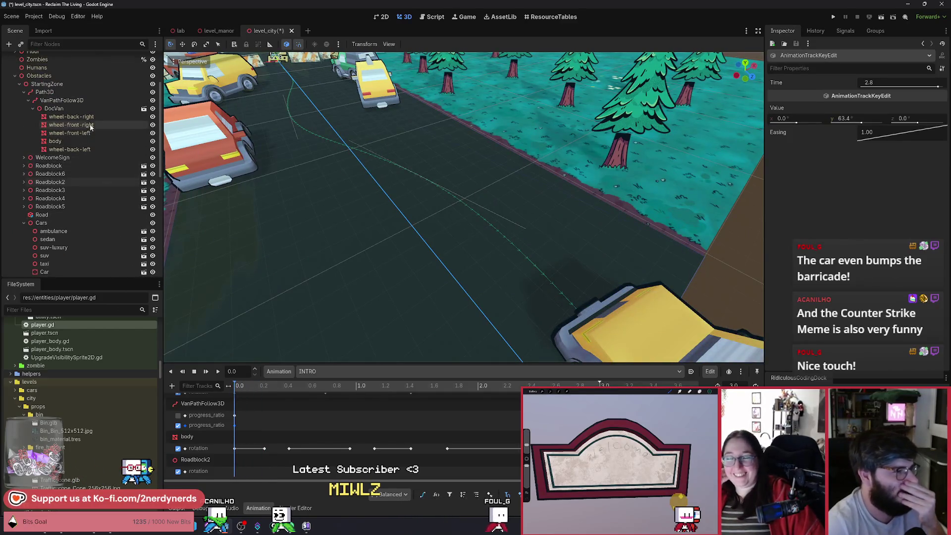
Step: Select the van's wheel-front-left, frame it in the viewport, and rotate it slightly
double_click(94, 128)
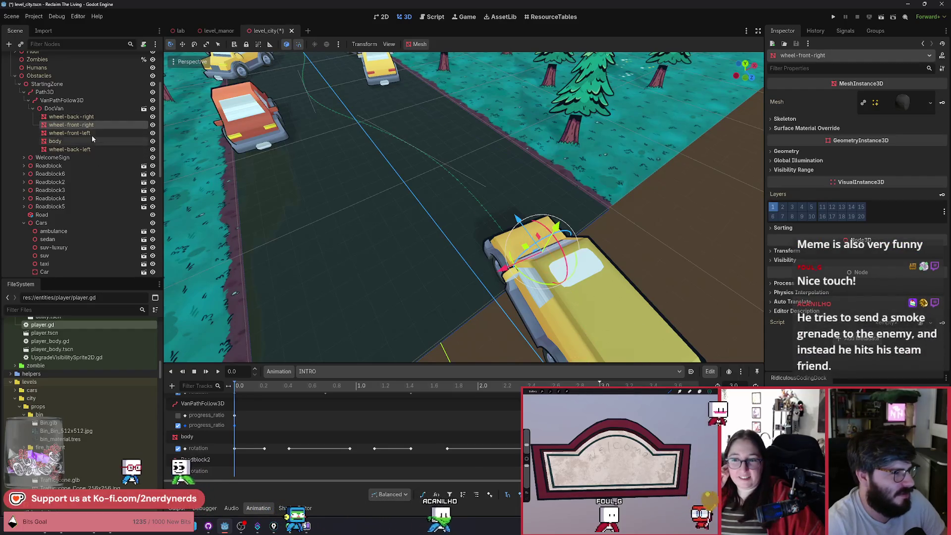
left_click(91, 133)
key("f")
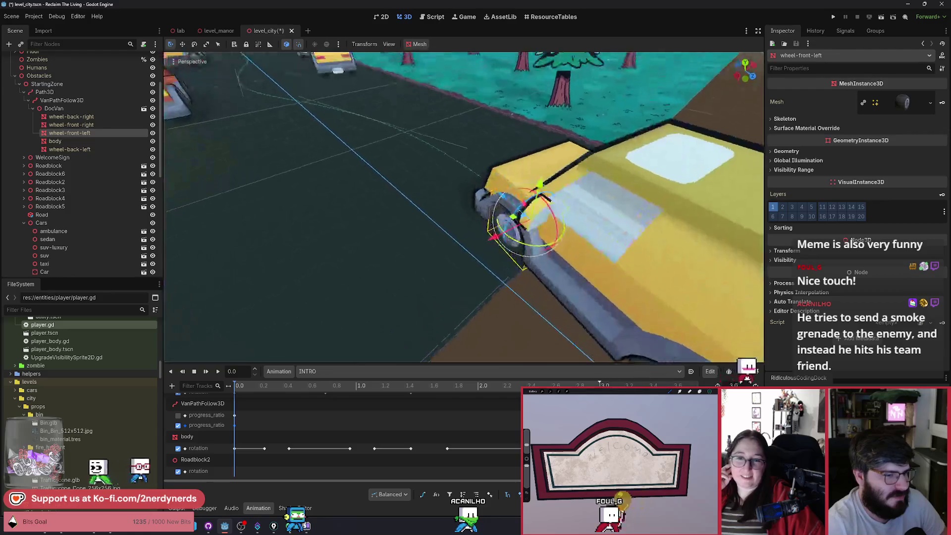
left_click_drag(522, 250, 530, 251)
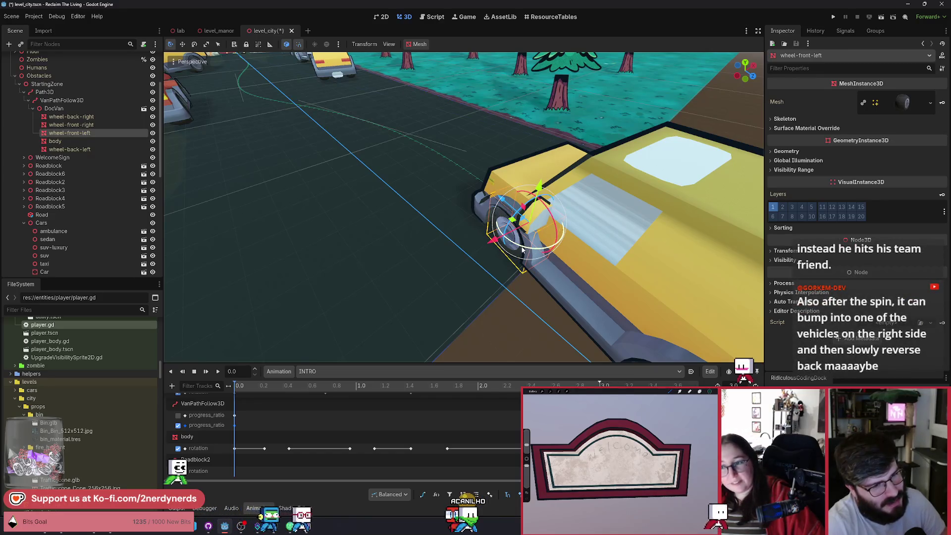
Step: Turn the front-left wheel about 18°, back about 11°, and show its transform at 0.15 s
key("f")
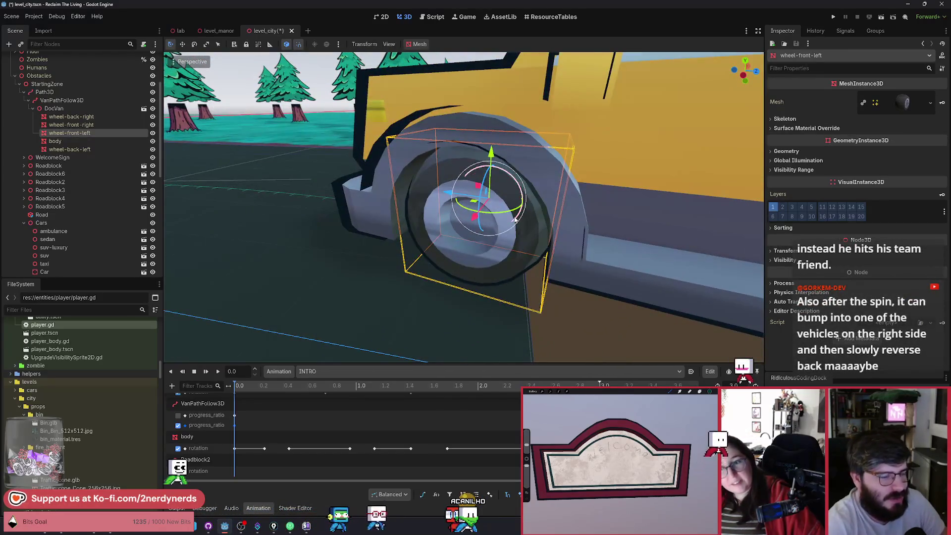
scroll(515, 219, "up", 5)
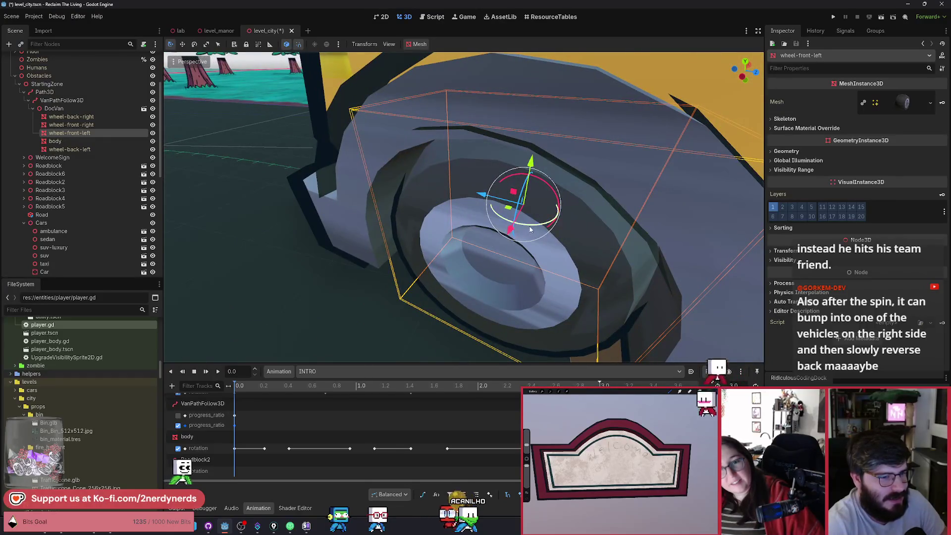
left_click_drag(529, 229, 541, 231)
scroll(541, 231, "down", 5)
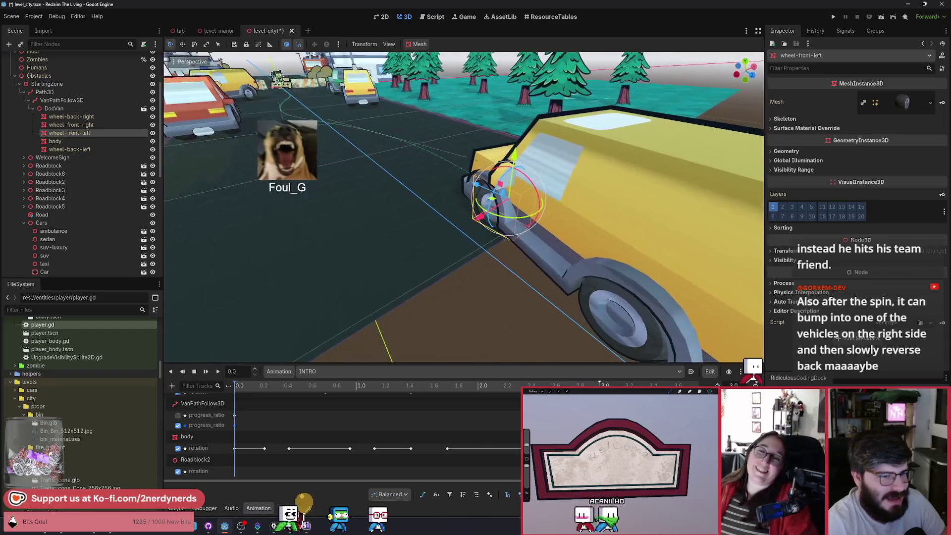
scroll(573, 252, "up", 2)
left_click_drag(550, 284, 522, 295)
scroll(522, 294, "up", 2)
scroll(520, 296, "down", 3)
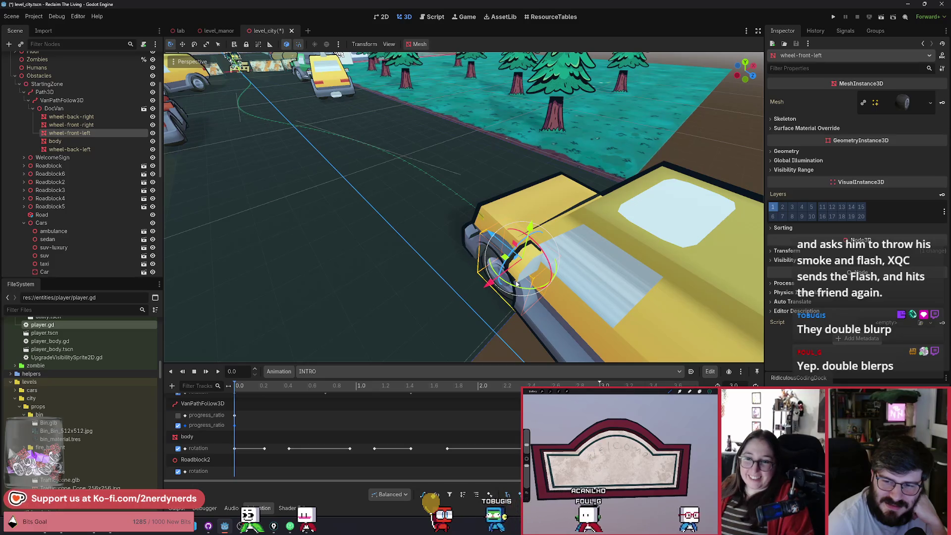
scroll(529, 295, "down", 5)
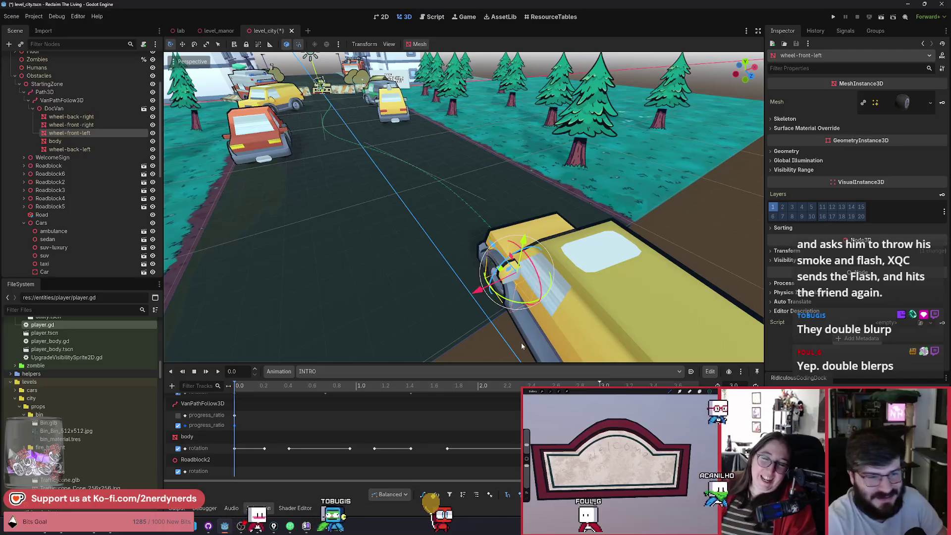
scroll(521, 342, "down", 2)
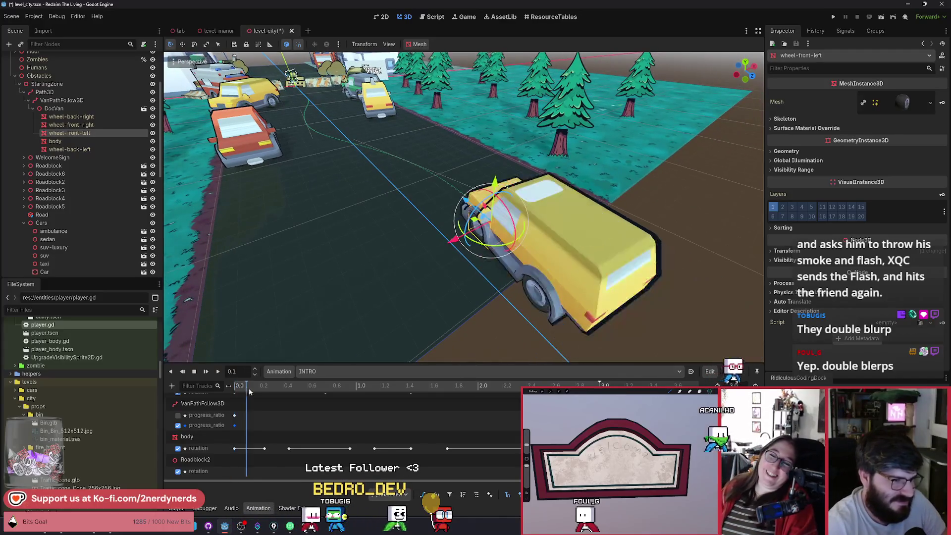
mouse_move(249, 391)
left_mouse_down()
mouse_move(267, 398)
mouse_move(236, 394)
left_mouse_up()
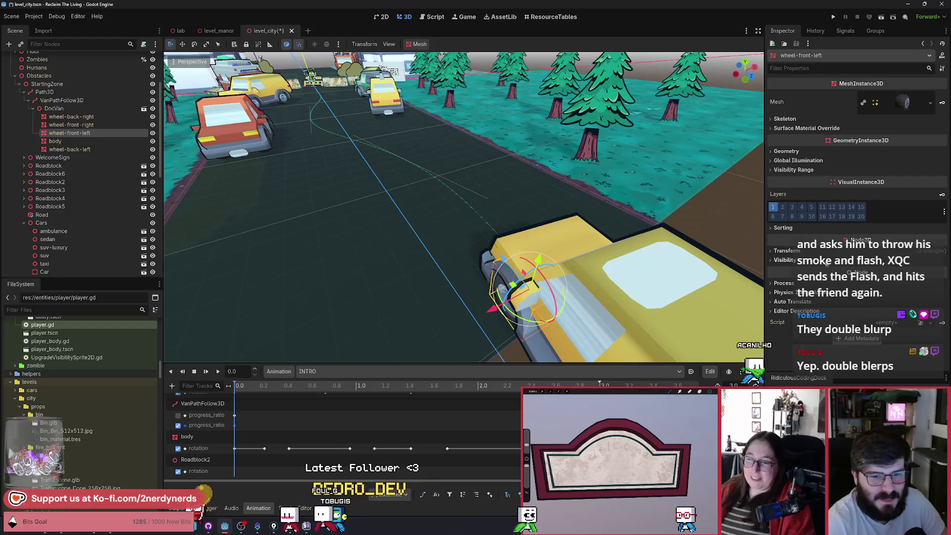
left_click(816, 255)
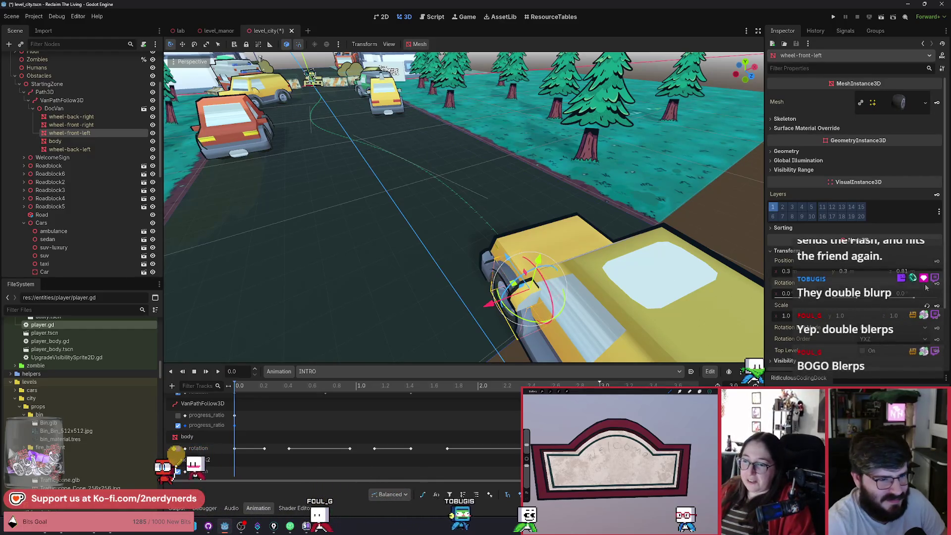
Step: Key the front-left wheel's rotation into INTRO, then key the front-right wheel's rotation
left_click(936, 285)
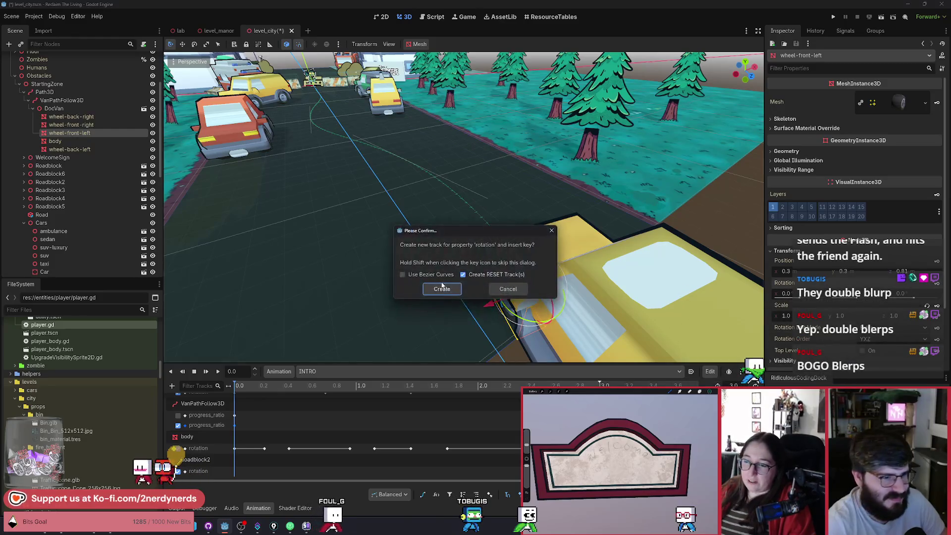
left_click(442, 289)
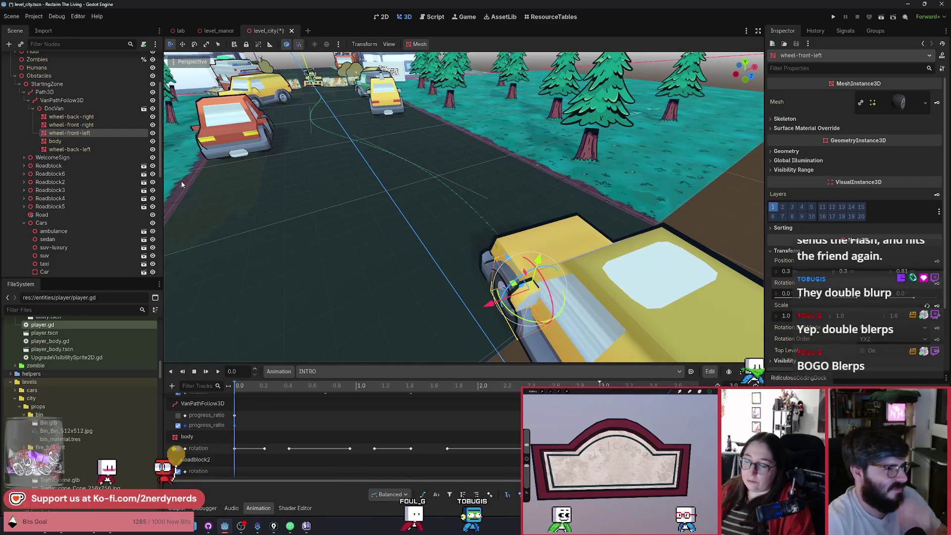
left_click(97, 126)
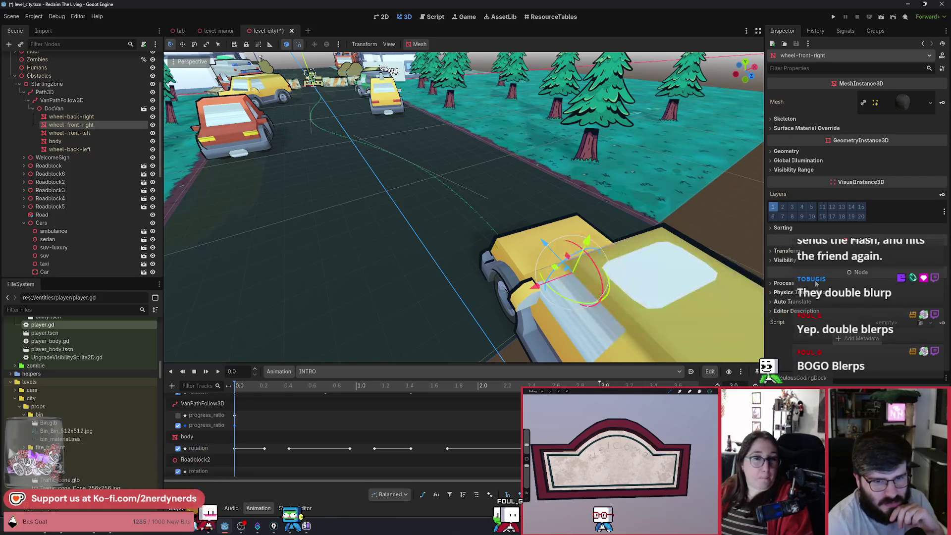
left_click(788, 250)
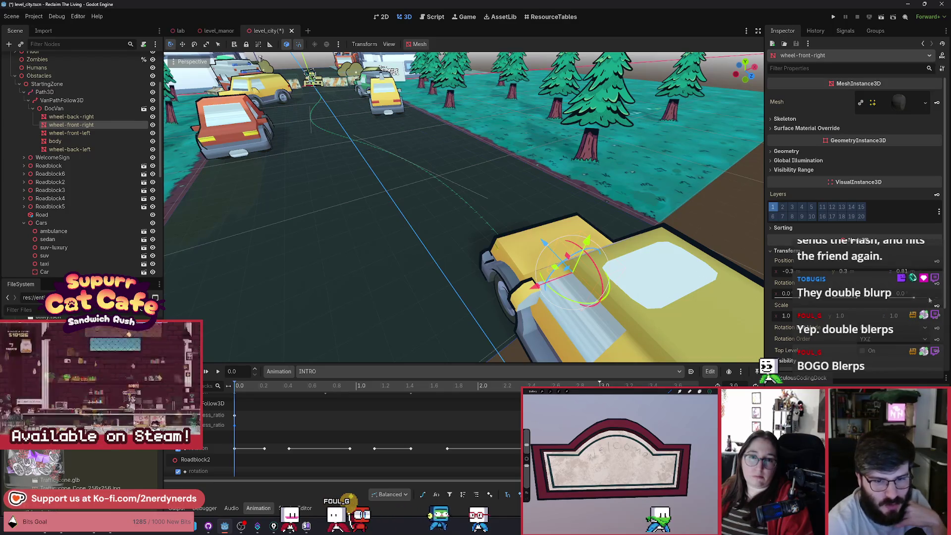
left_click(936, 284)
Step: Create the front-right wheel rotation track and enlarge the animation panel to show wheel tracks
left_click(441, 290)
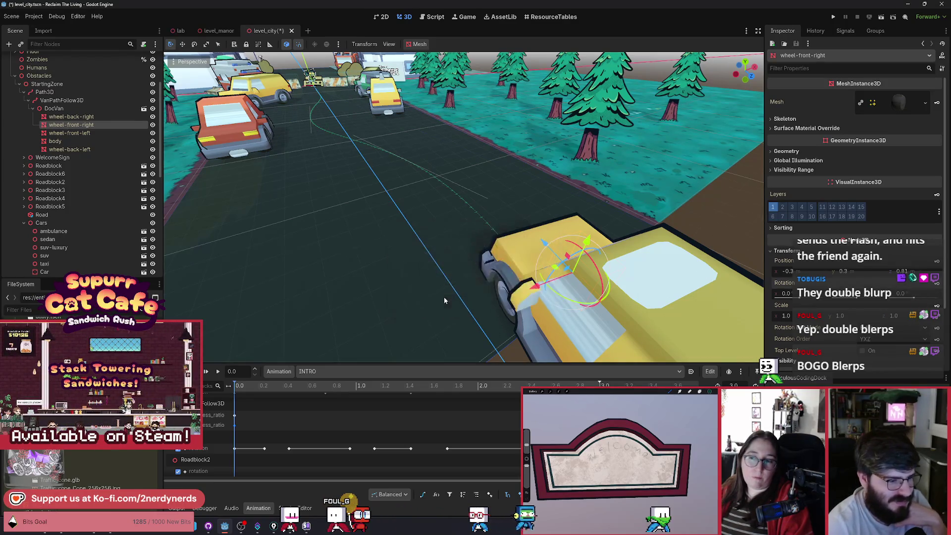
left_click_drag(337, 363, 337, 363)
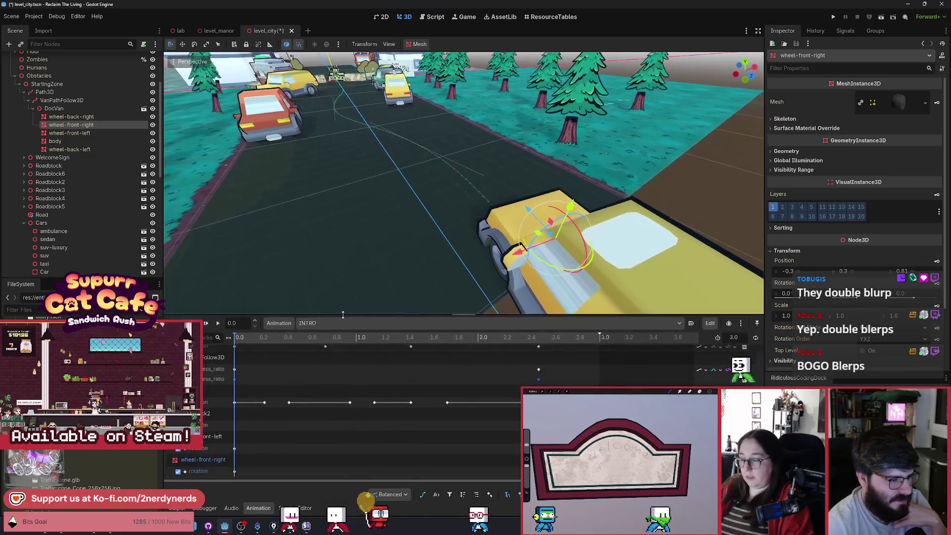
scroll(325, 436, "down", 3)
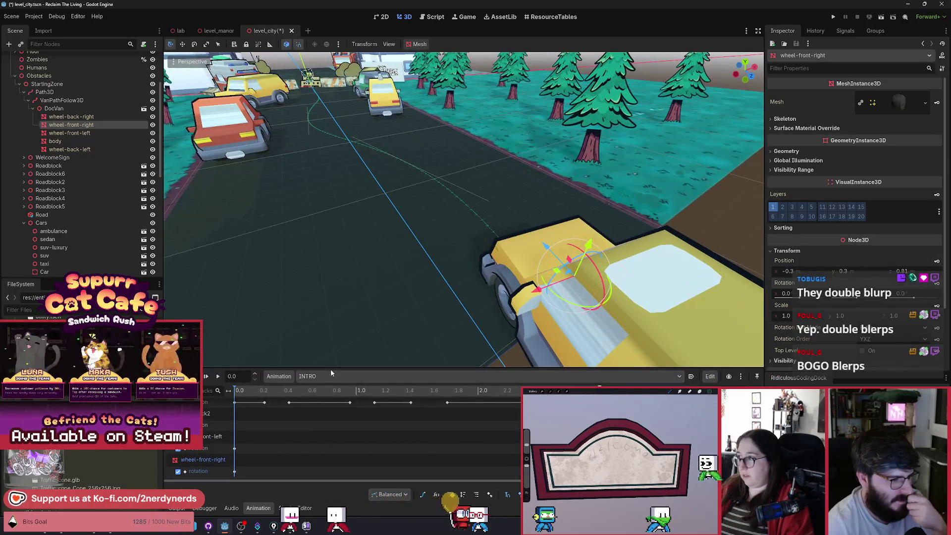
left_click_drag(331, 370, 324, 392)
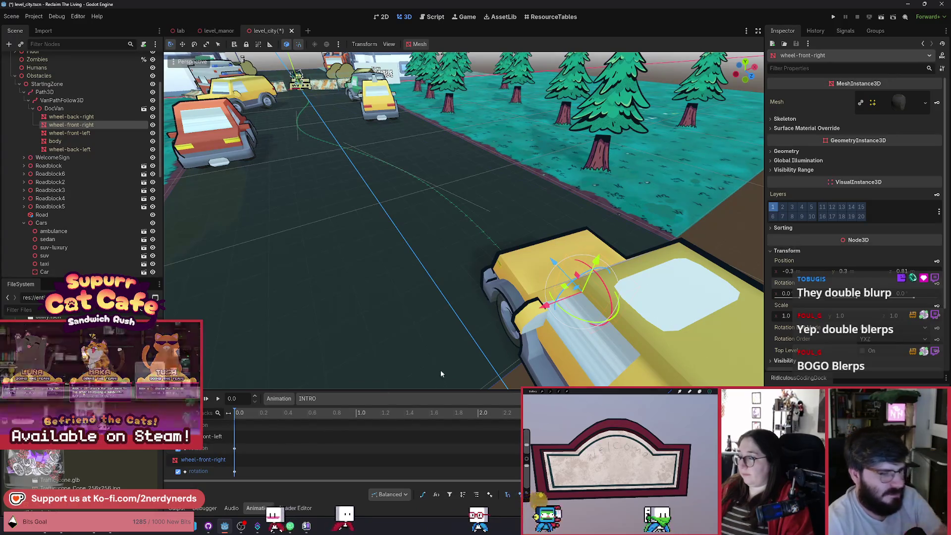
mouse_move(239, 416)
left_mouse_down()
mouse_move(271, 418)
mouse_move(248, 417)
mouse_move(260, 421)
left_mouse_up()
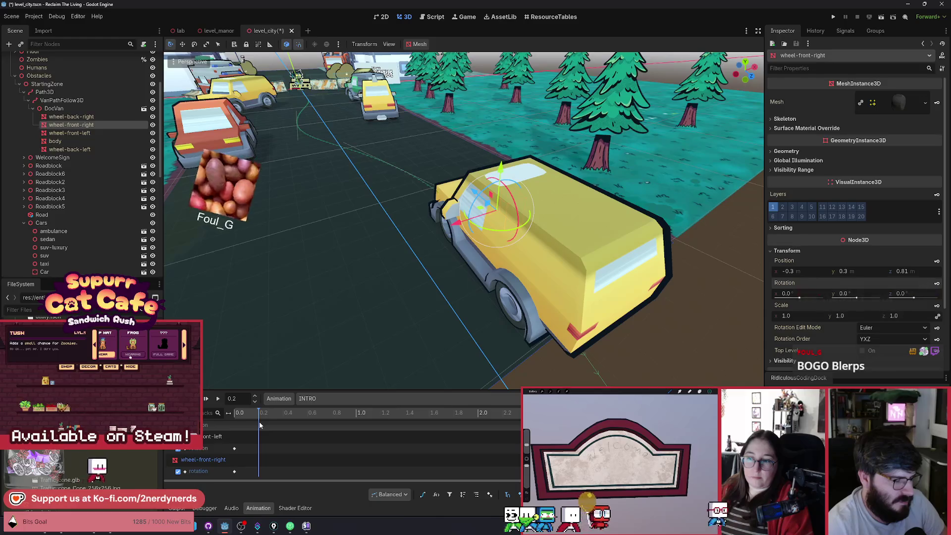
Step: Key both front wheels at 0.2 s with y rotation 15°, then add straightening keys at 0.6 s
left_click(232, 437)
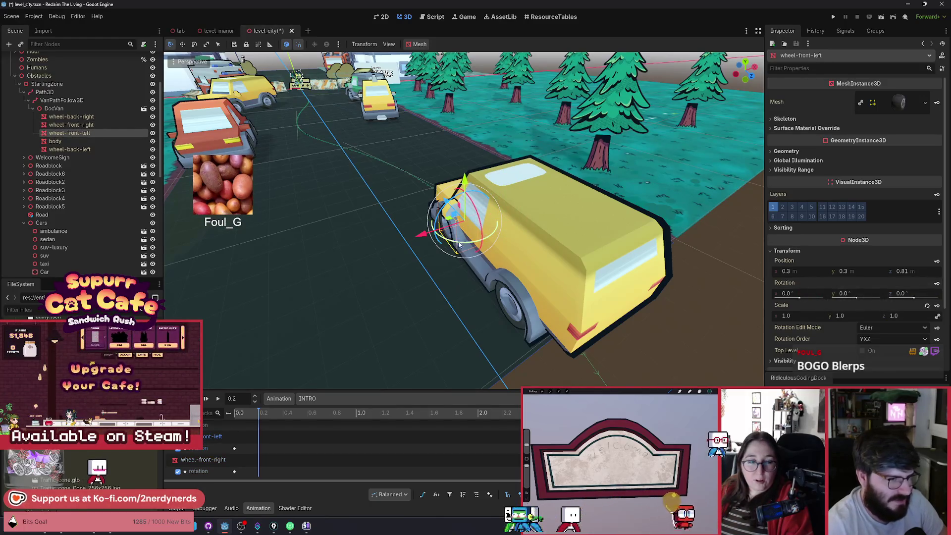
left_click_drag(460, 243, 468, 253)
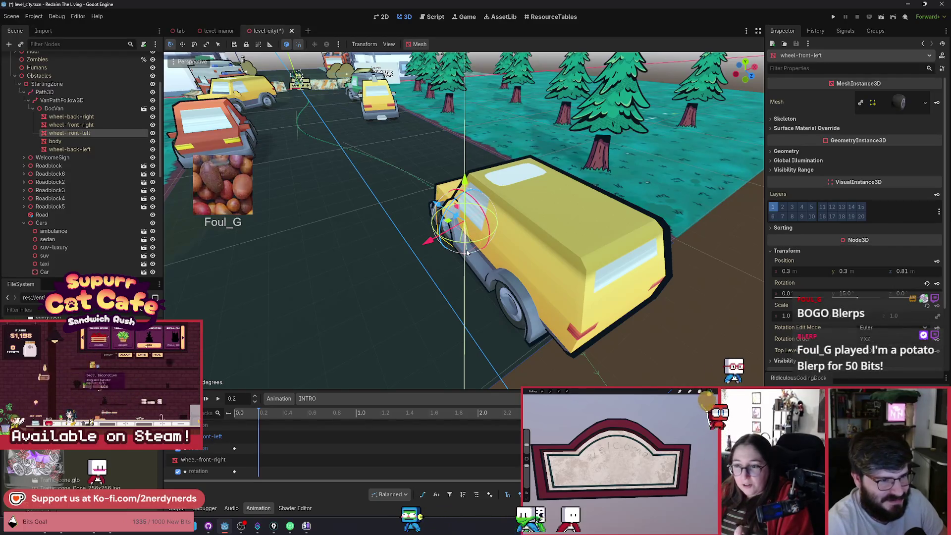
left_click(937, 284)
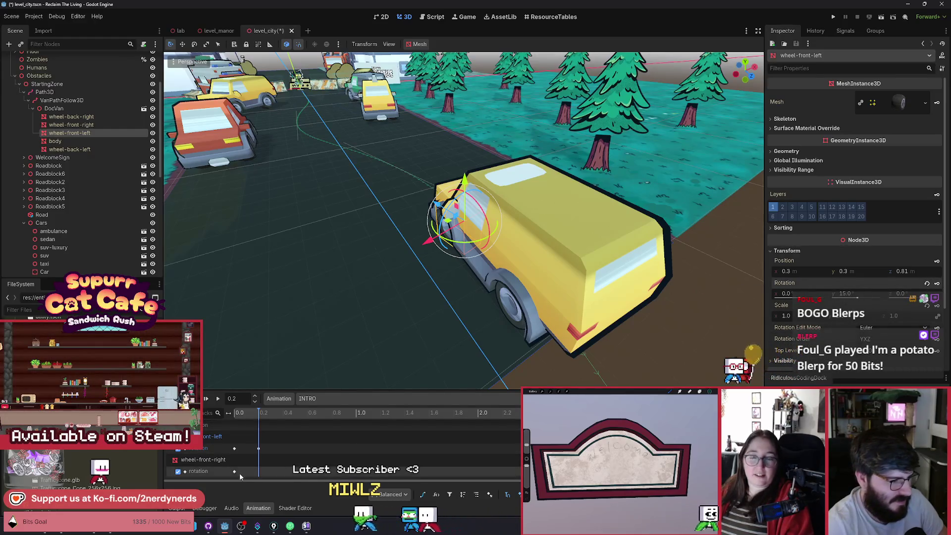
left_click(235, 471)
key("ctrl+d")
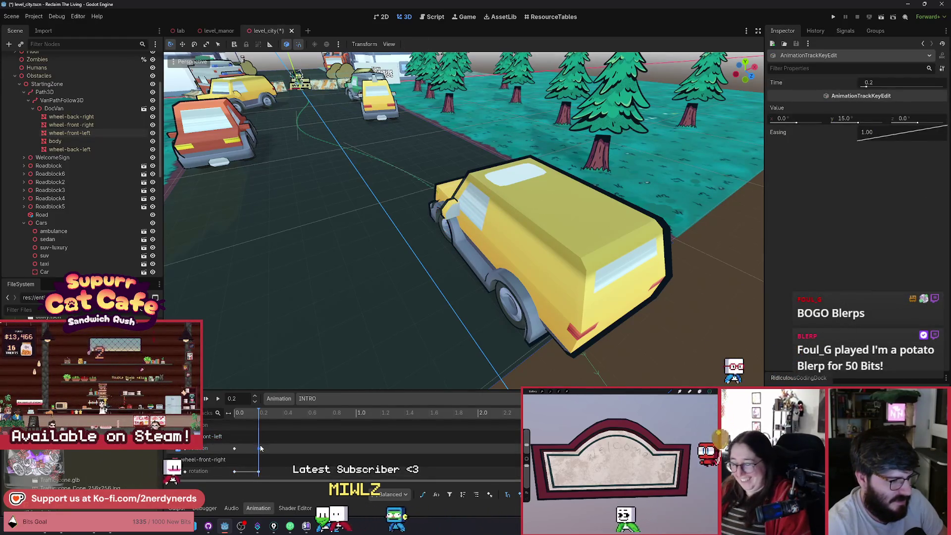
left_click(260, 473)
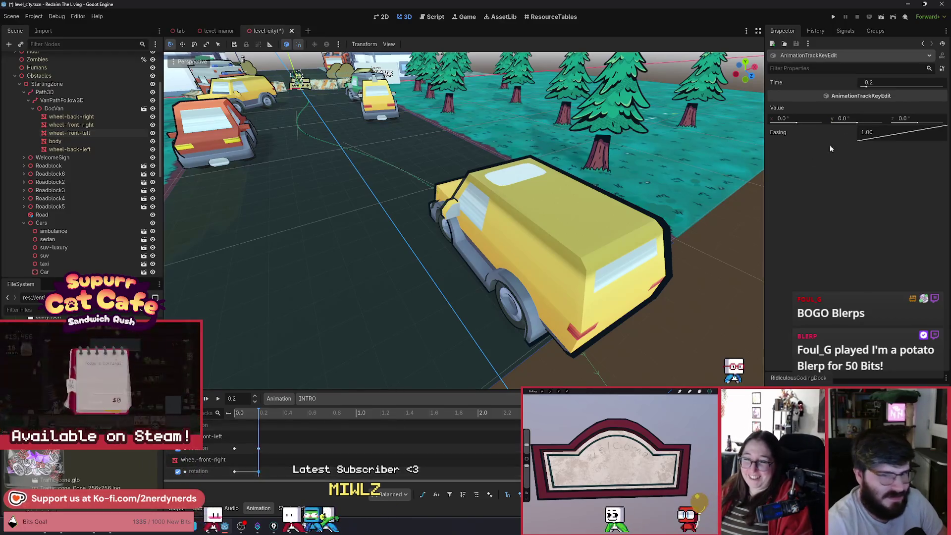
left_click(861, 118)
type("15")
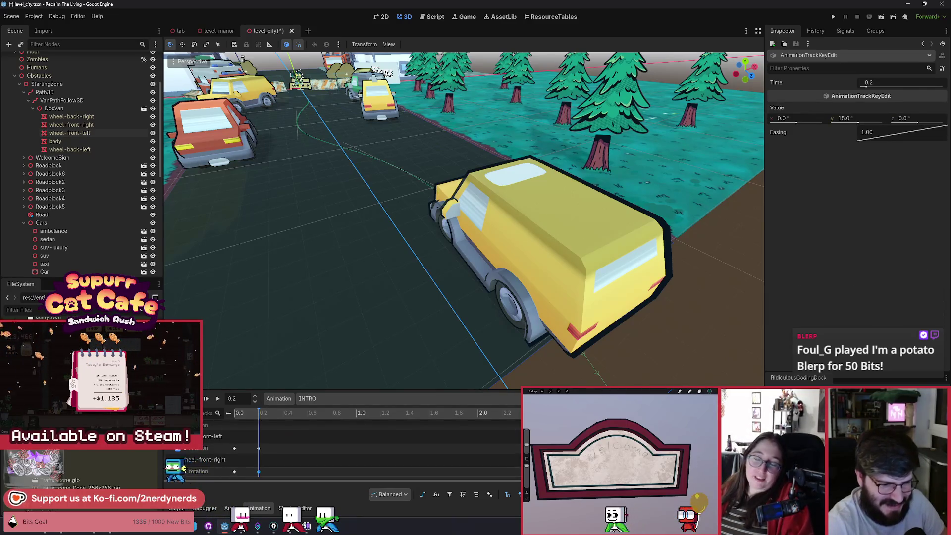
mouse_move(246, 419)
left_mouse_down()
mouse_move(311, 438)
mouse_move(216, 414)
mouse_move(325, 440)
mouse_move(295, 412)
mouse_move(240, 419)
mouse_move(369, 422)
mouse_move(317, 417)
mouse_move(345, 423)
mouse_move(232, 434)
mouse_move(354, 441)
left_mouse_up()
key("ctrl+d")
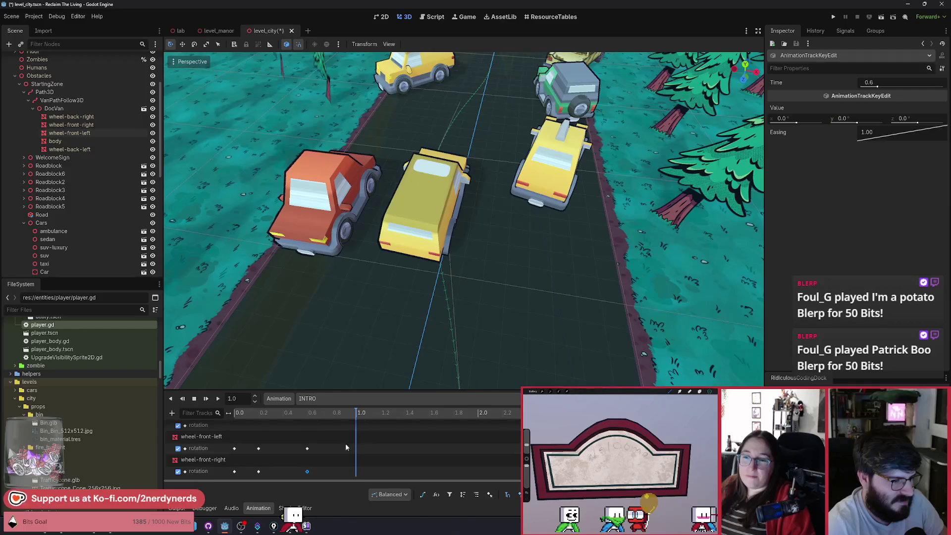
Step: Insert front-wheel rotation keys at 1.0 s with y rotation -20°
left_click(258, 449)
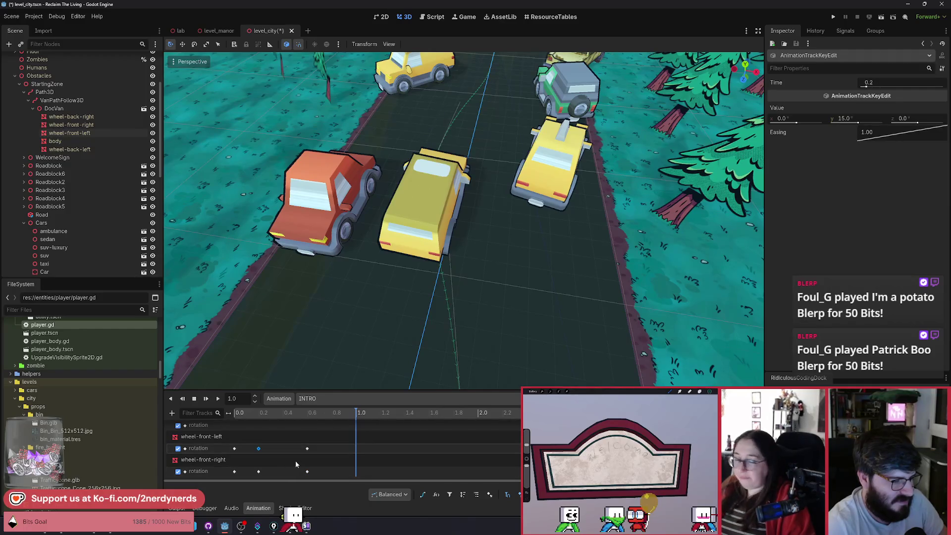
left_click(258, 471, "shift")
key("ctrl+d")
left_click(843, 119)
type("-20")
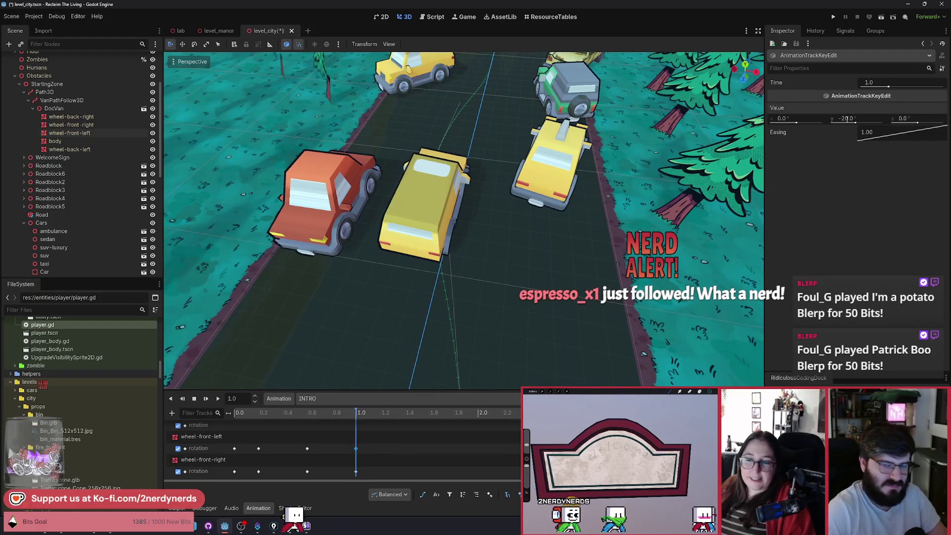
type("20.0")
key("Escape")
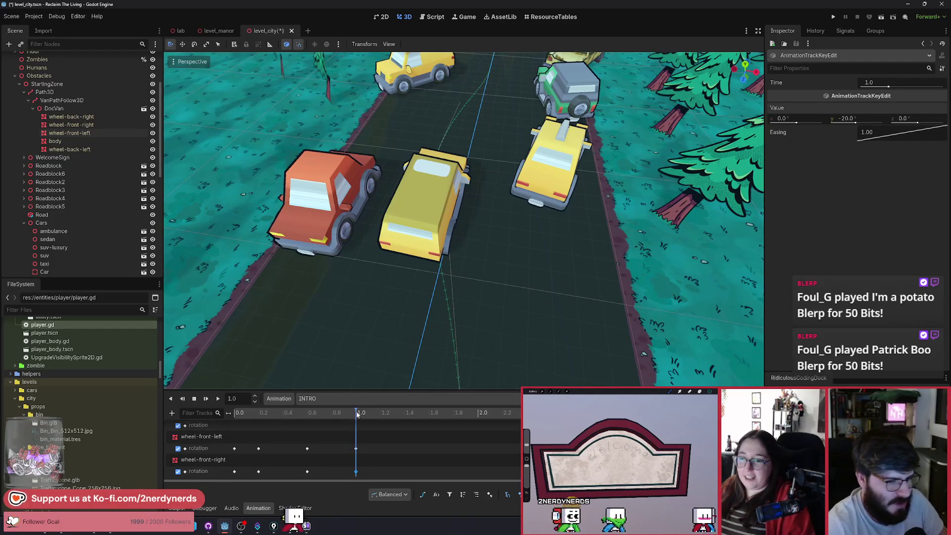
mouse_move(346, 412)
left_mouse_down()
mouse_move(204, 408)
mouse_move(404, 424)
left_mouse_up()
scroll(451, 327, "up", 10)
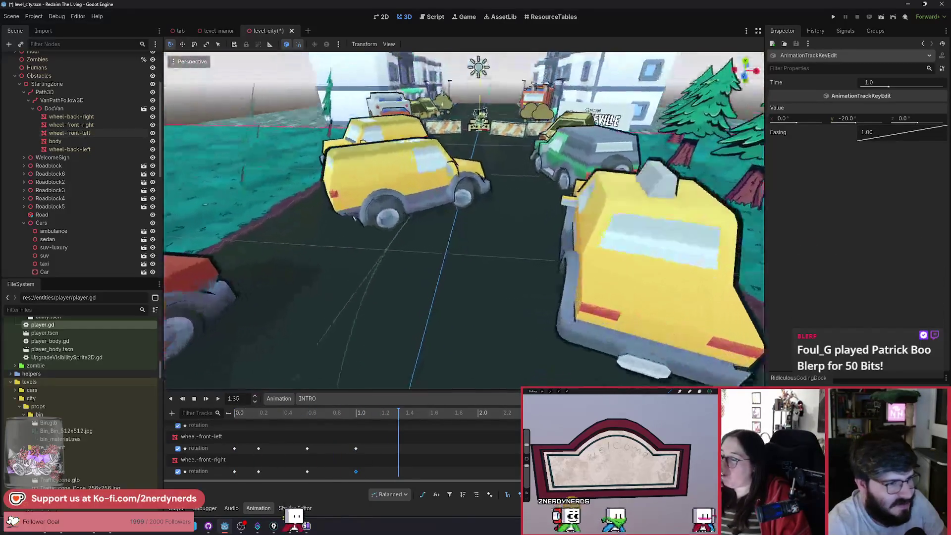
mouse_move(398, 424)
left_mouse_down()
mouse_move(349, 420)
mouse_move(496, 428)
mouse_move(478, 428)
left_mouse_up()
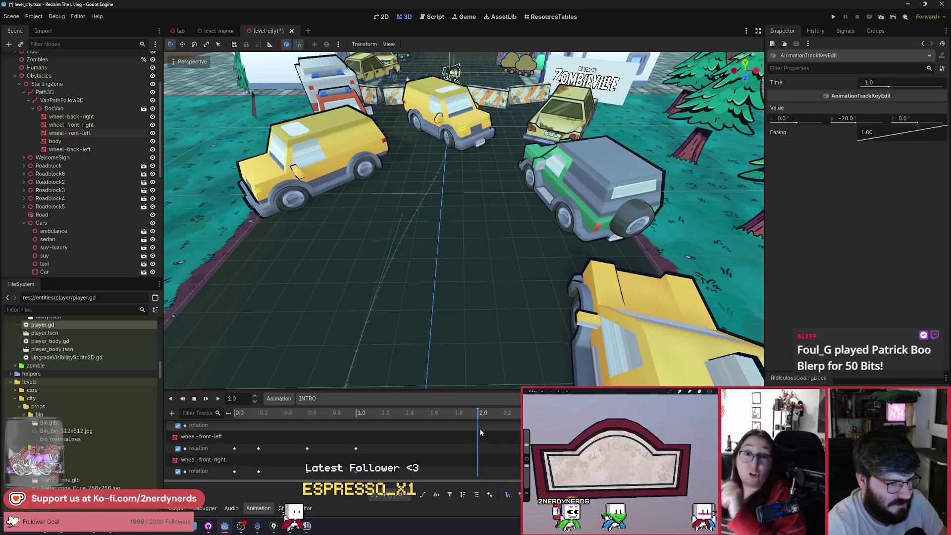
Step: Copy the -20° wheel keys to 2.0 s, save the level, and run the current scene
key("ctrl+d")
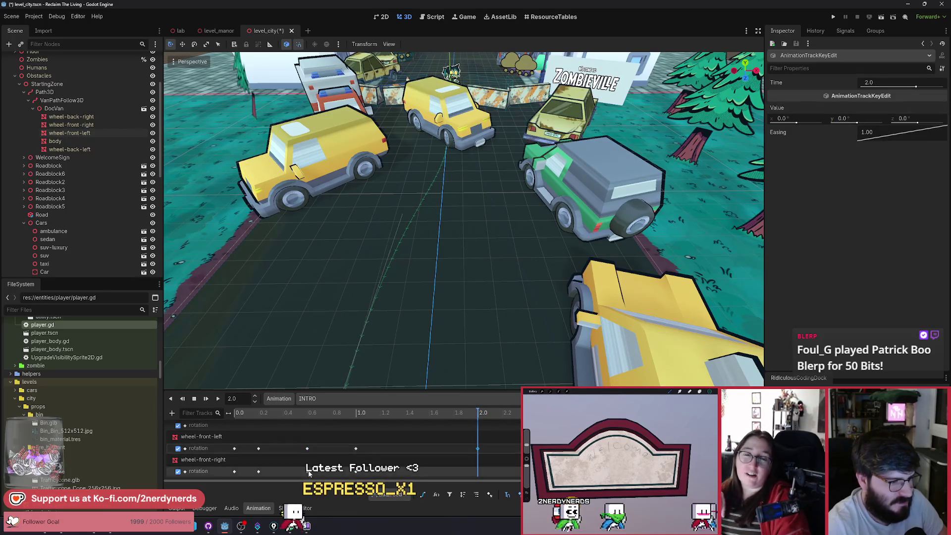
mouse_move(479, 414)
left_mouse_down()
mouse_move(458, 417)
mouse_move(503, 424)
mouse_move(447, 420)
left_mouse_up()
left_click(478, 449)
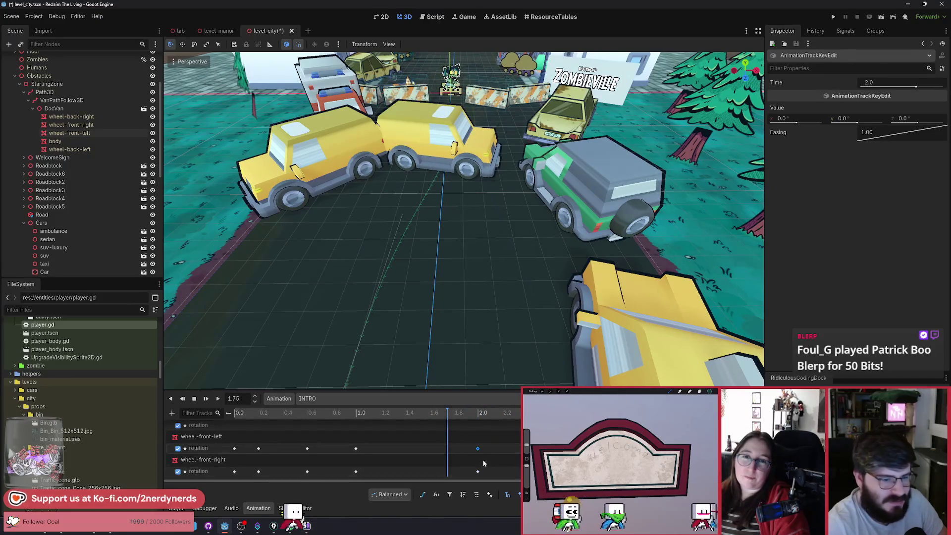
mouse_move(438, 414)
left_mouse_down()
mouse_move(435, 426)
mouse_move(504, 448)
left_mouse_up()
left_click(477, 471, "shift")
left_click(355, 448)
left_click(355, 471, "shift")
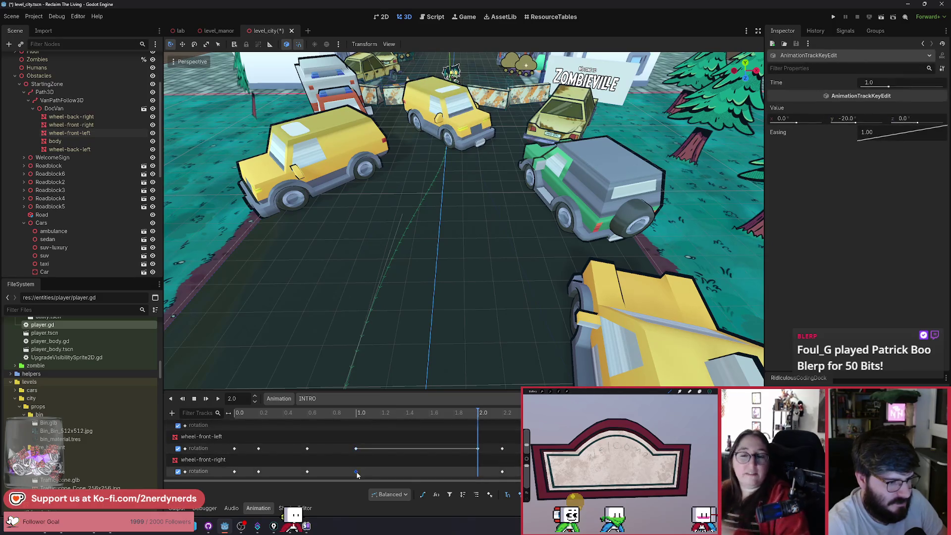
key("ctrl+d")
mouse_move(470, 413)
left_mouse_down()
mouse_move(370, 411)
mouse_move(528, 430)
left_mouse_up()
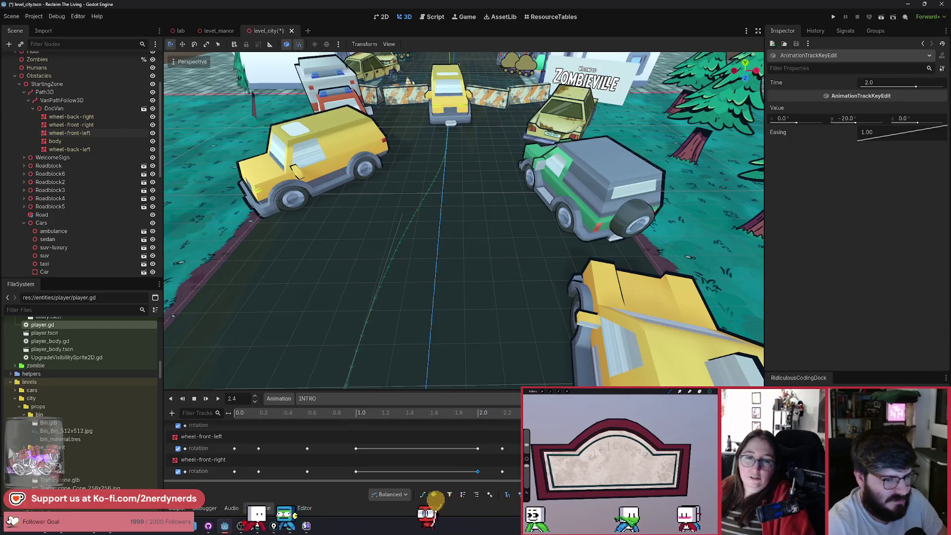
key("ctrl+s")
left_click(878, 16)
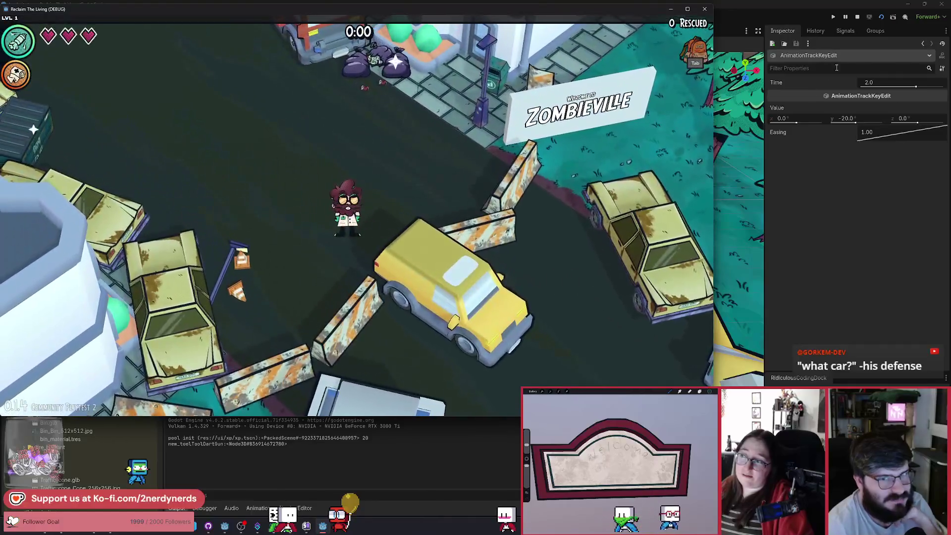
Step: Reload and restart the intro test run, then stop the debug game
left_click(881, 18)
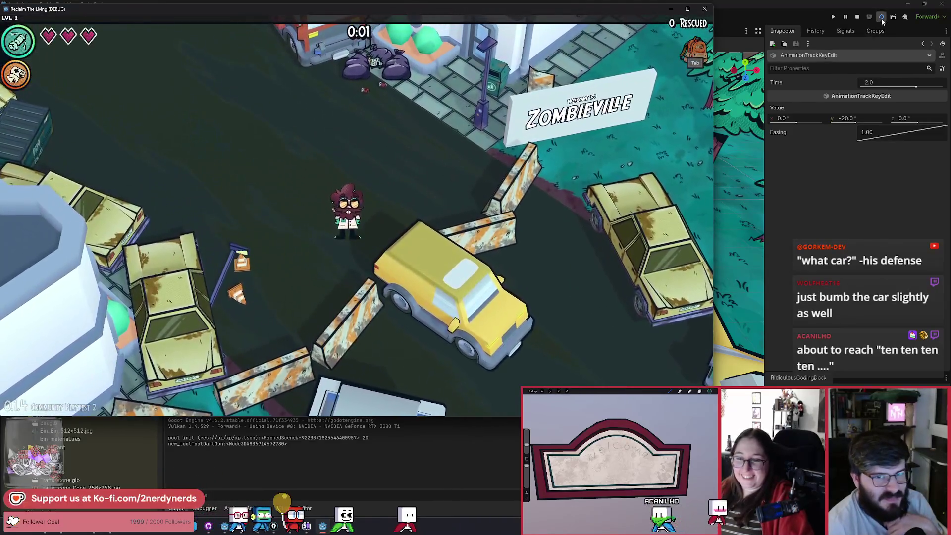
key("F5")
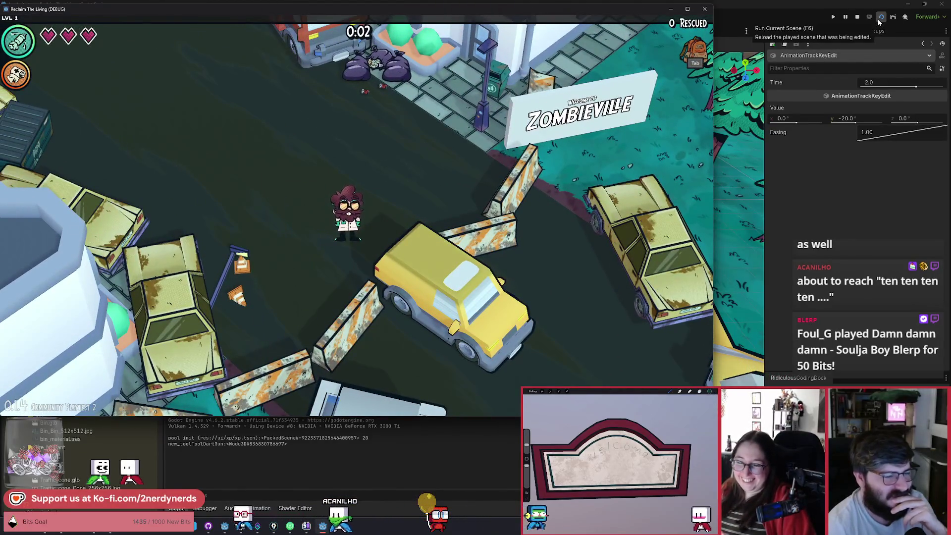
left_click(857, 17)
mouse_move(370, 274)
left_mouse_down()
mouse_move(346, 248)
mouse_move(370, 274)
left_mouse_up()
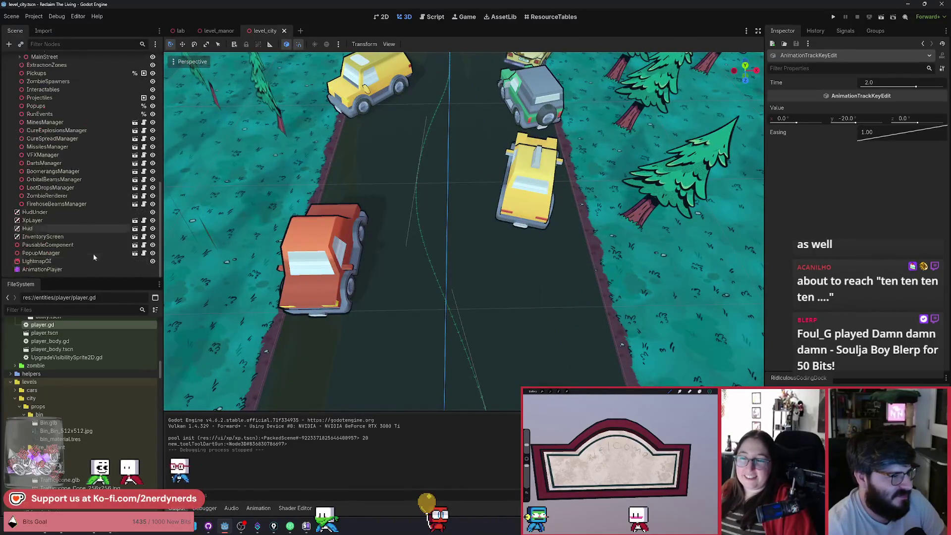
Step: Select the AnimationPlayer and scrub the INTRO animation to 0.9, then back to 0.35
scroll(102, 249, "down", 10)
left_click(62, 271)
mouse_move(346, 413)
left_mouse_down()
mouse_move(331, 413)
mouse_move(354, 413)
mouse_move(344, 414)
left_mouse_up()
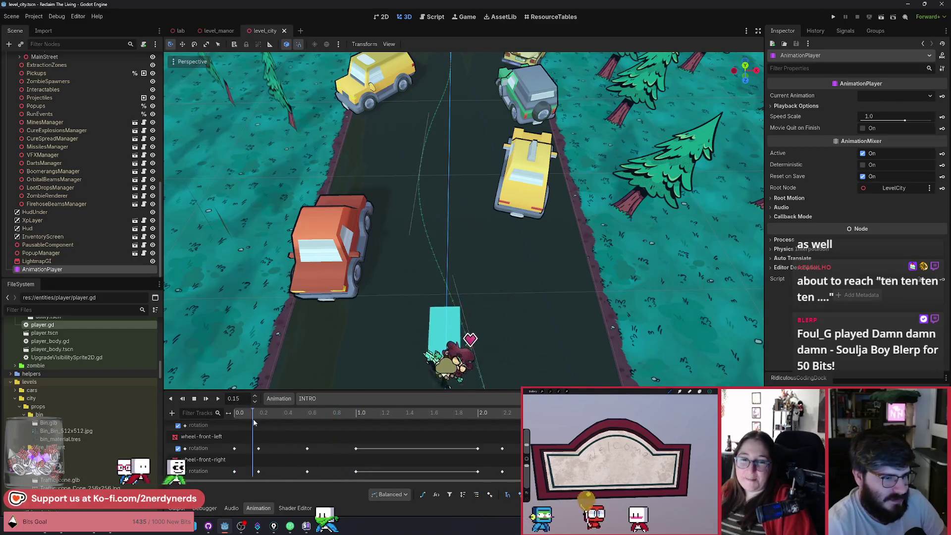
left_click(276, 412)
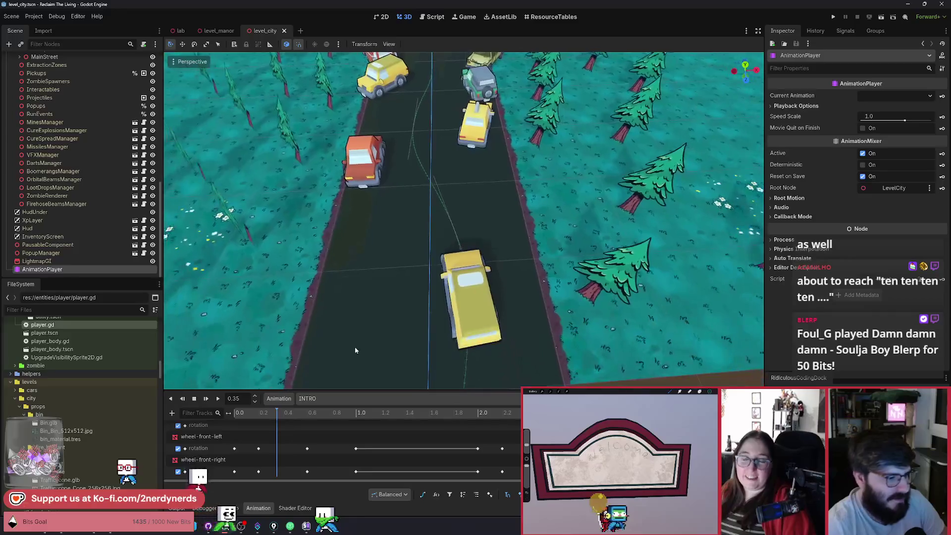
Step: Enlarge and then shrink the Animation panel, and select the red sedan on the road
mouse_move(320, 391)
left_mouse_down()
mouse_move(319, 327)
mouse_move(320, 377)
left_mouse_up()
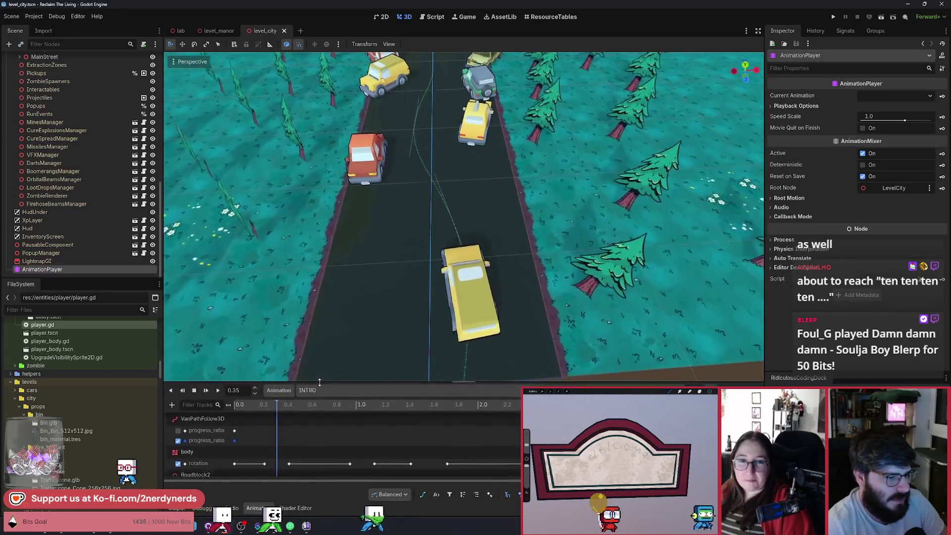
mouse_move(278, 402)
left_mouse_down()
mouse_move(286, 406)
mouse_move(254, 407)
mouse_move(297, 413)
left_mouse_up()
left_click(379, 170)
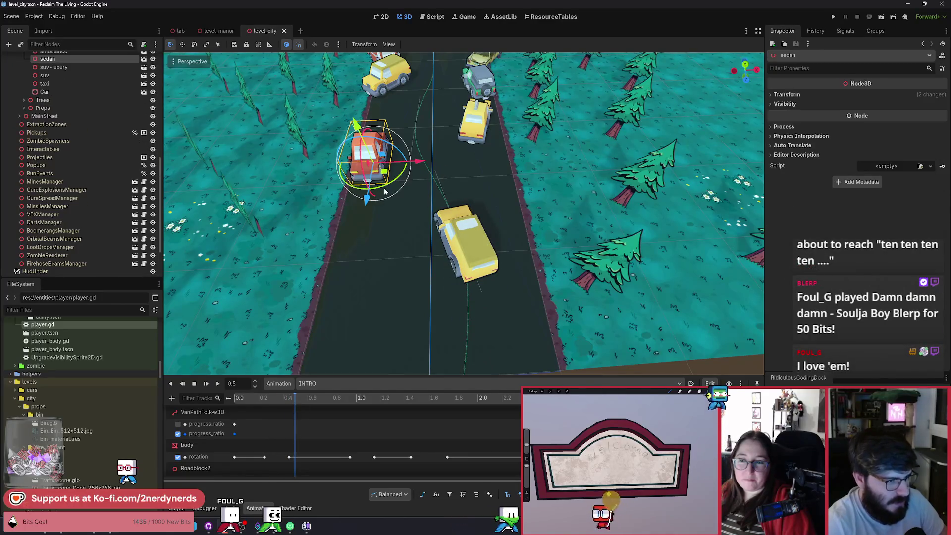
Step: Duplicate the red sedan, move the copy further down the road, and scrub back to 0.35
key("ctrl+d")
mouse_move(391, 196)
left_mouse_down()
mouse_move(411, 295)
mouse_move(414, 287)
mouse_move(435, 307)
mouse_move(407, 287)
left_mouse_up()
mouse_move(295, 399)
left_mouse_down()
mouse_move(325, 399)
mouse_move(263, 399)
mouse_move(380, 409)
left_mouse_up()
Step: Angle the upper red sedan slightly on the road and rewatch the van's approach
left_click(367, 155)
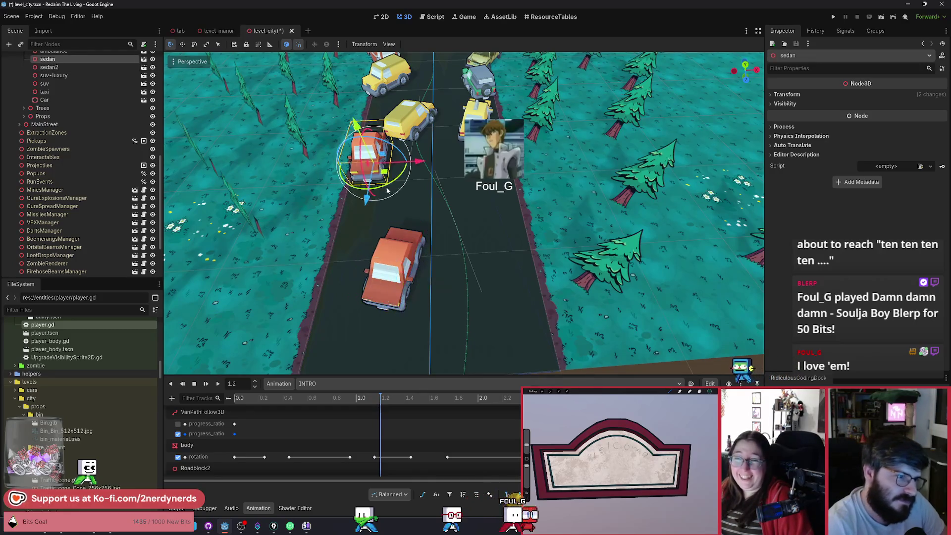
left_click_drag(396, 185, 390, 191)
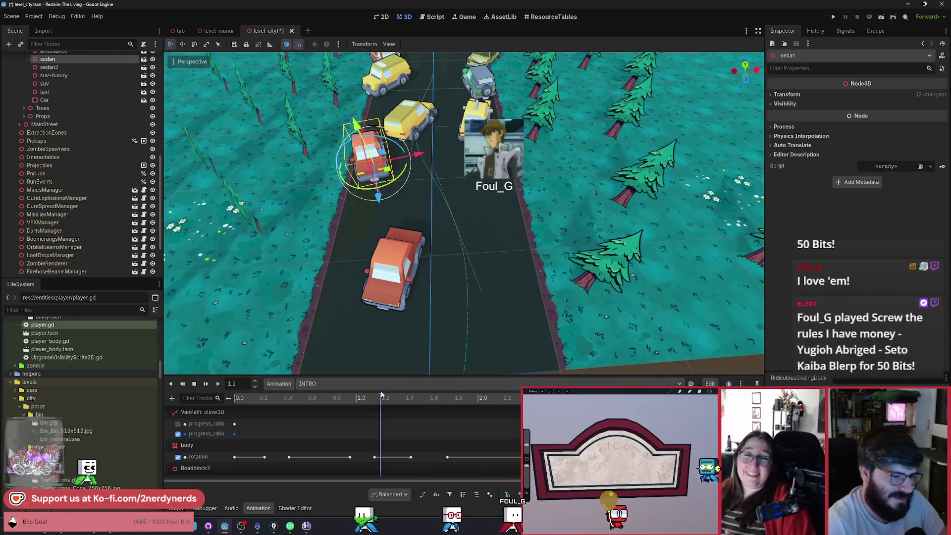
left_click(373, 400)
mouse_move(374, 401)
left_mouse_down()
mouse_move(276, 406)
mouse_move(374, 407)
left_mouse_up()
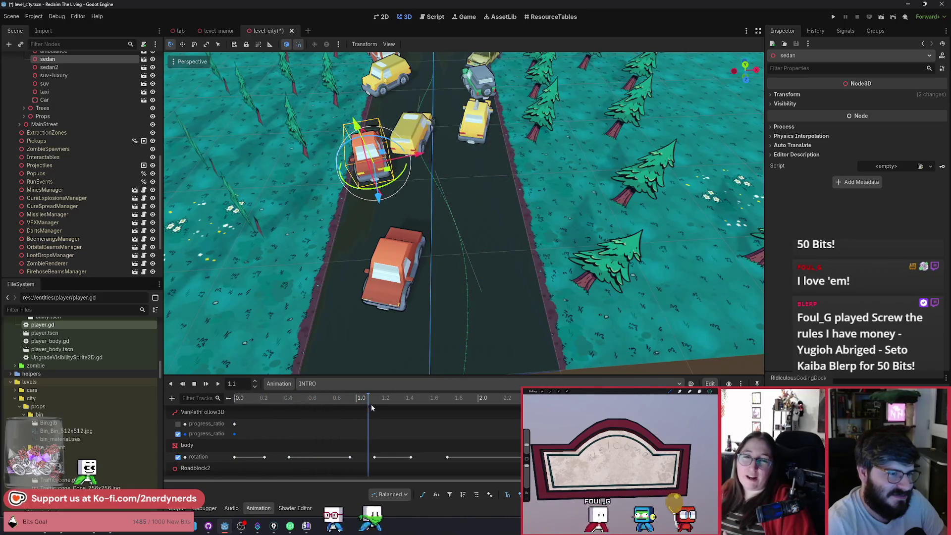
Step: Tilt the yellow taxi a few degrees and nudge it along the road, checking at 0.85 and 1.1
mouse_move(504, 274)
left_mouse_down()
mouse_move(488, 198)
mouse_move(476, 179)
mouse_move(467, 192)
left_mouse_up()
left_click(489, 198)
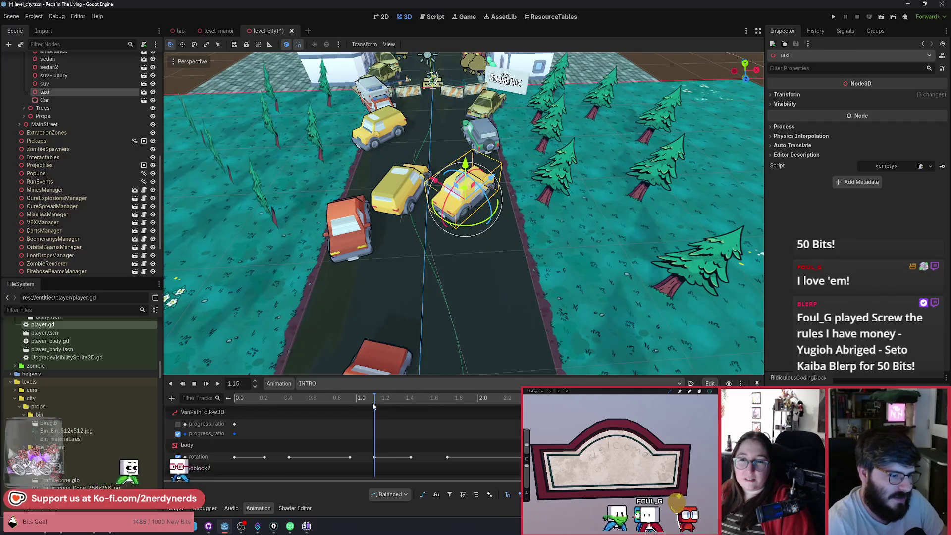
mouse_move(374, 398)
left_mouse_down()
mouse_move(297, 398)
mouse_move(346, 399)
left_mouse_up()
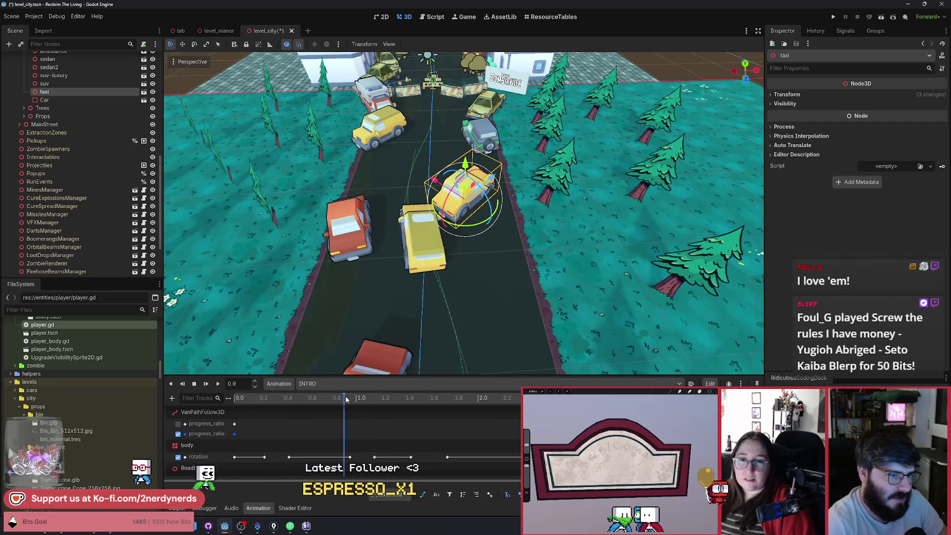
left_click_drag(483, 224, 479, 227)
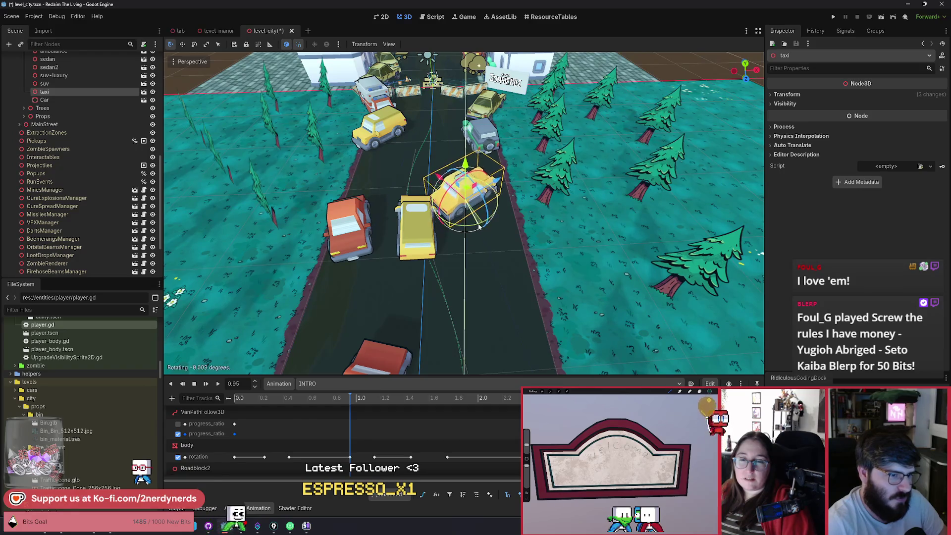
left_click_drag(466, 192, 471, 194)
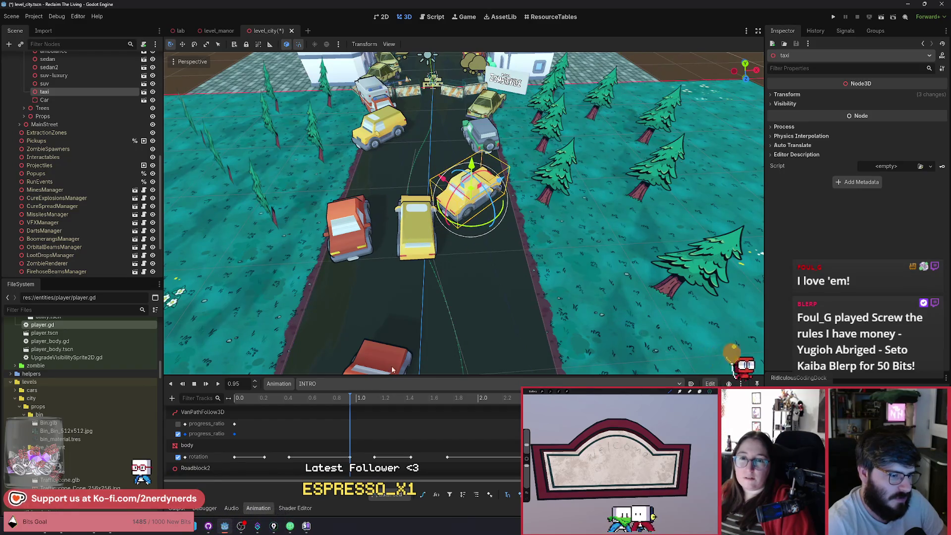
left_click_drag(343, 399, 393, 402)
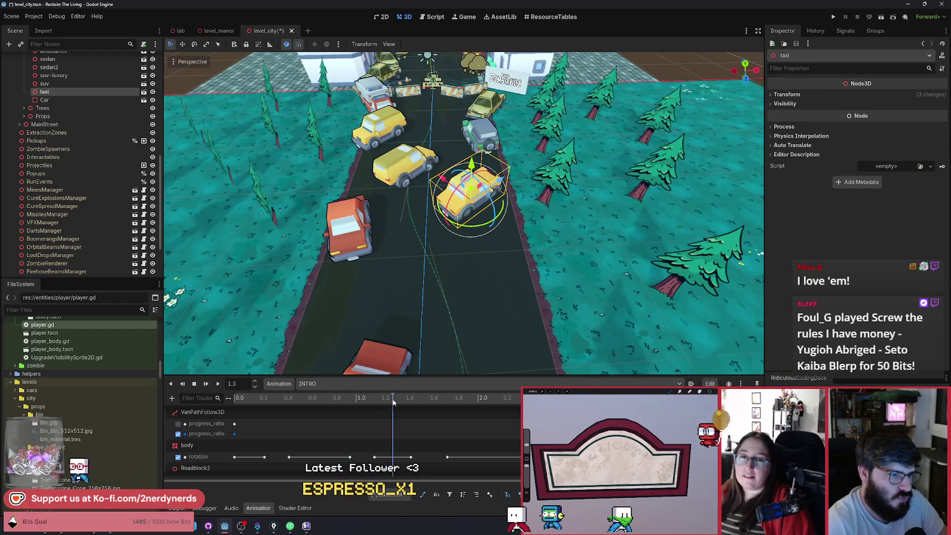
scroll(515, 344, "up", 3)
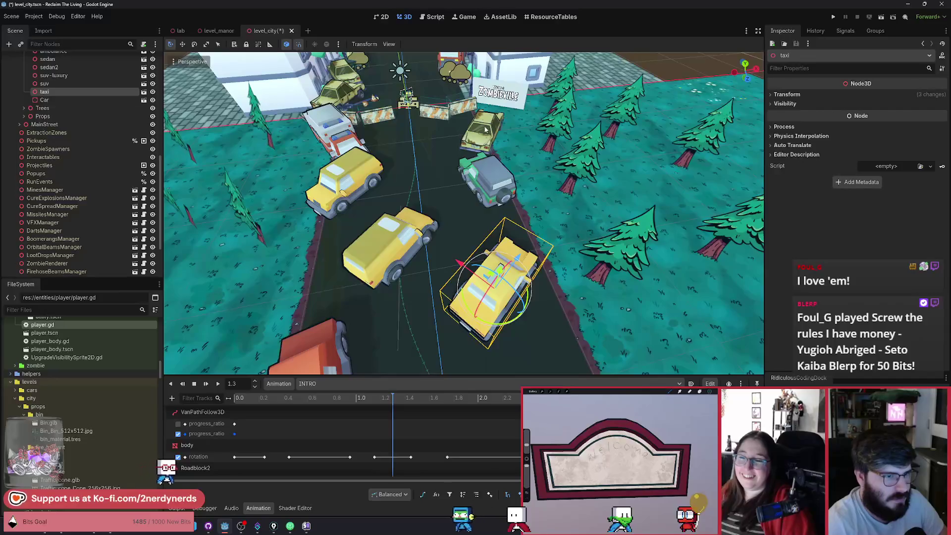
Step: Move Car2 further down the road and orbit the view around it
left_click(486, 130)
left_click_drag(493, 149, 489, 250)
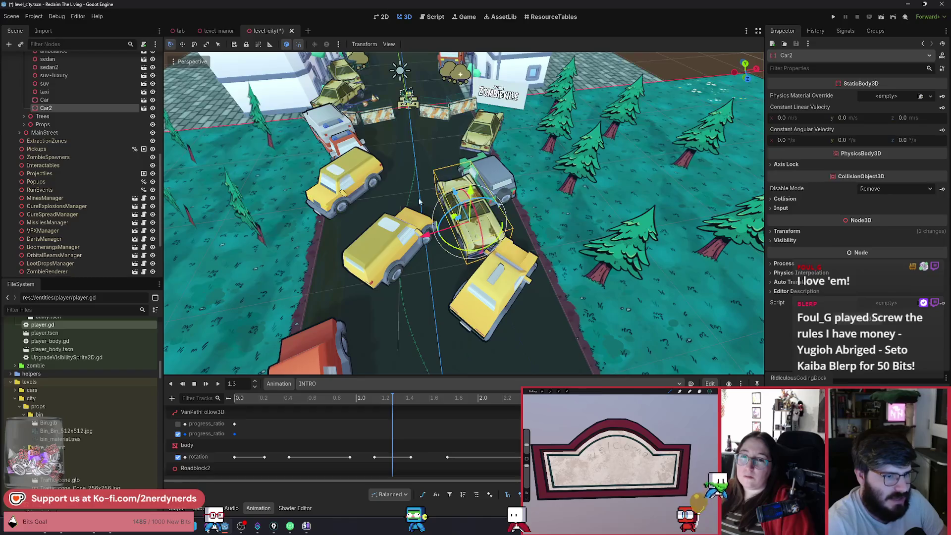
scroll(419, 202, "up", 2)
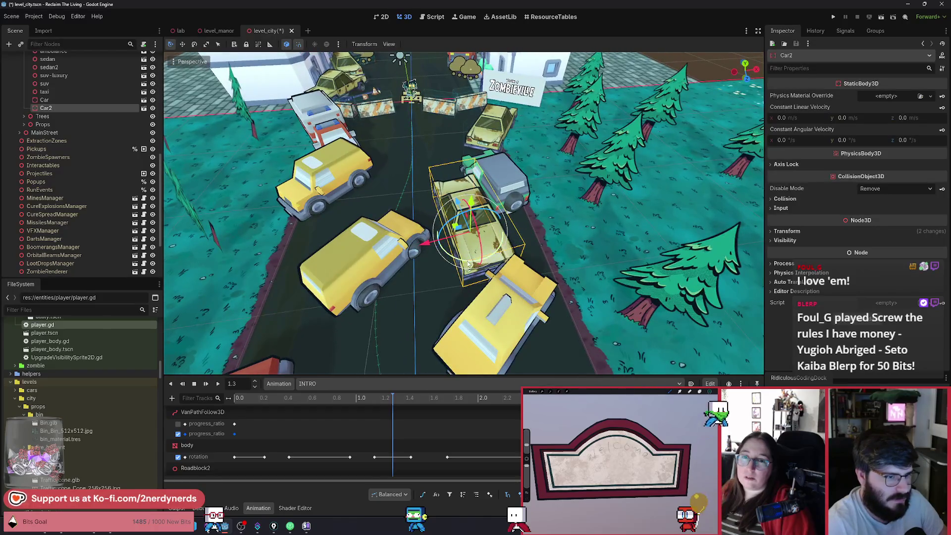
left_click_drag(465, 221, 438, 263)
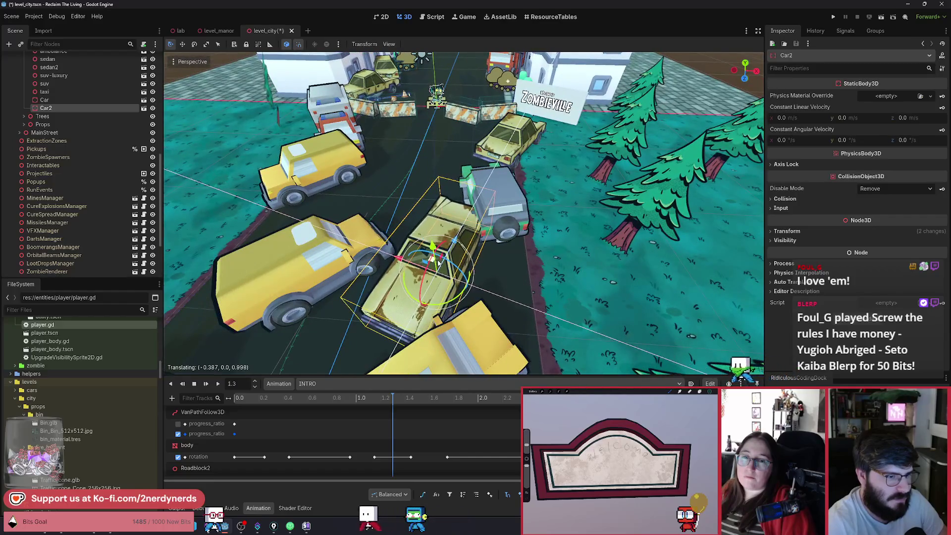
left_click_drag(448, 304, 473, 341)
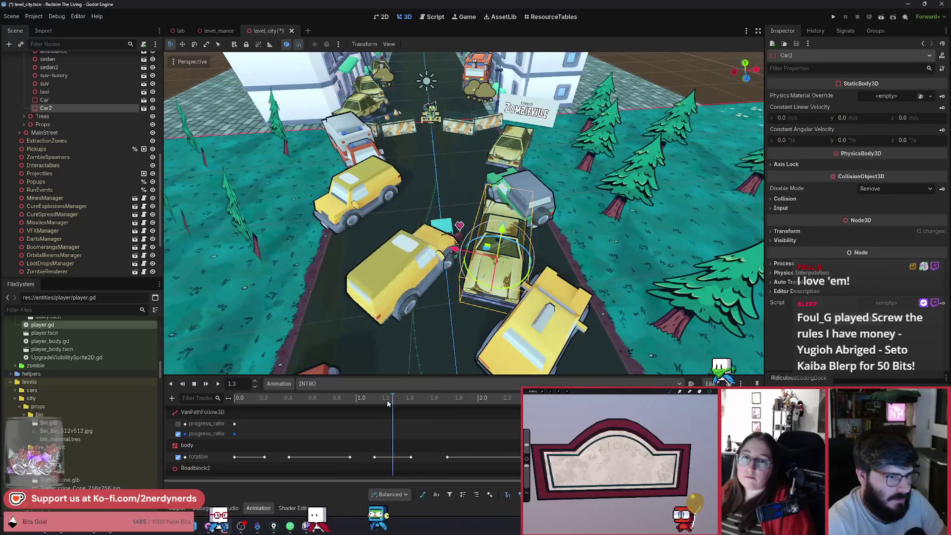
Step: Advance the intro to 1.5, orbit closer to the cars, and select the yellow suv-luxury
left_click_drag(388, 403, 416, 409)
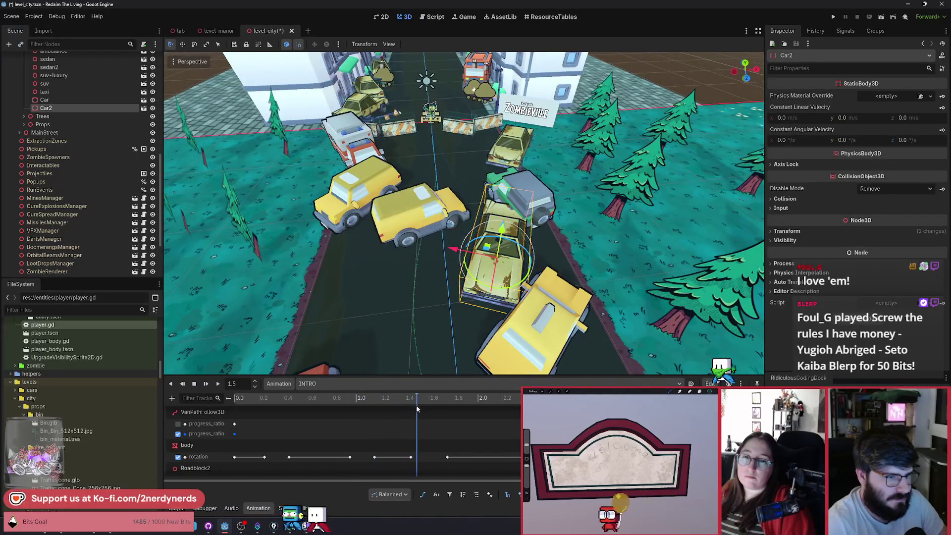
mouse_move(475, 327)
left_mouse_down()
mouse_move(497, 296)
mouse_move(455, 286)
mouse_move(463, 262)
mouse_move(495, 276)
mouse_move(532, 262)
left_mouse_up()
left_click(497, 295)
scroll(445, 233, "down", 5)
scroll(445, 230, "up", 3)
left_click(444, 231)
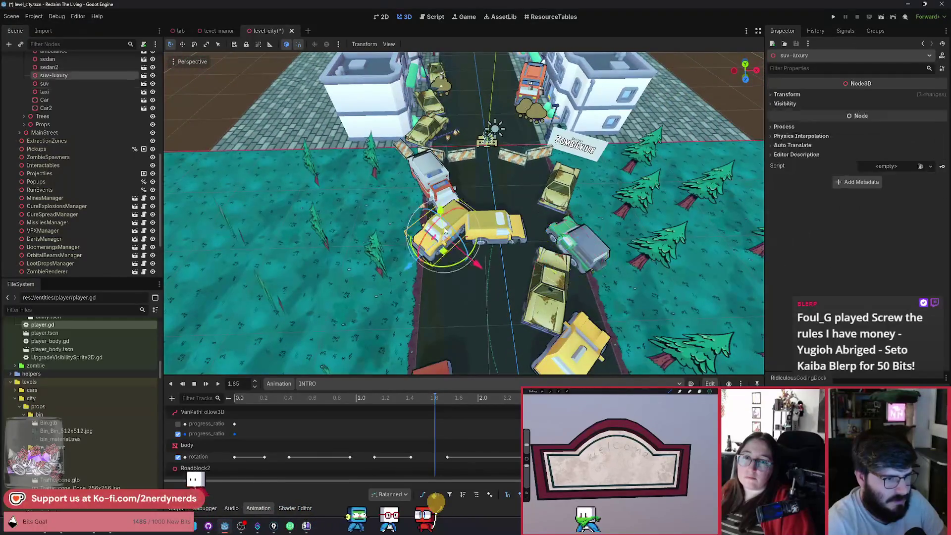
Step: Shift the suv-luxury car toward the roadside and rewind the intro to check the cars
left_click_drag(410, 272, 394, 282)
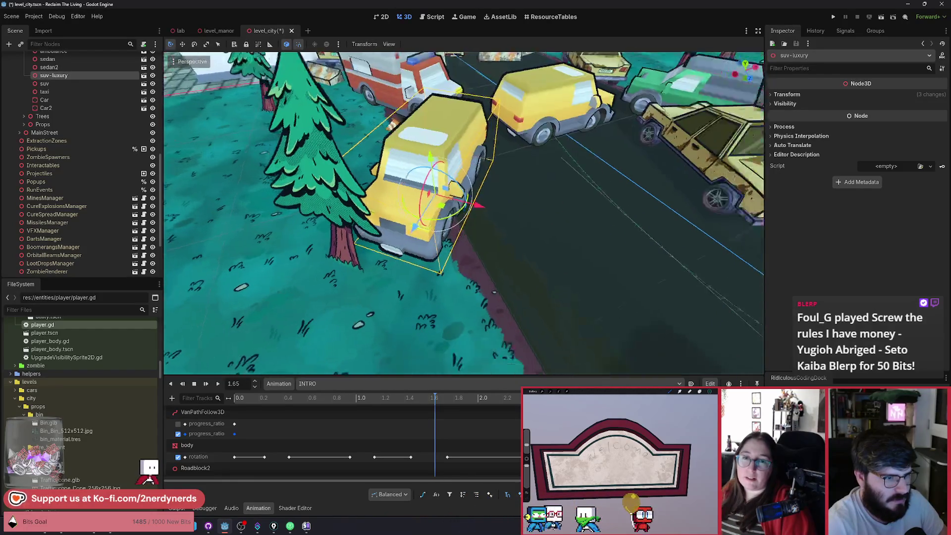
scroll(453, 229, "down", 5)
mouse_move(430, 396)
left_mouse_down()
mouse_move(334, 406)
mouse_move(381, 417)
left_mouse_up()
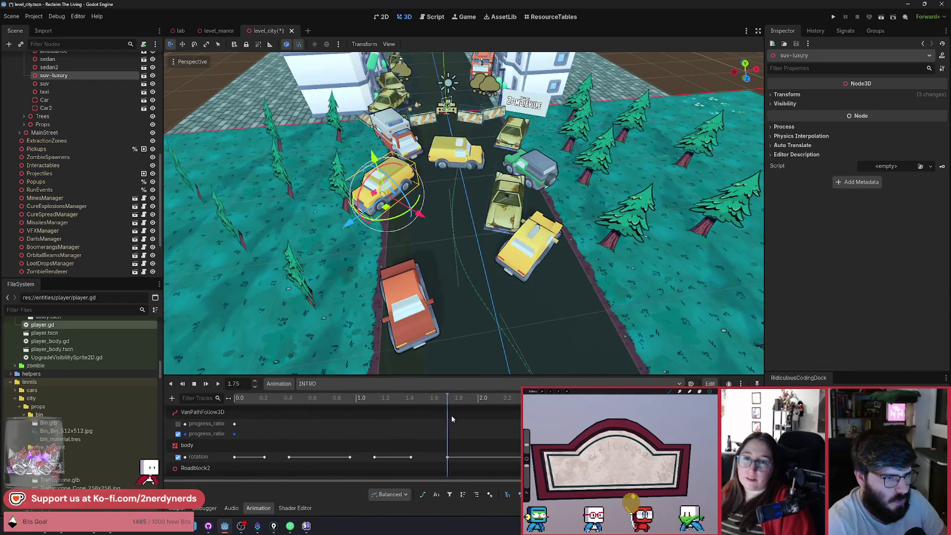
Step: Replay the intro from 1.0, then save level_city and run the current scene
mouse_move(504, 417)
left_mouse_down()
mouse_move(369, 403)
mouse_move(478, 406)
left_mouse_up()
key("ctrl+s")
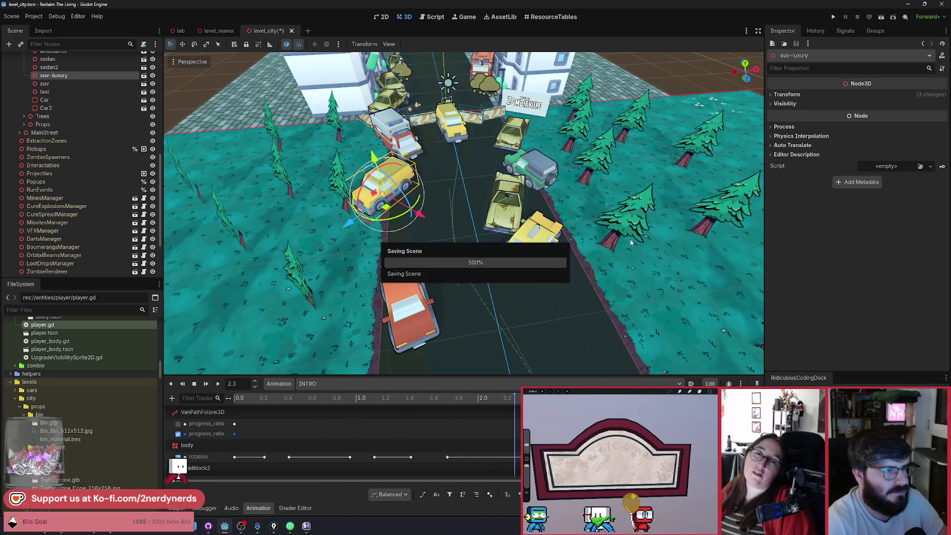
left_click(882, 19)
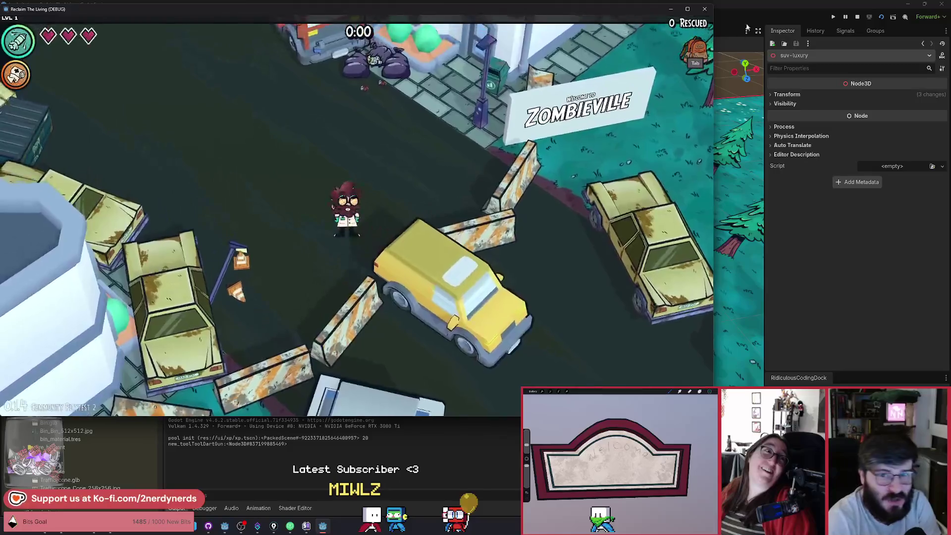
Step: Restart and reload the debug run, relaunch with F8/F6, and walk the player down the street
left_click(887, 19)
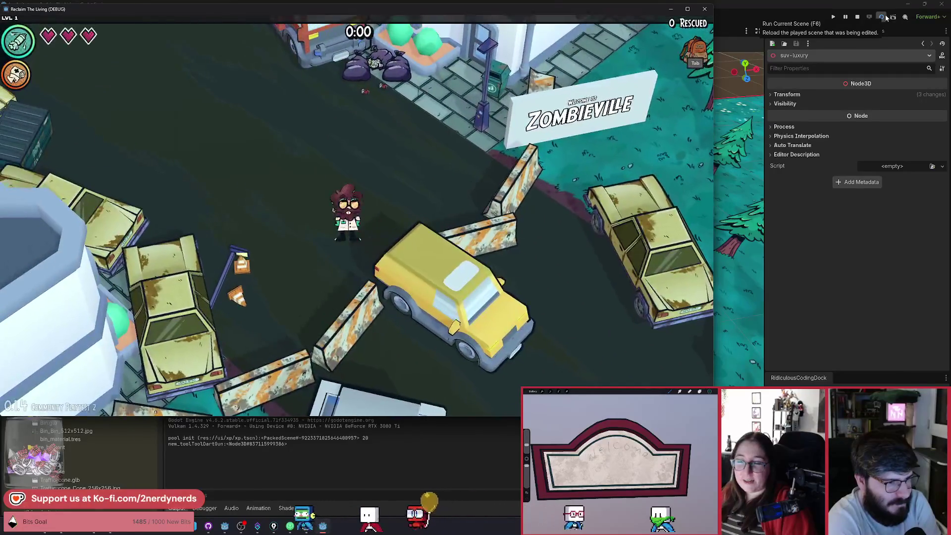
left_click(882, 17)
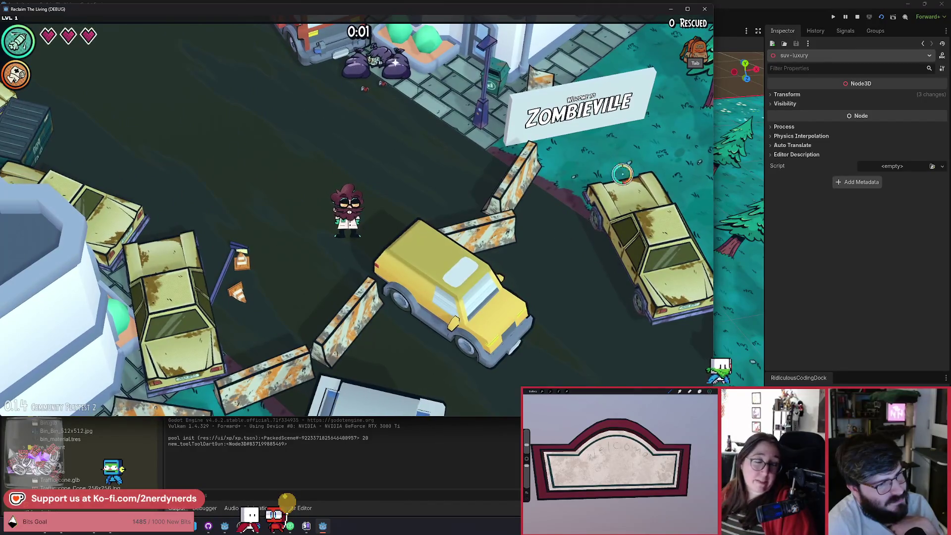
key("F8")
key("F6")
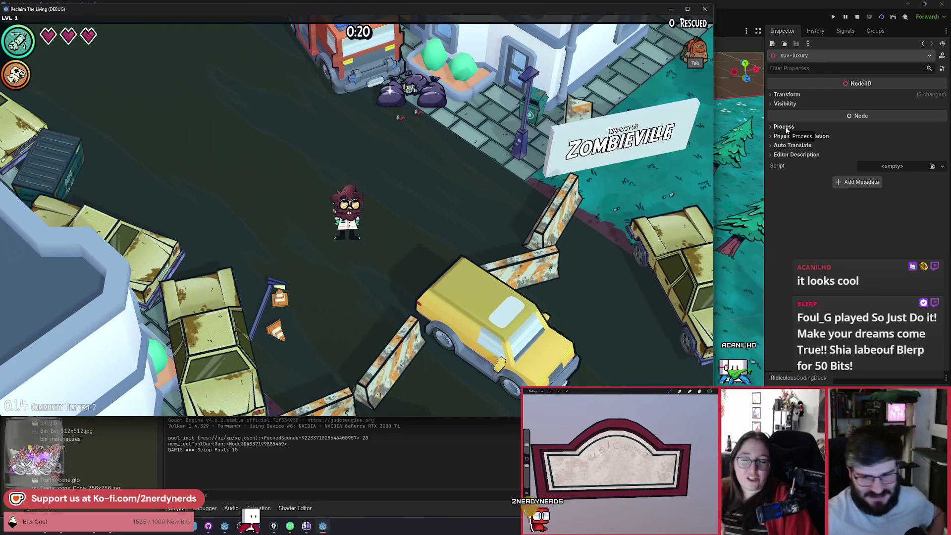
key("s+d")
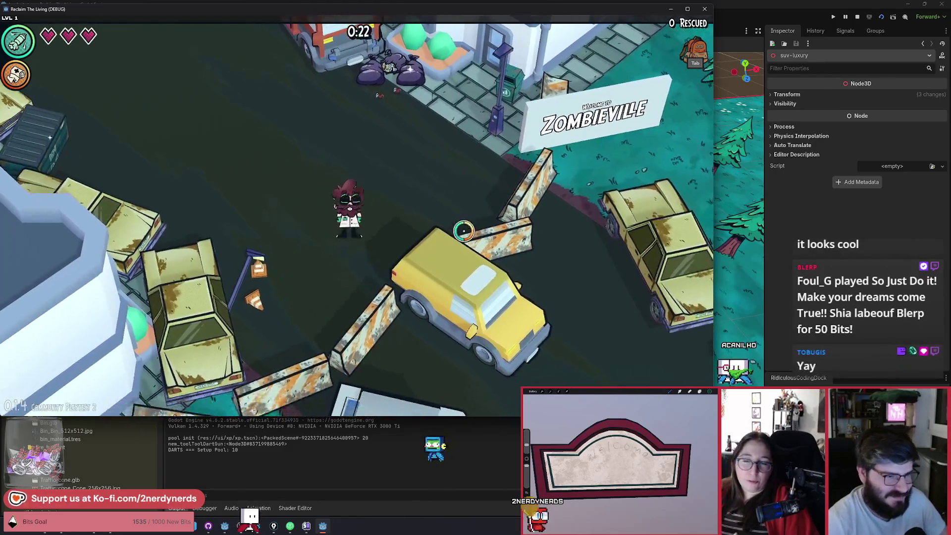
left_click(882, 18)
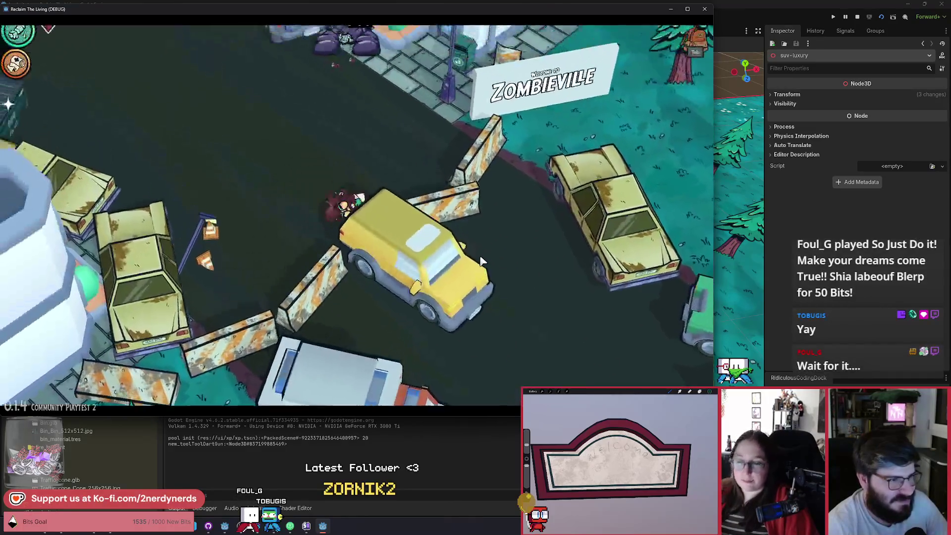
Step: Walk the player toward the barricade, up toward the truck, and back down the street
key("s+d")
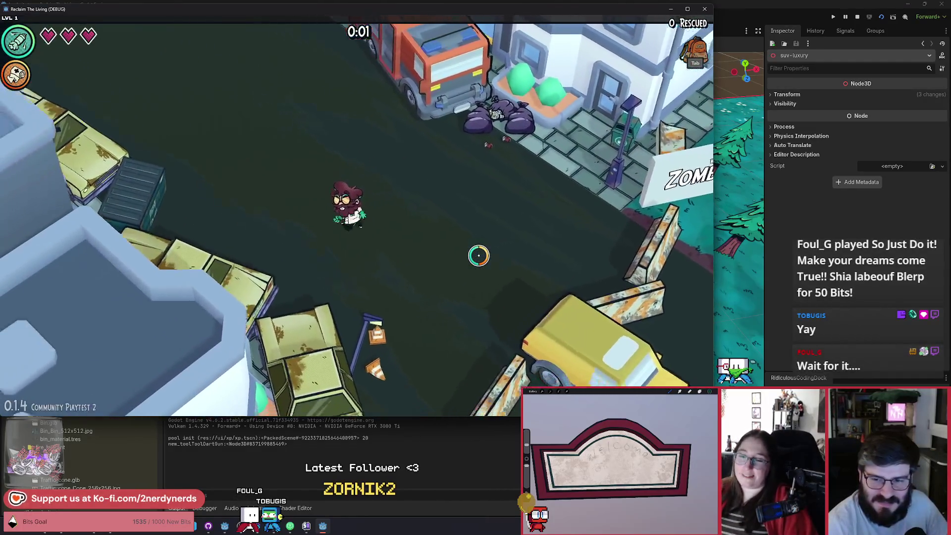
key("s+d")
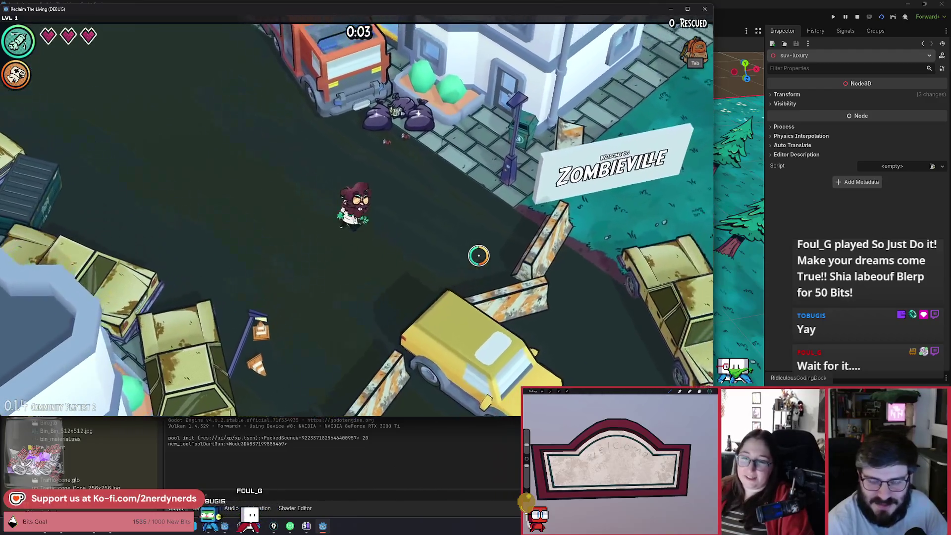
key("w")
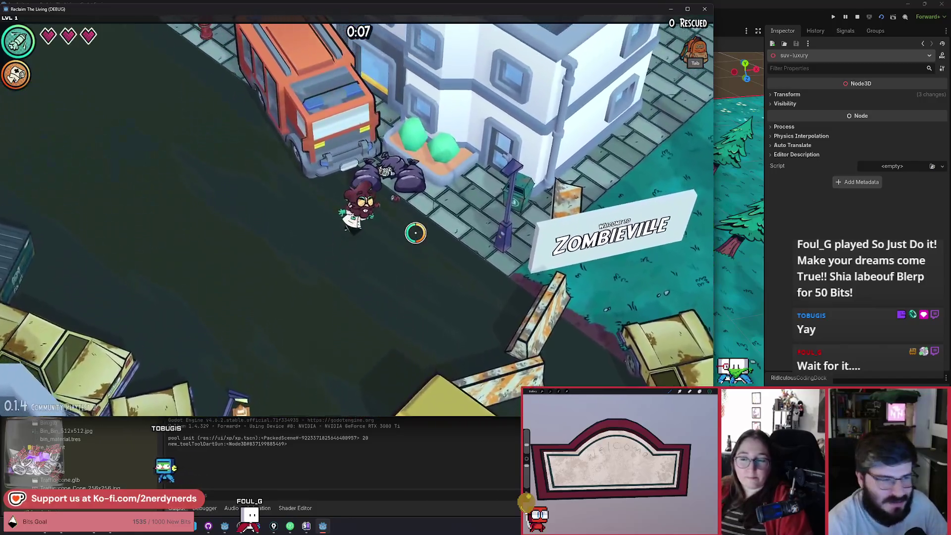
key("w+d")
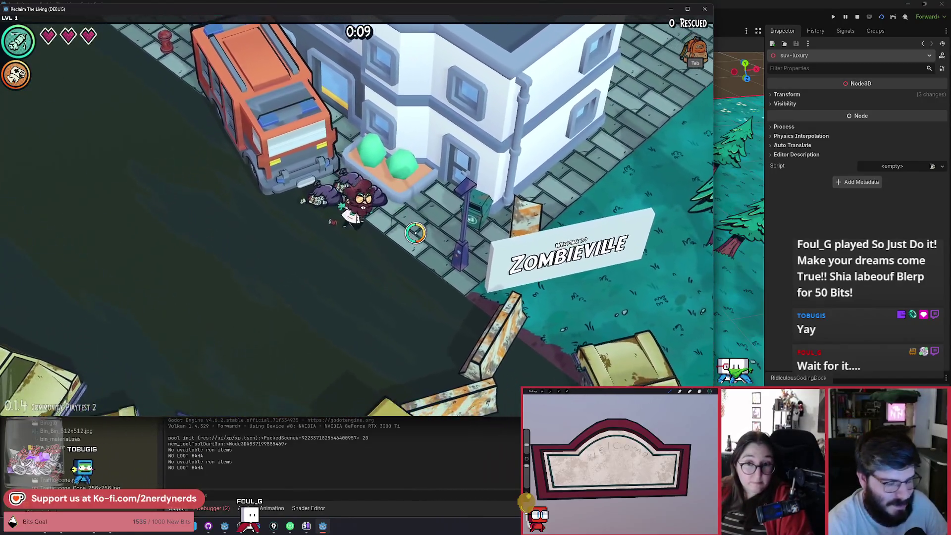
key("s")
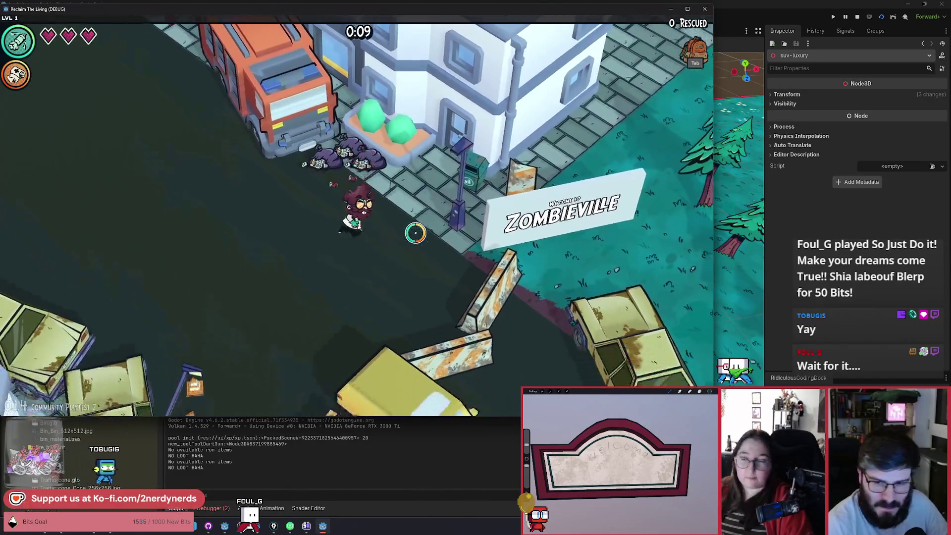
key("s")
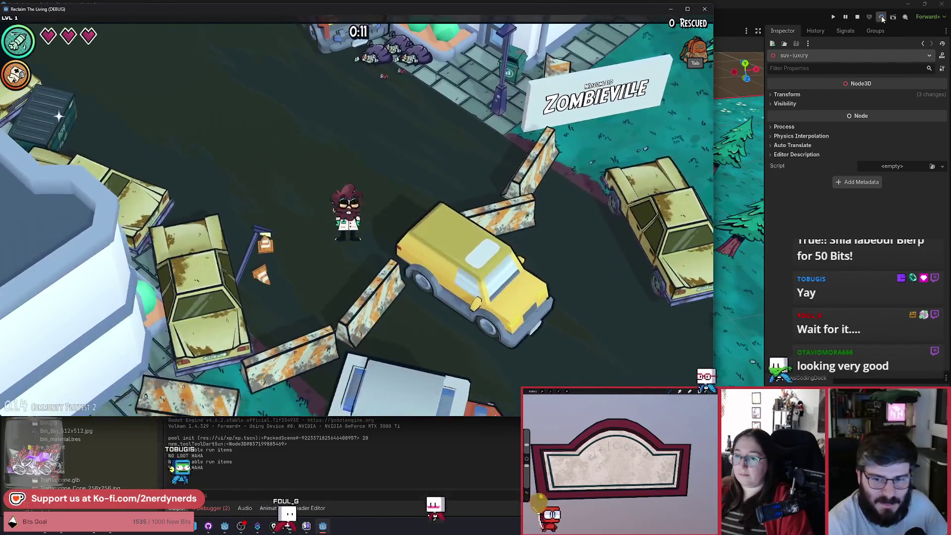
Step: Reload the scene a few times to replay the intro, then walk around aiming at the yellow car
left_click(882, 18)
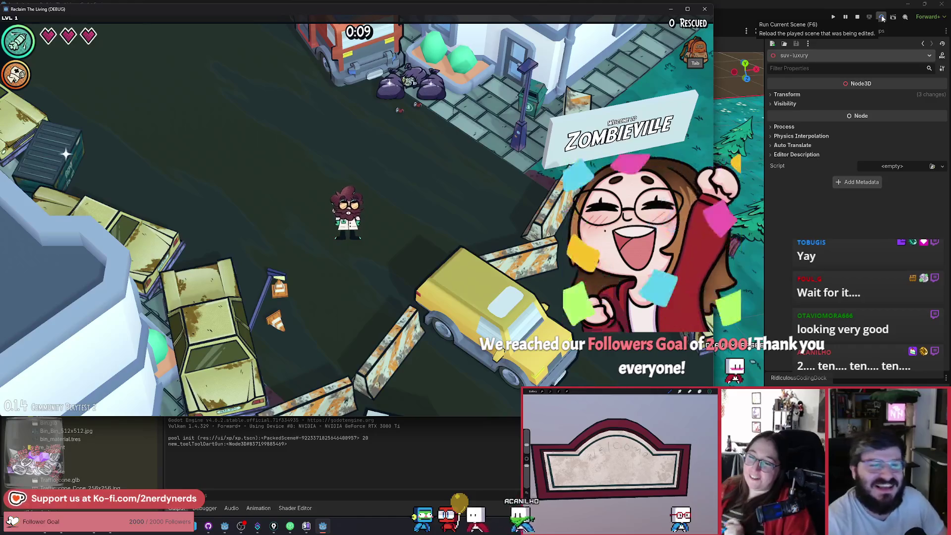
left_click(882, 18)
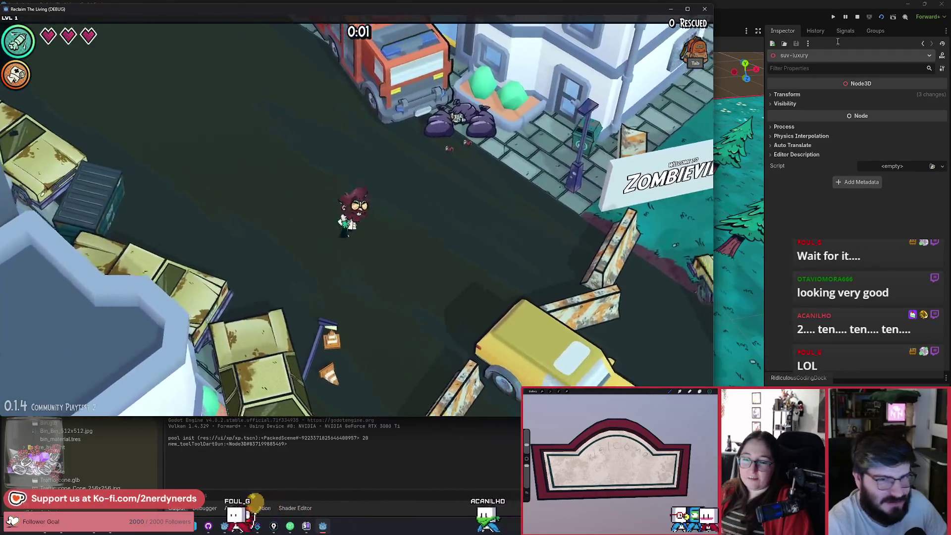
left_click(880, 17)
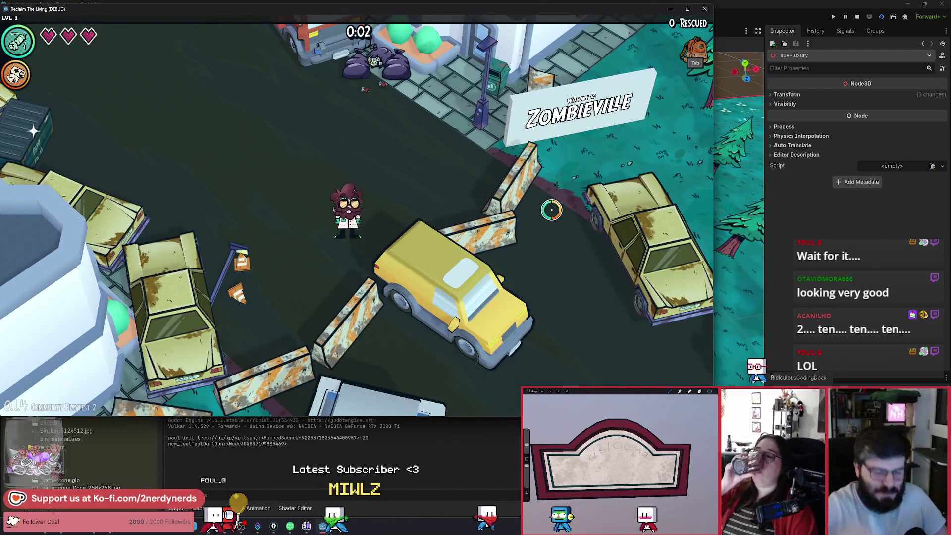
key("a")
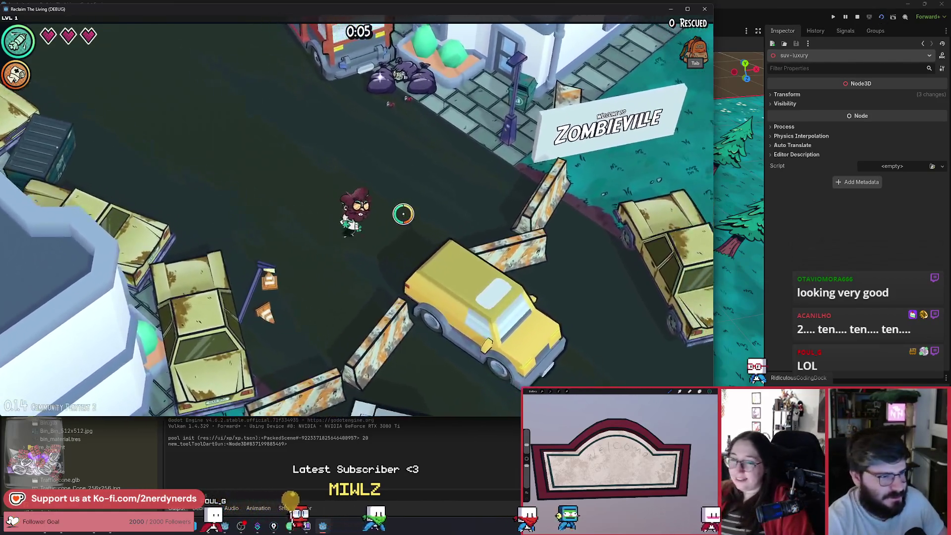
key("s")
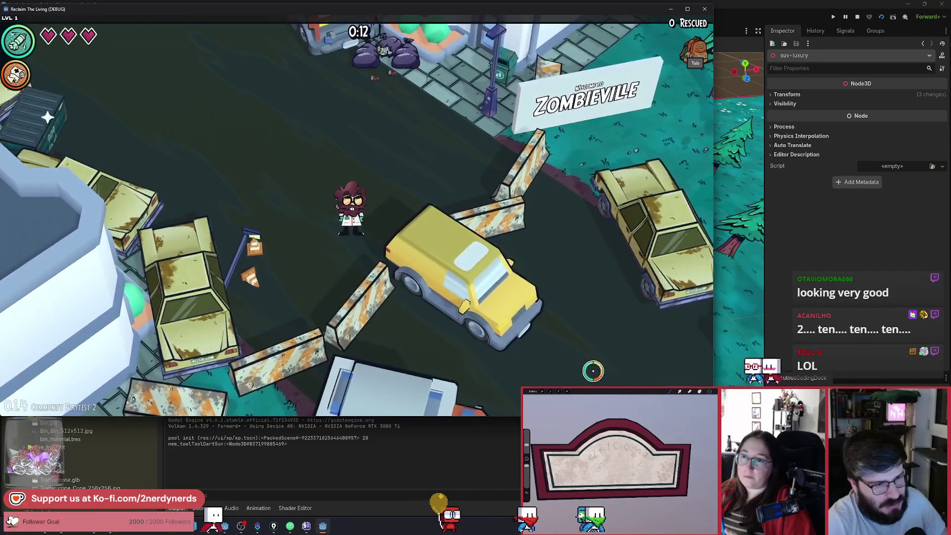
key("d")
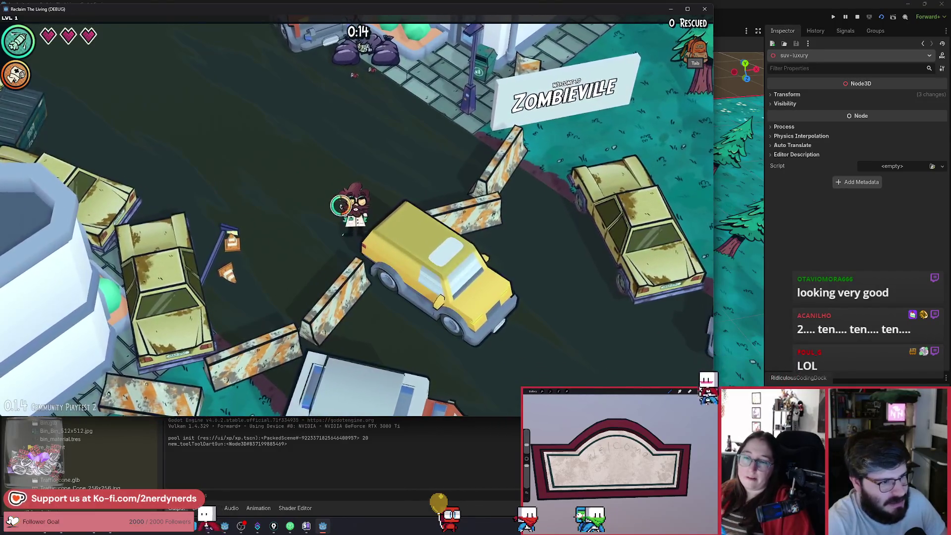
key("w")
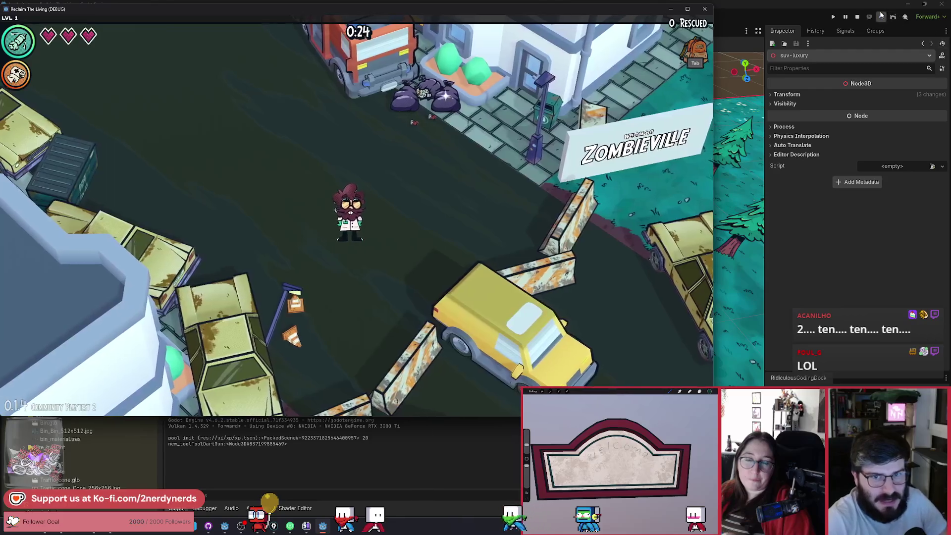
Step: Stop and relaunch the game, then walk the doctor up-left along the street and back
key("F8")
key("F6")
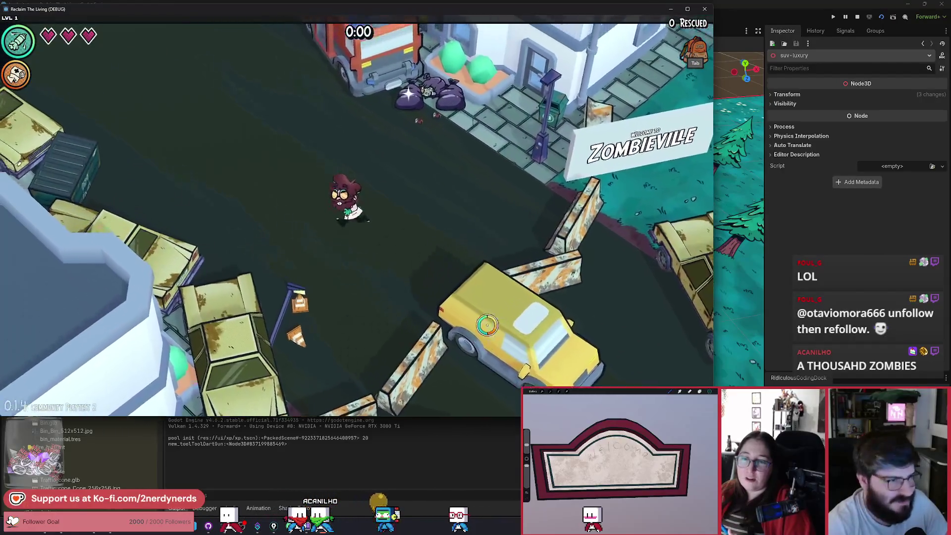
key("F8")
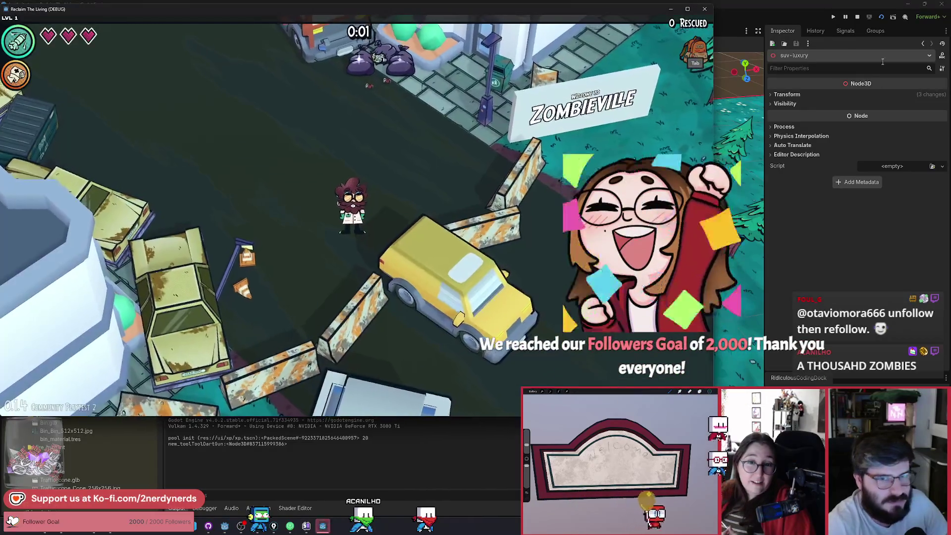
left_click(881, 18)
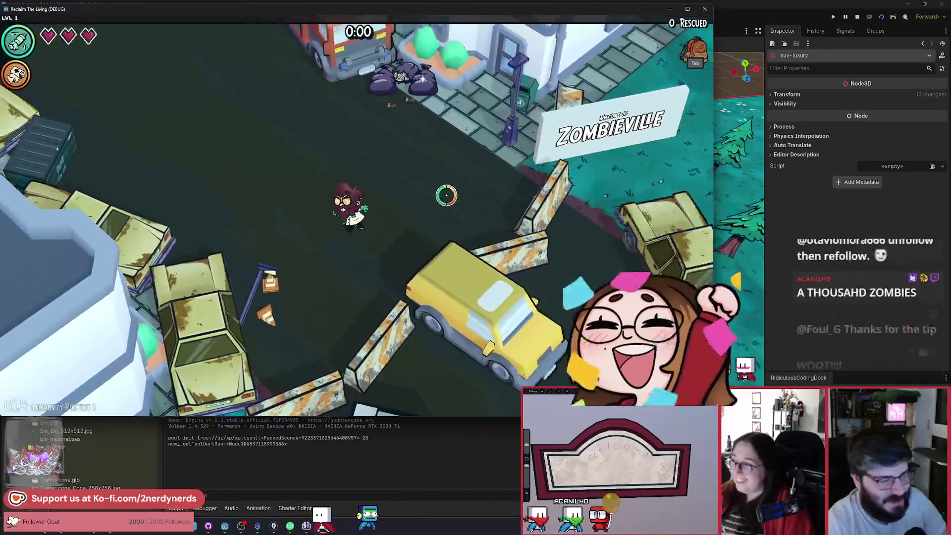
key("a")
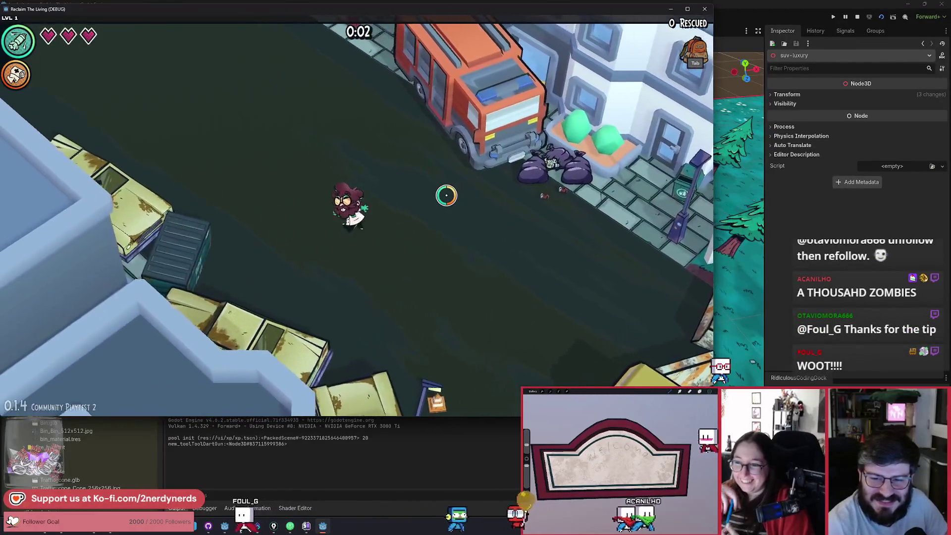
key("a")
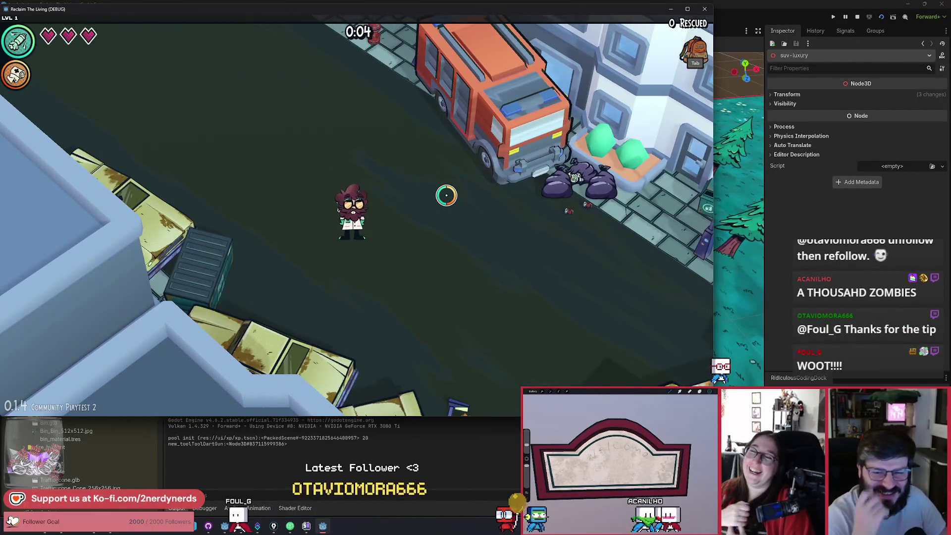
key("a")
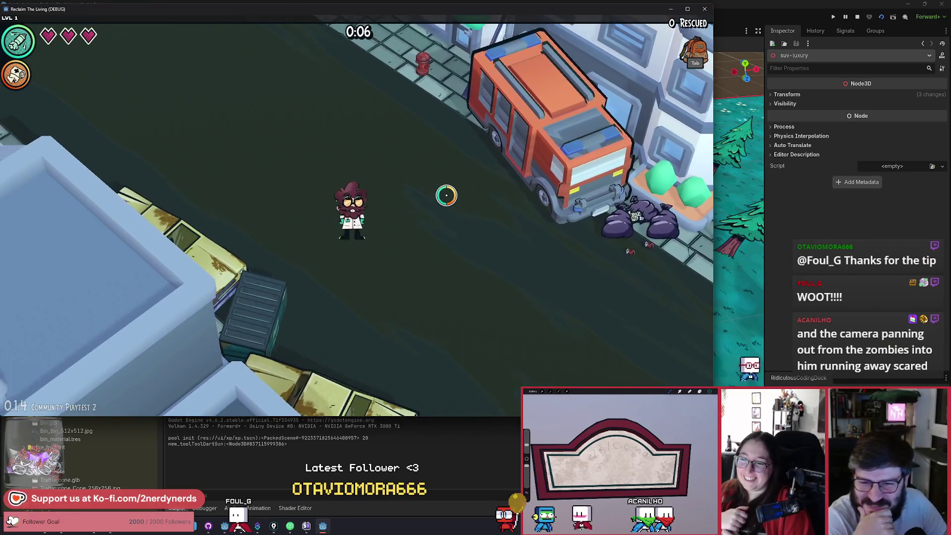
key("d")
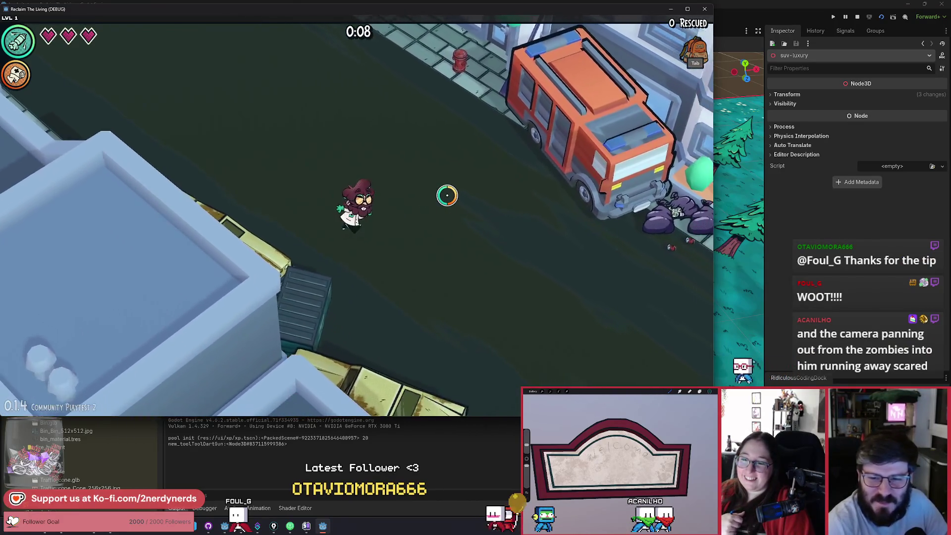
key("d")
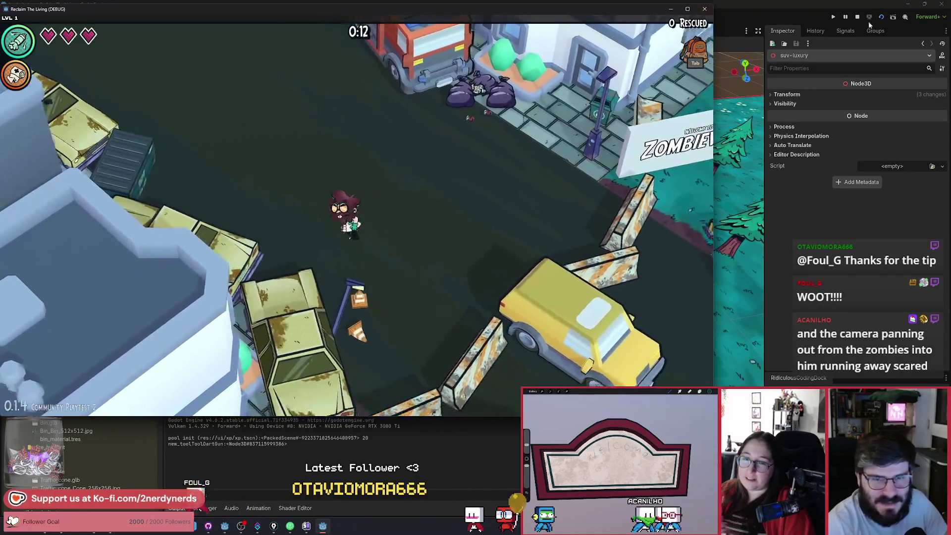
Step: Restart, walk the doctor past the garbage bags to loot them, then relaunch and stop the game
left_click(874, 26)
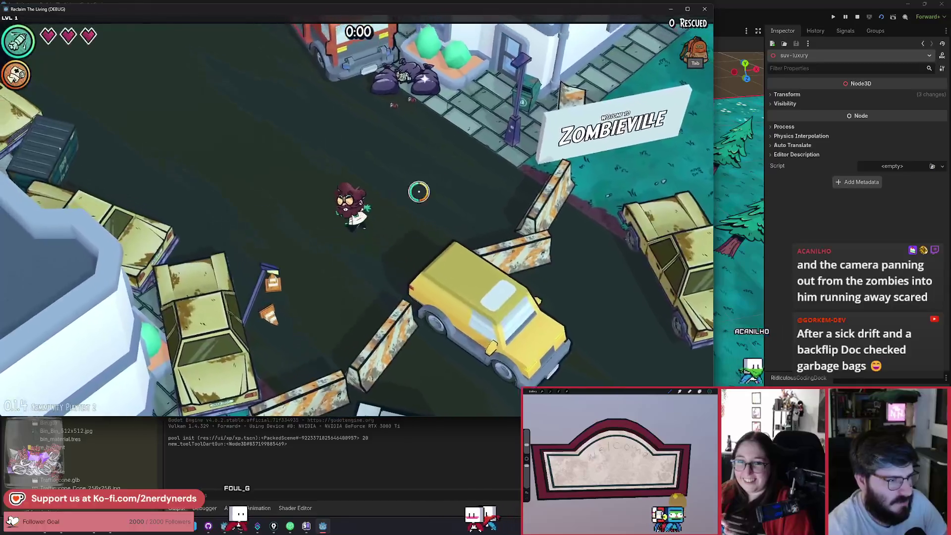
left_click(869, 18)
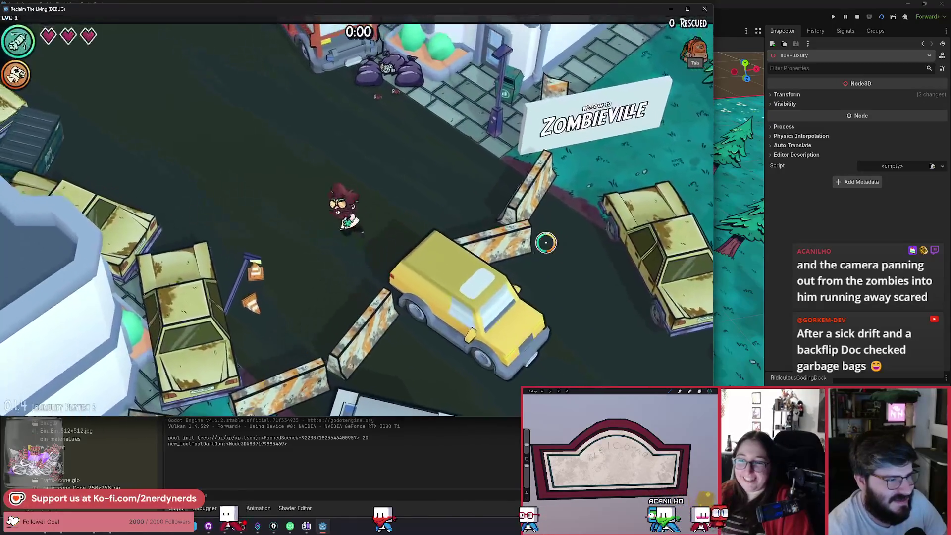
key("w")
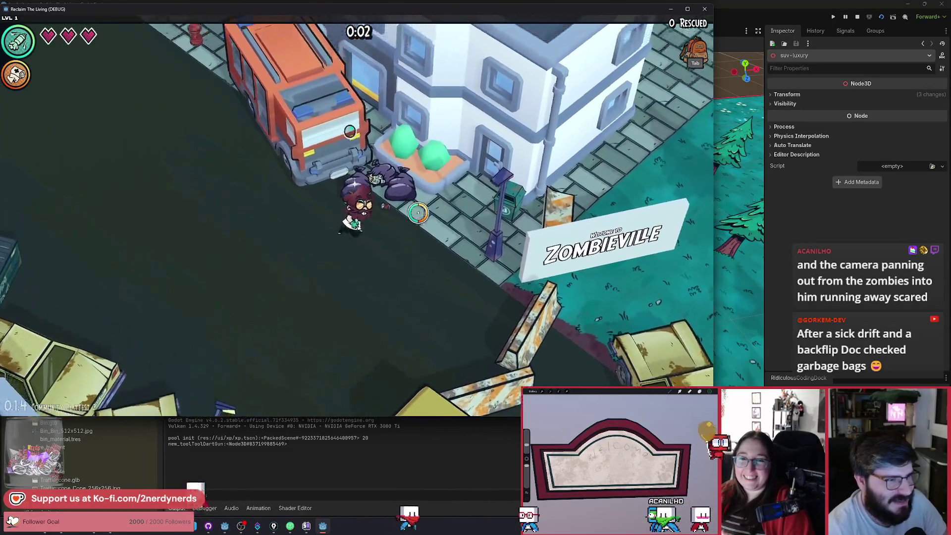
key("d")
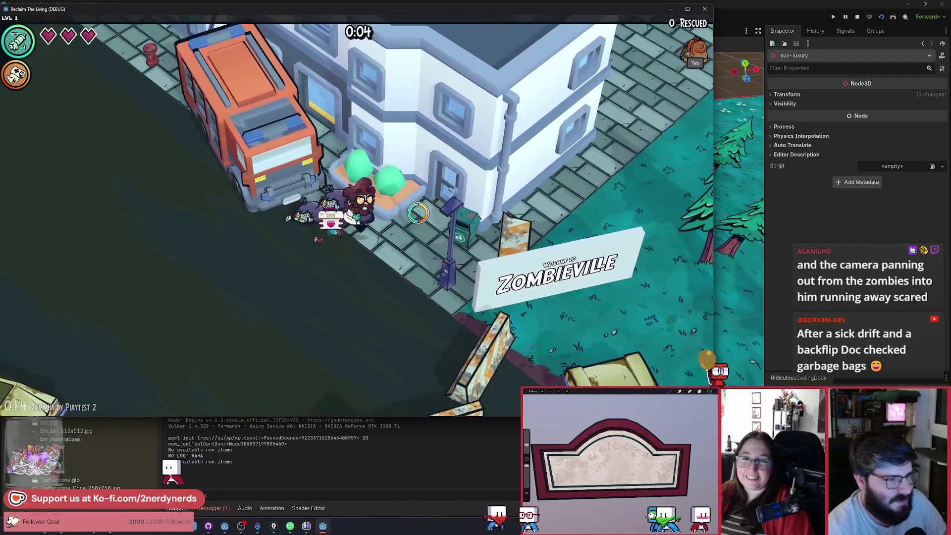
key("s")
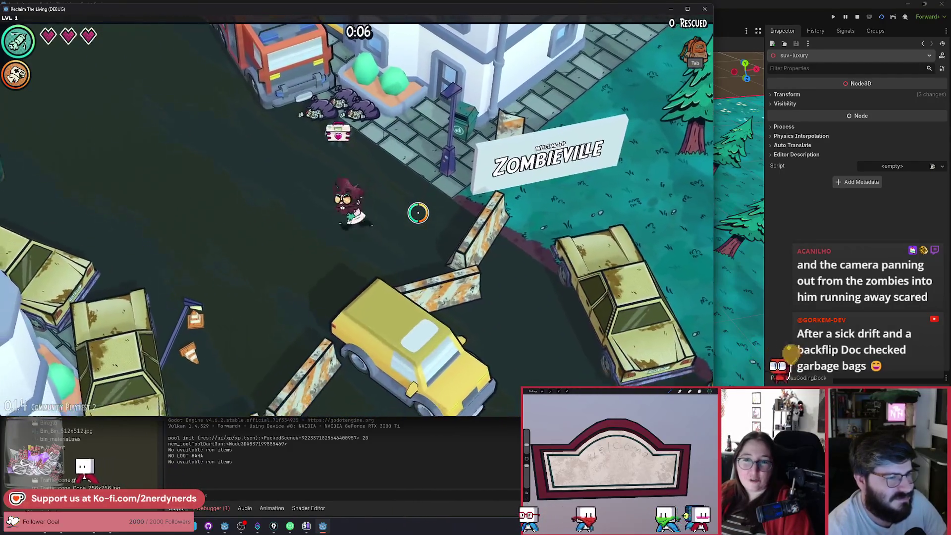
left_click(881, 17)
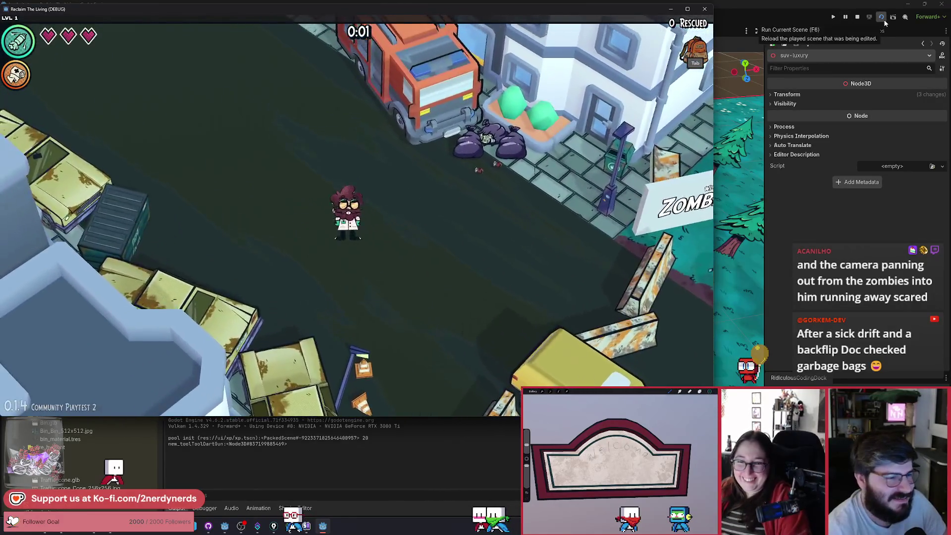
key("F5")
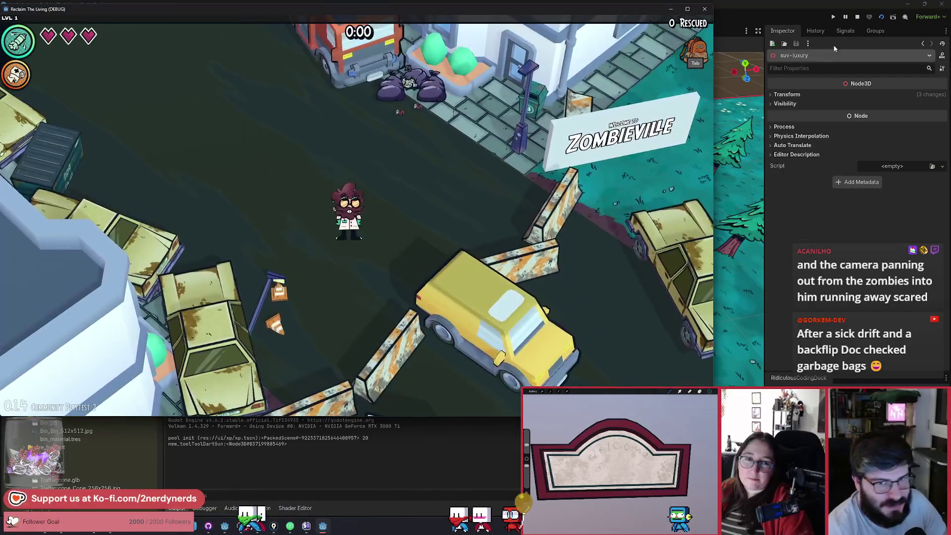
left_click(855, 20)
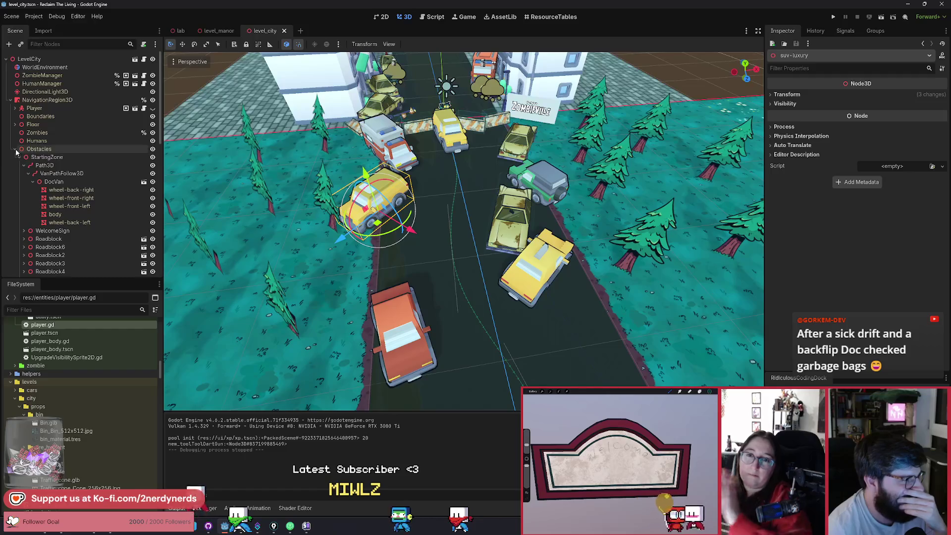
Step: Inspect the NerdyCamera settings and fly the editor view up close to the Zombieville sign
left_click(52, 119)
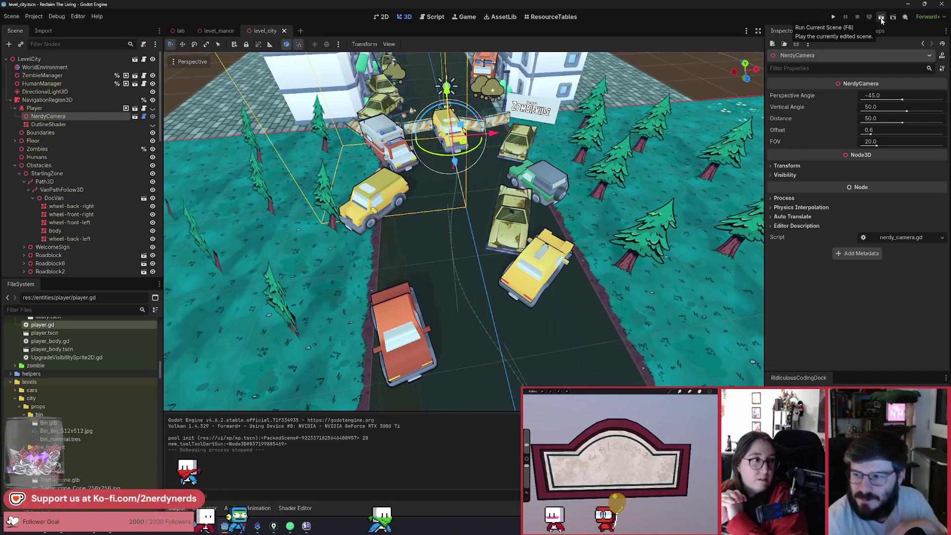
key("w")
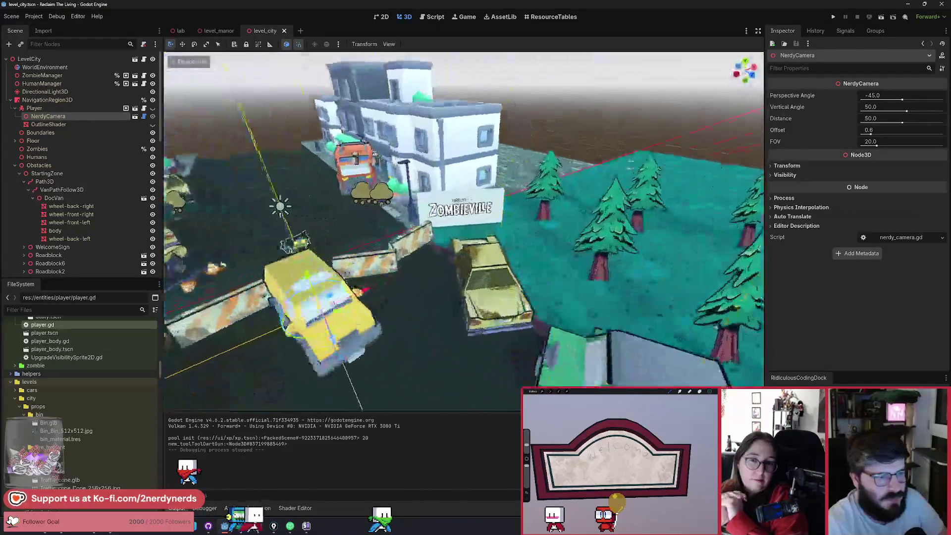
key("w")
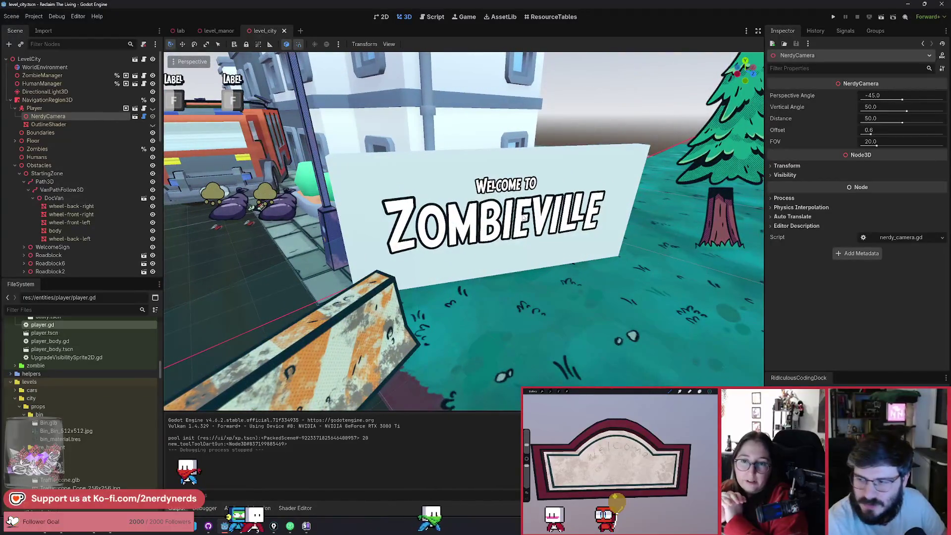
key("d")
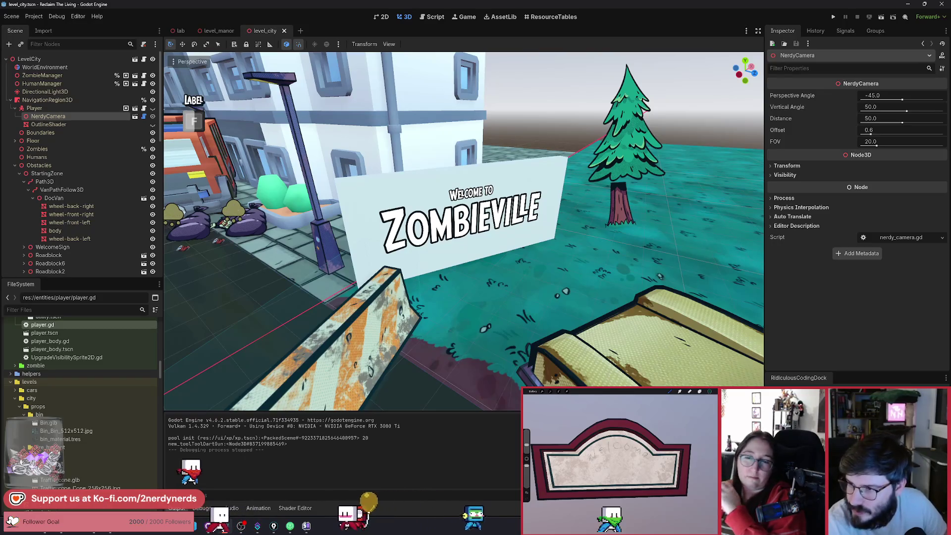
key("w")
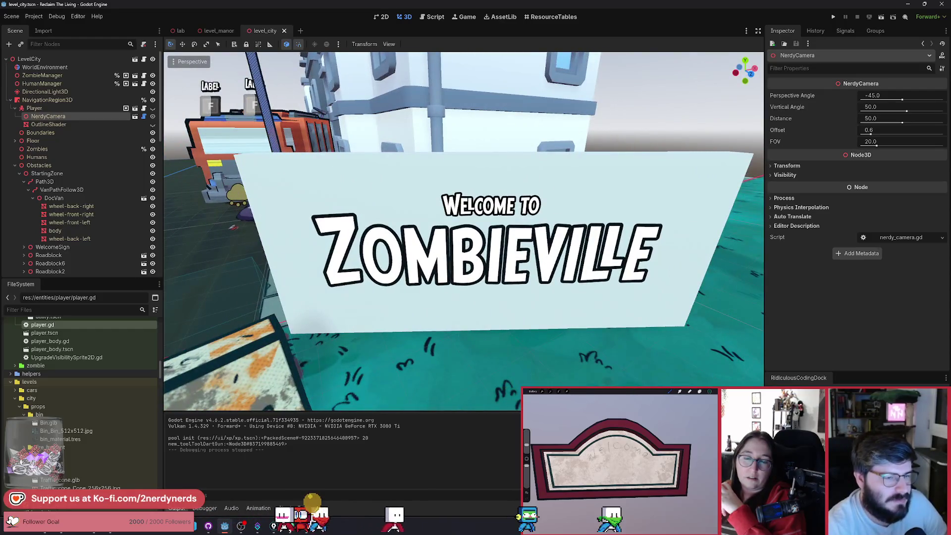
key("w")
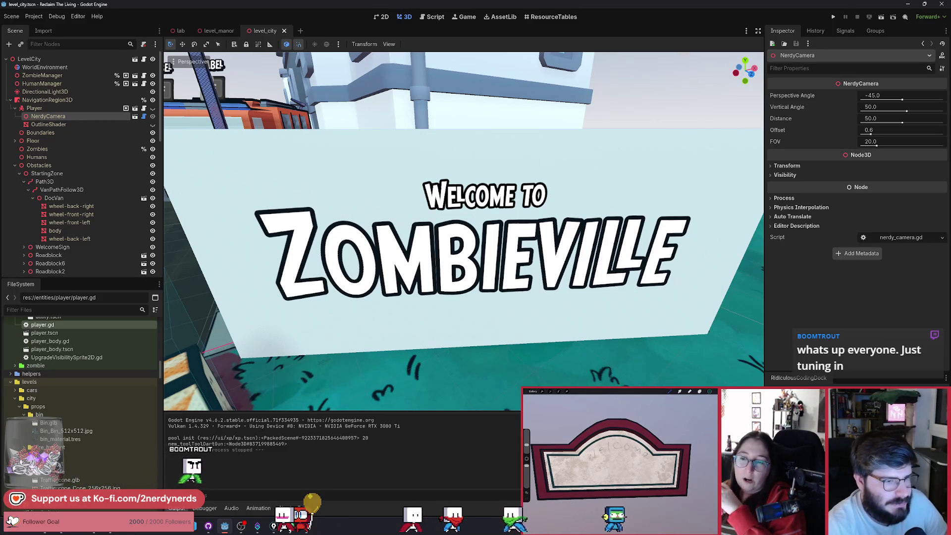
Step: Pull the view back to see the whole street and run the current scene with F6
key("s")
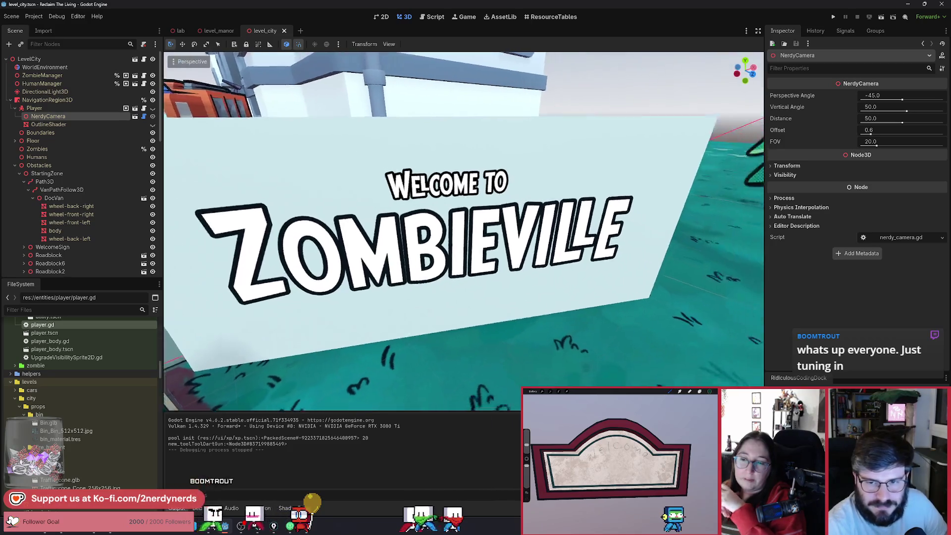
key("s")
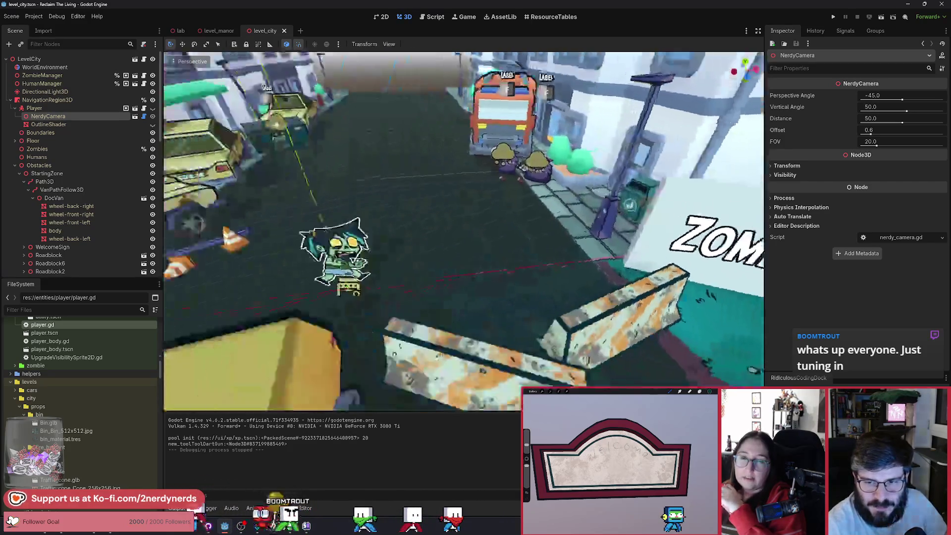
key("s")
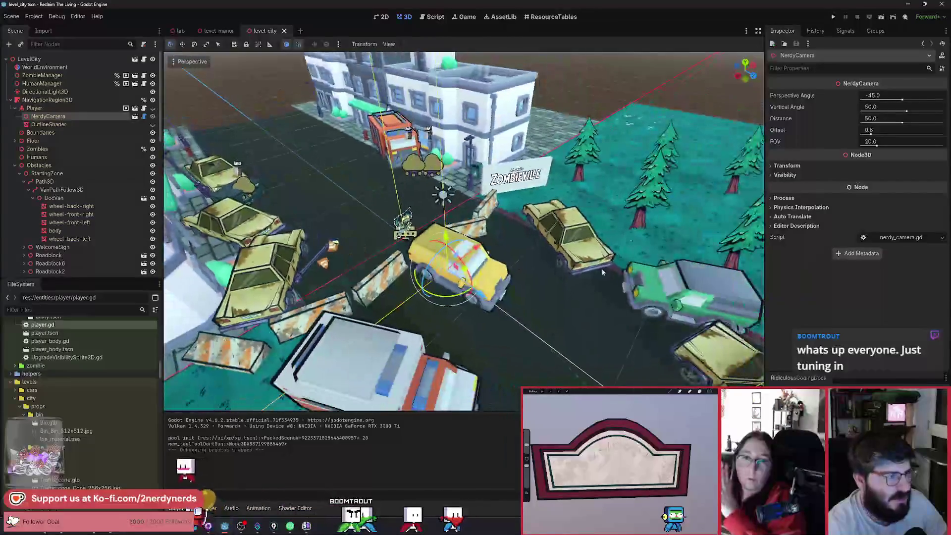
key("F6")
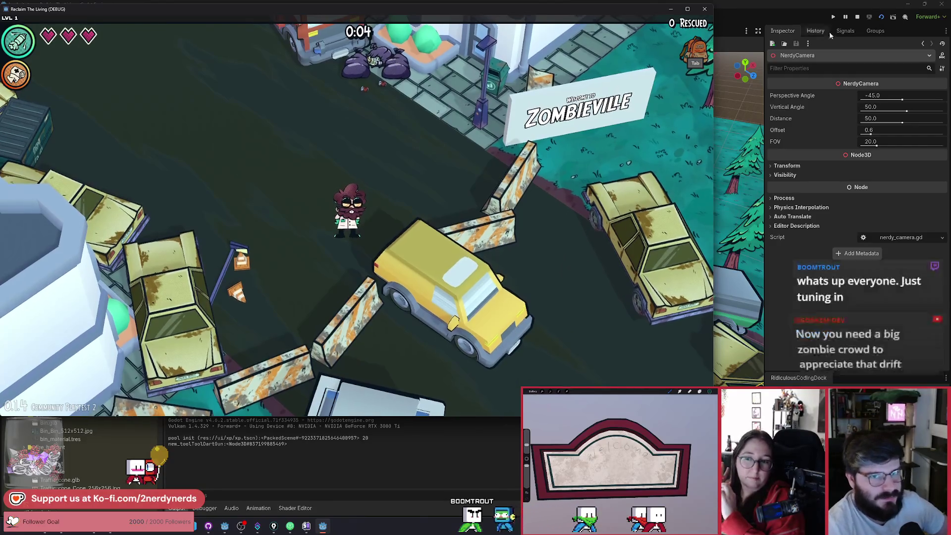
Step: Relaunch the game, fire darts toward the upper-left, and relaunch again
key("F5")
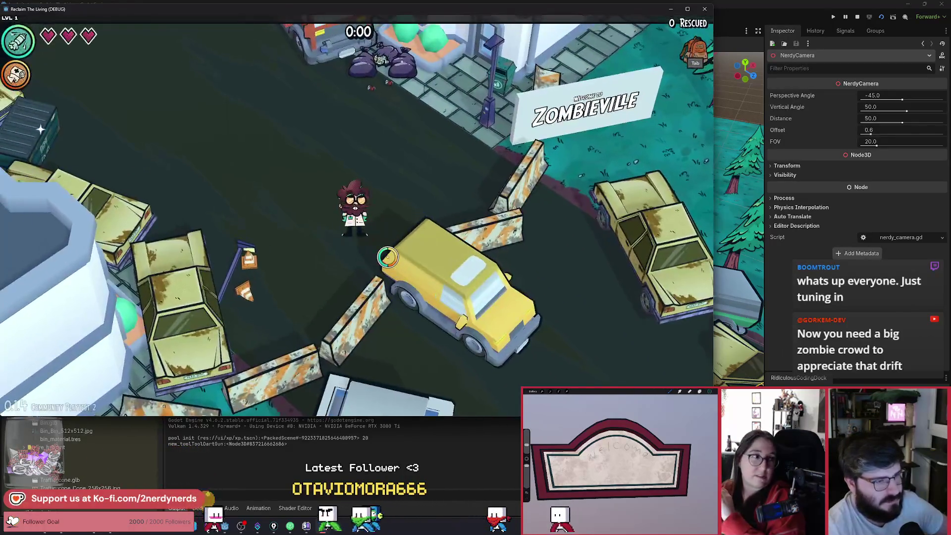
left_click(293, 167)
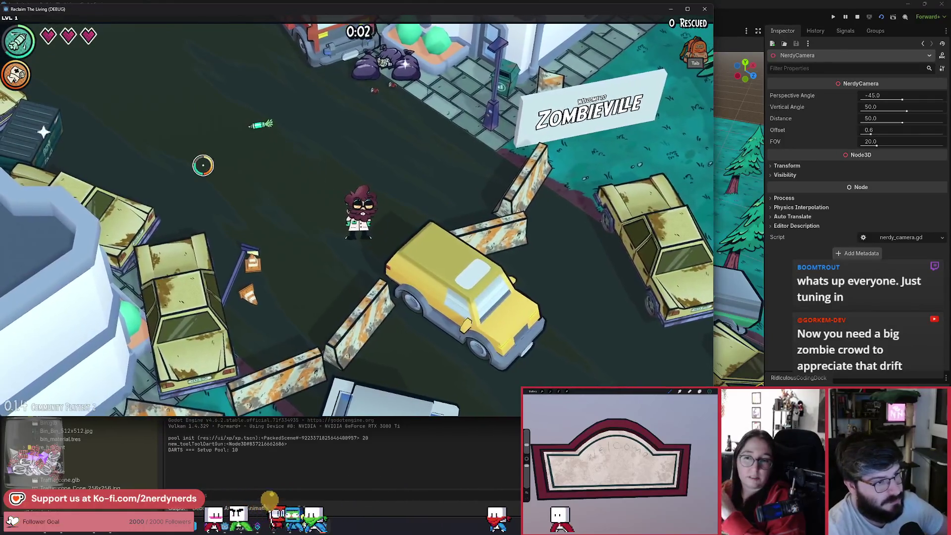
left_click(213, 175)
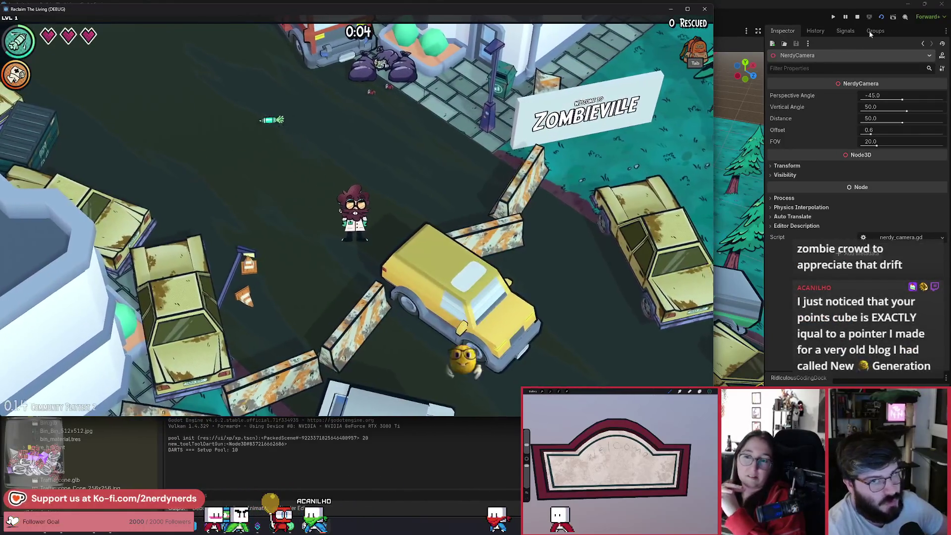
left_click(892, 18)
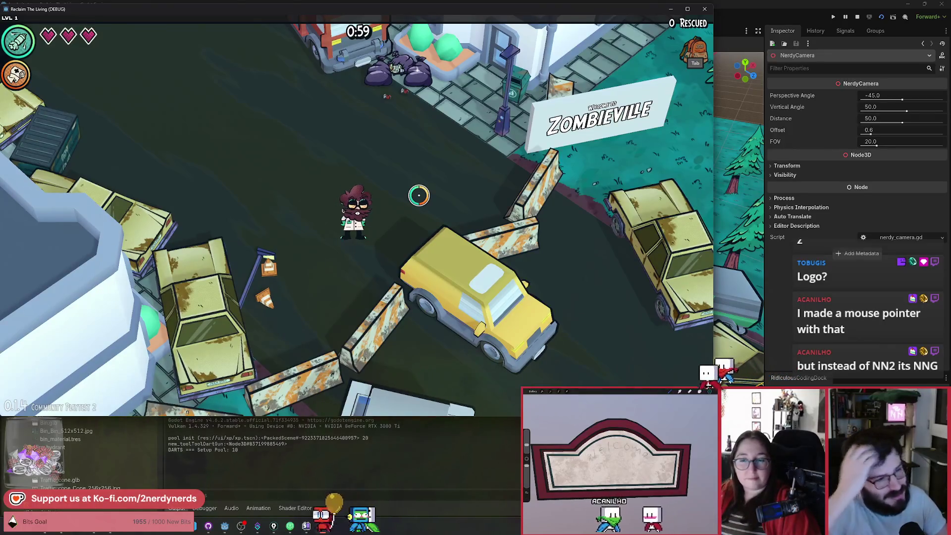
Step: Walk the doctor up toward the bags and back down-left, then open the F3 debug panel
key("w")
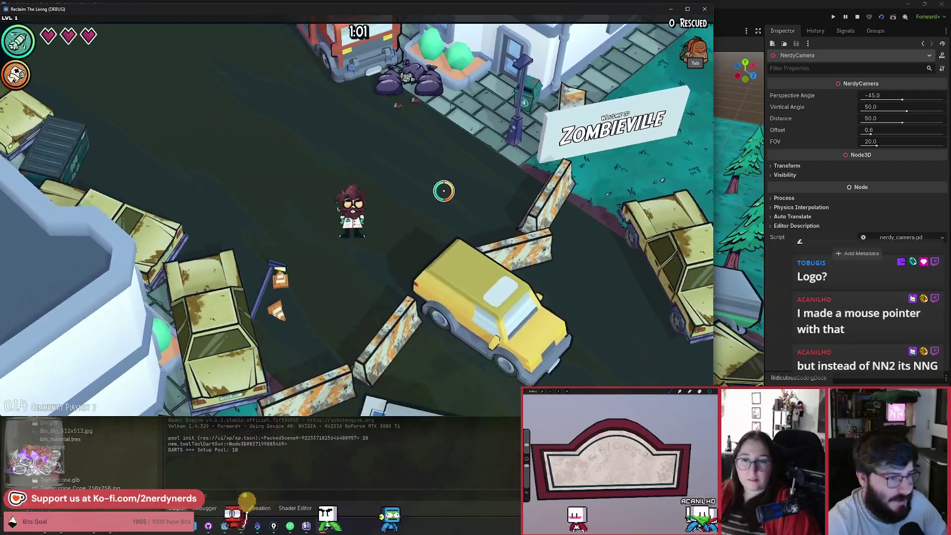
key("d")
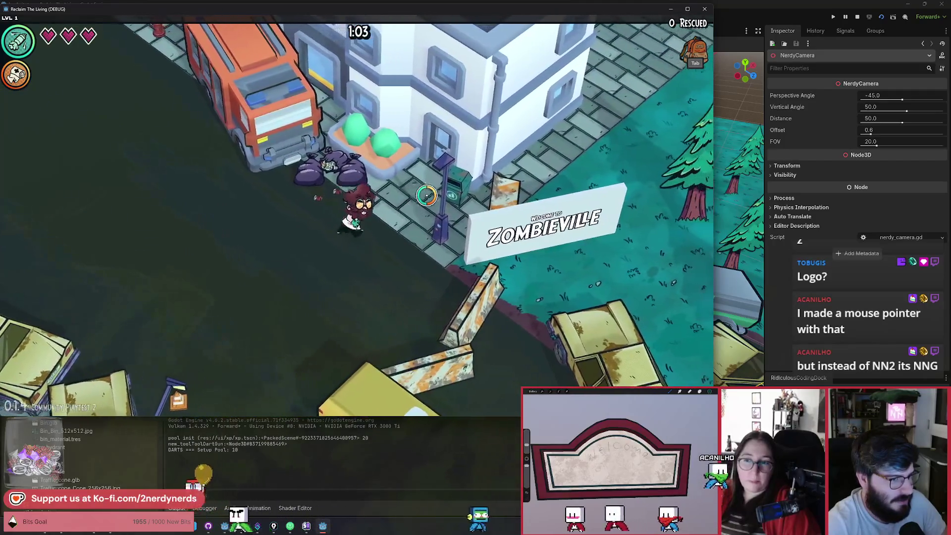
key("d")
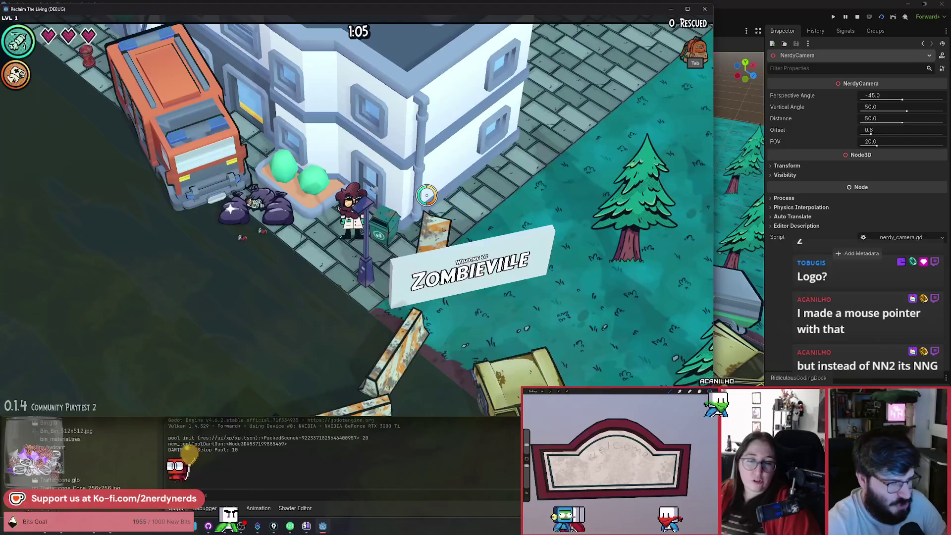
key("a")
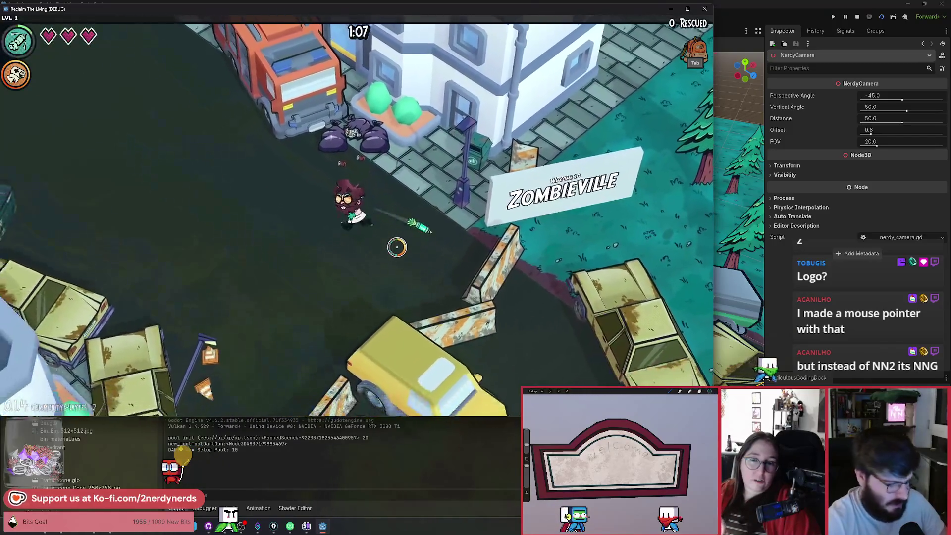
key("F3")
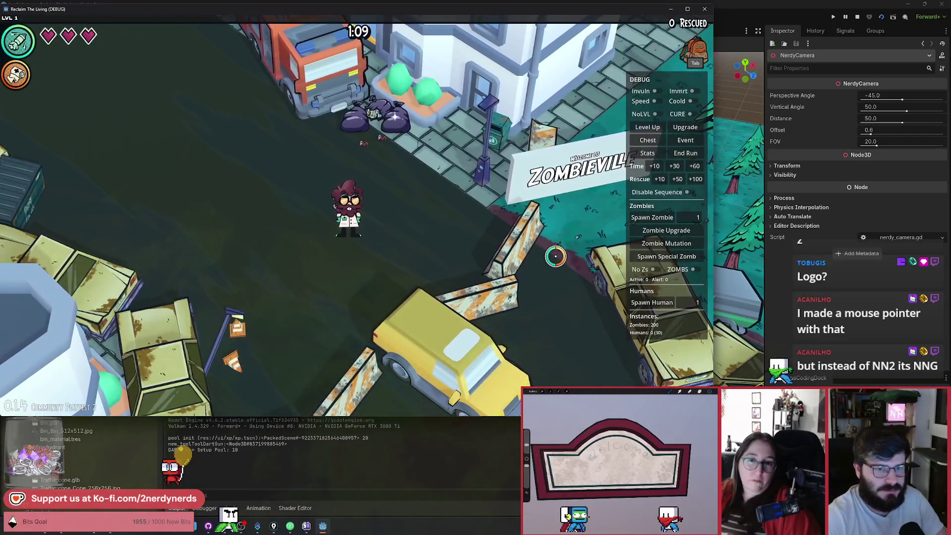
Step: End the run, start a new one, and head down-right across the plaza toward zombies
left_click(687, 157)
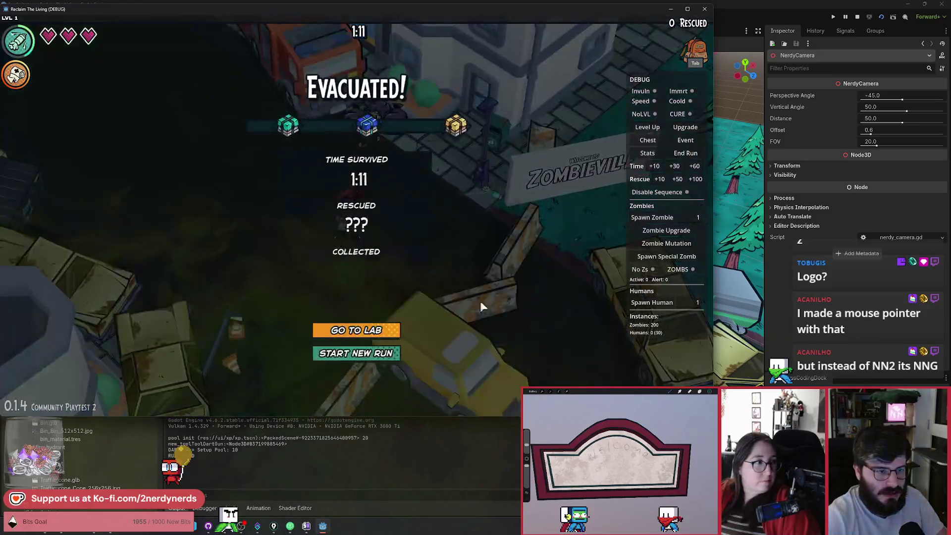
left_click(363, 359)
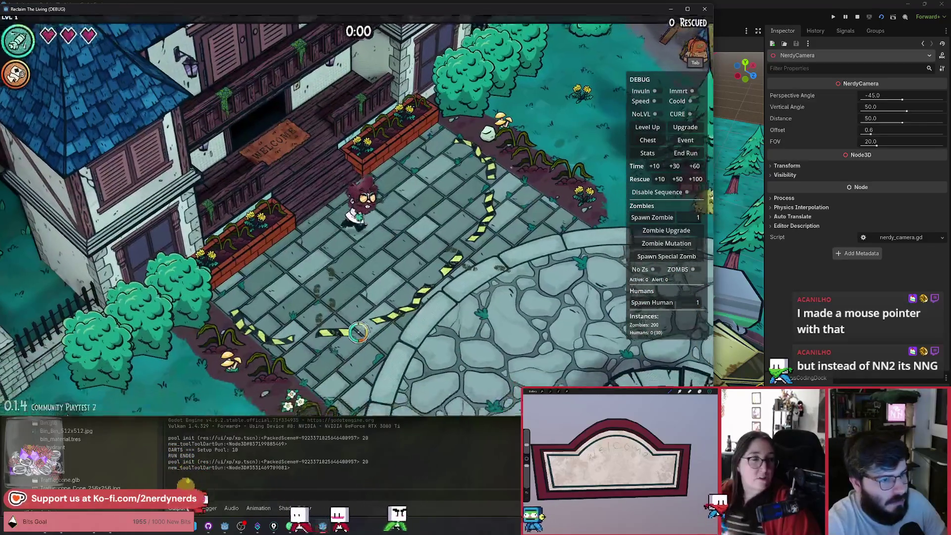
key("s+d")
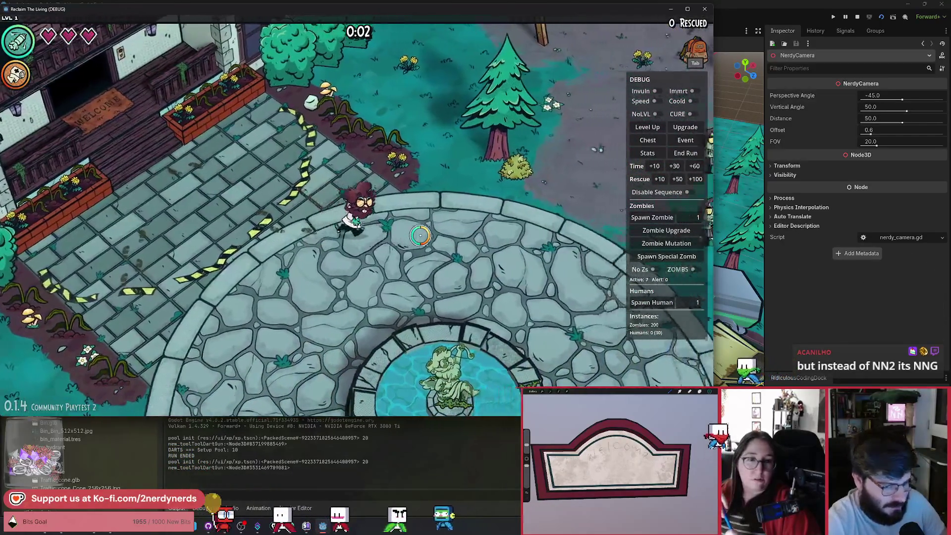
key("d")
key("F1")
Step: Cure survivors up-left toward the swing set and take the extra max-health upgrade
key("a")
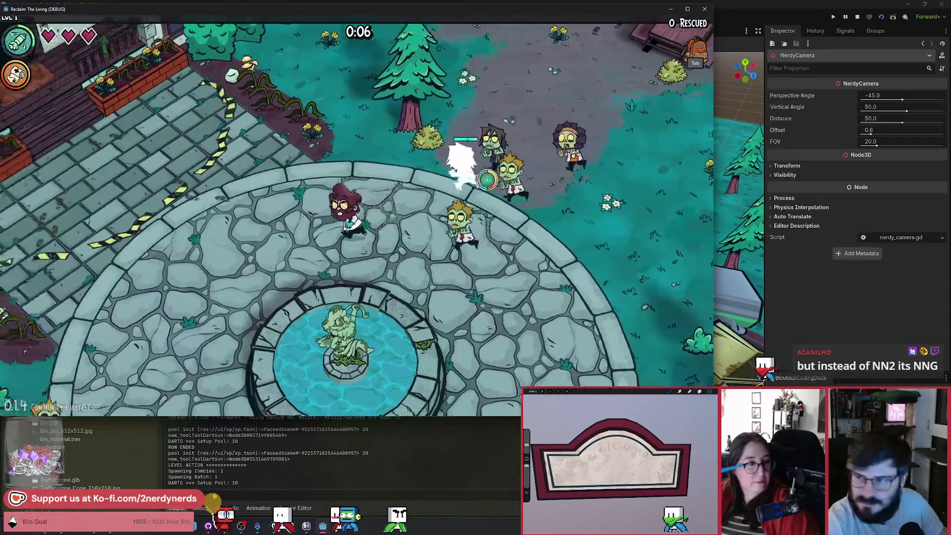
key("a")
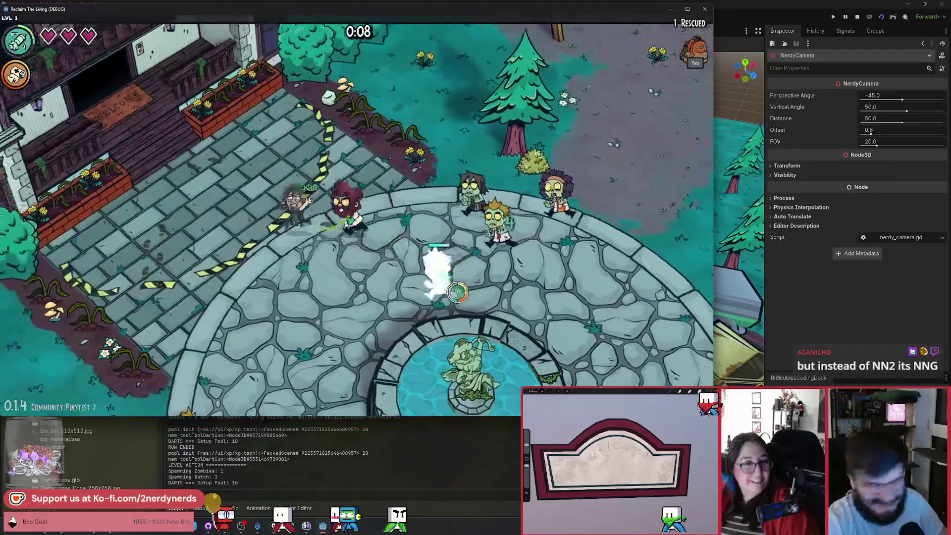
key("a")
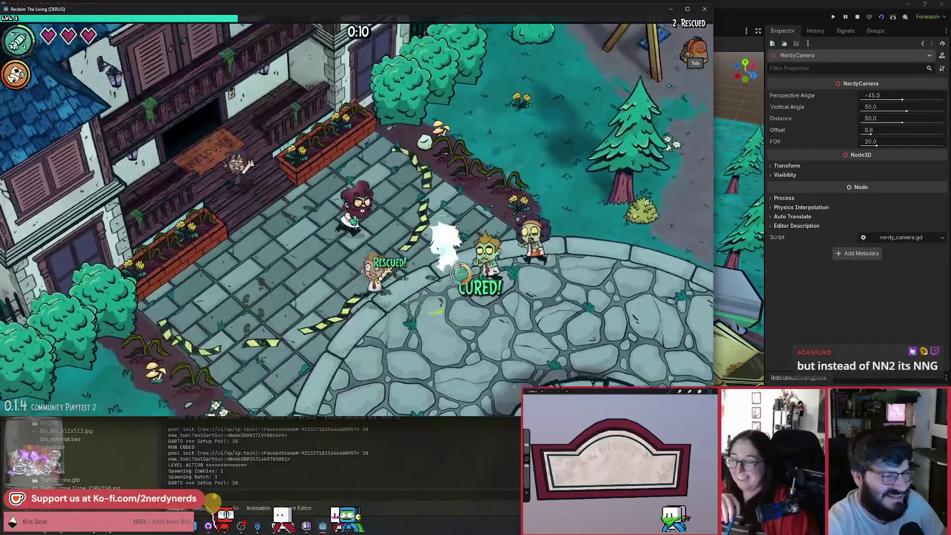
key("w")
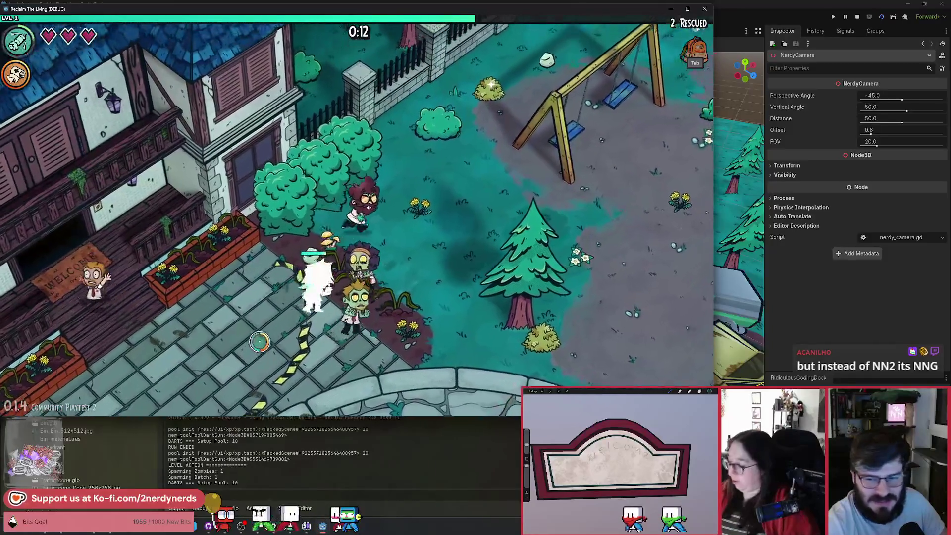
key("d")
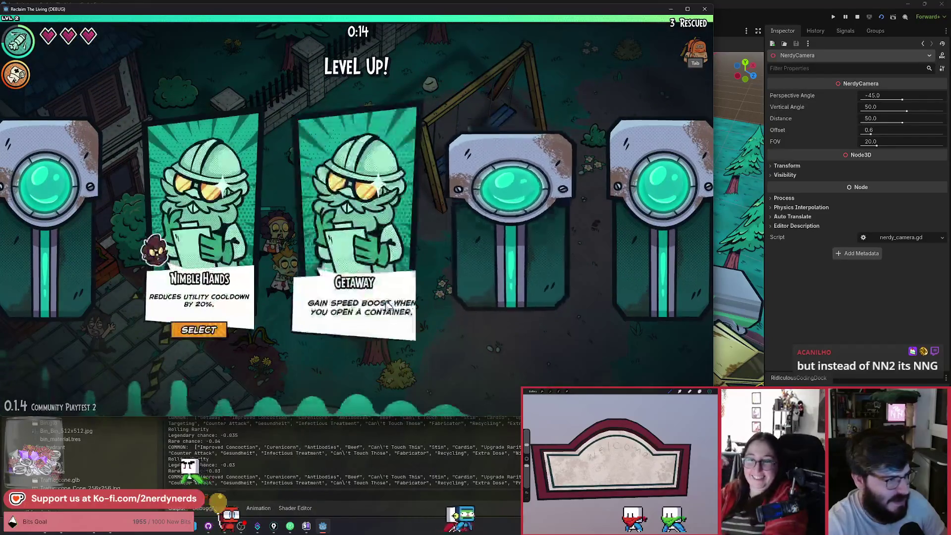
left_click(509, 328)
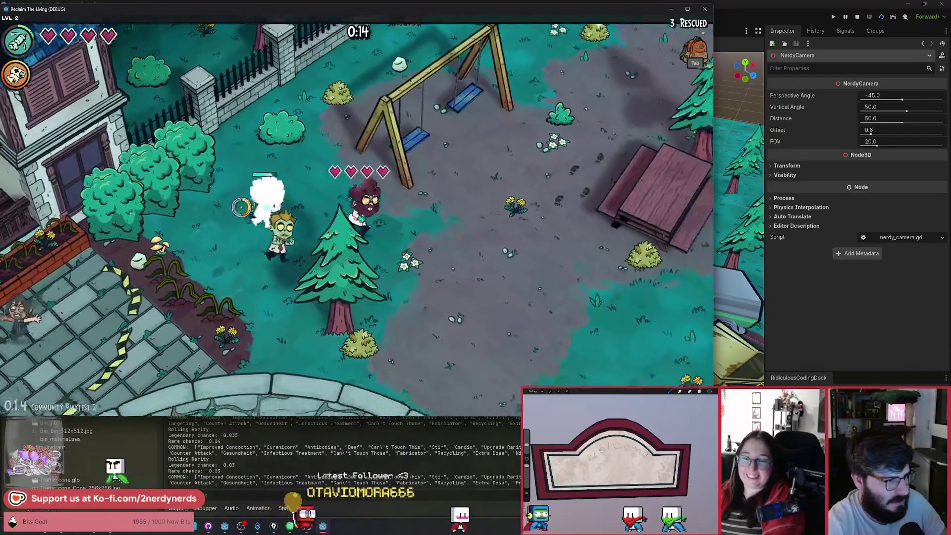
Step: Cure zombies through the park and down into the fountain plaza, then pick Getaway
key("d")
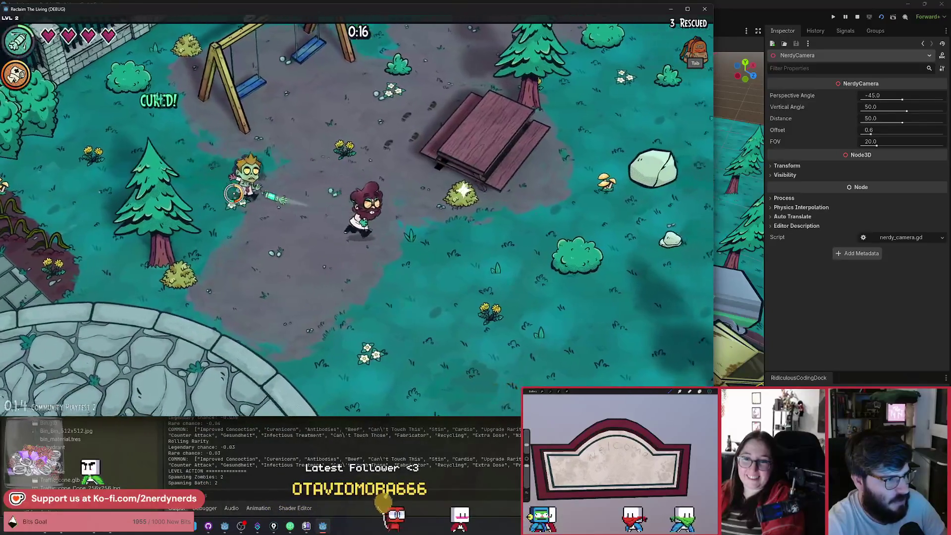
key("d")
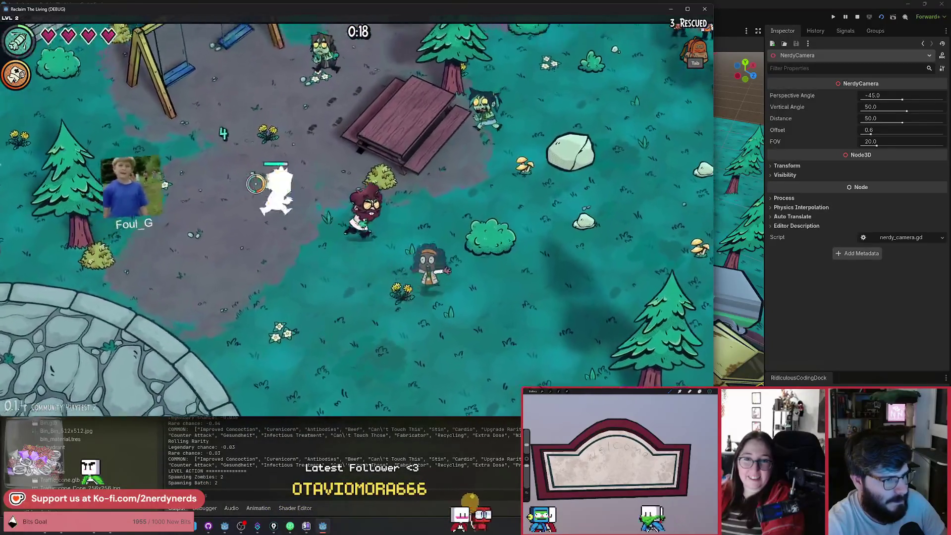
key("a")
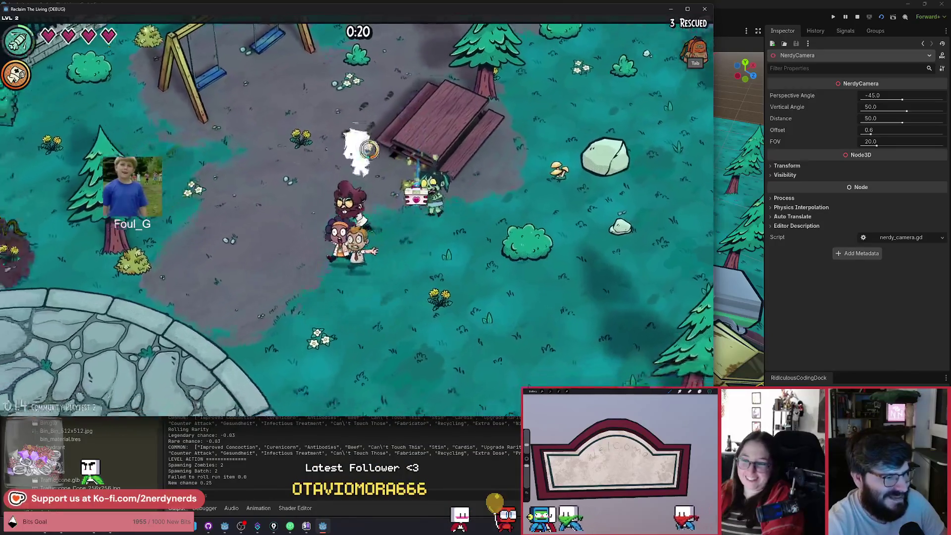
key("a")
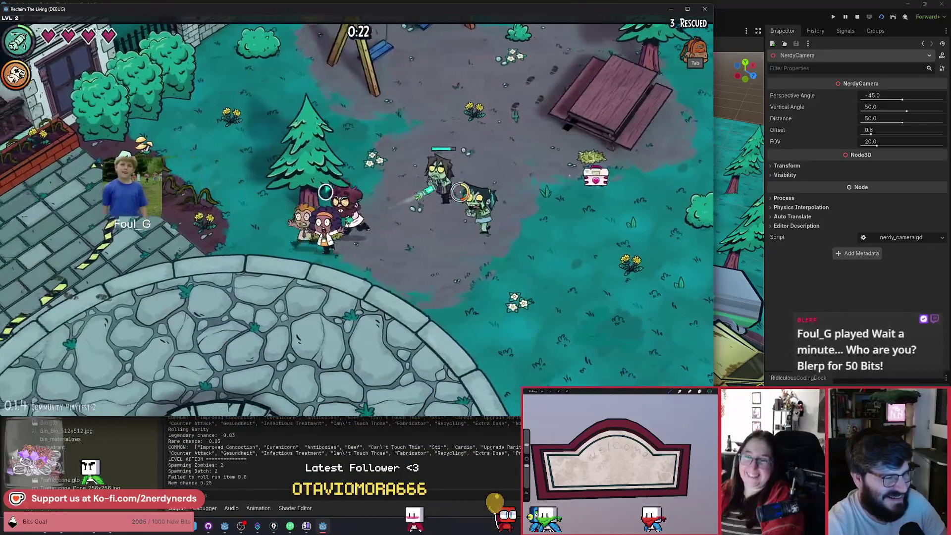
key("a")
key("s")
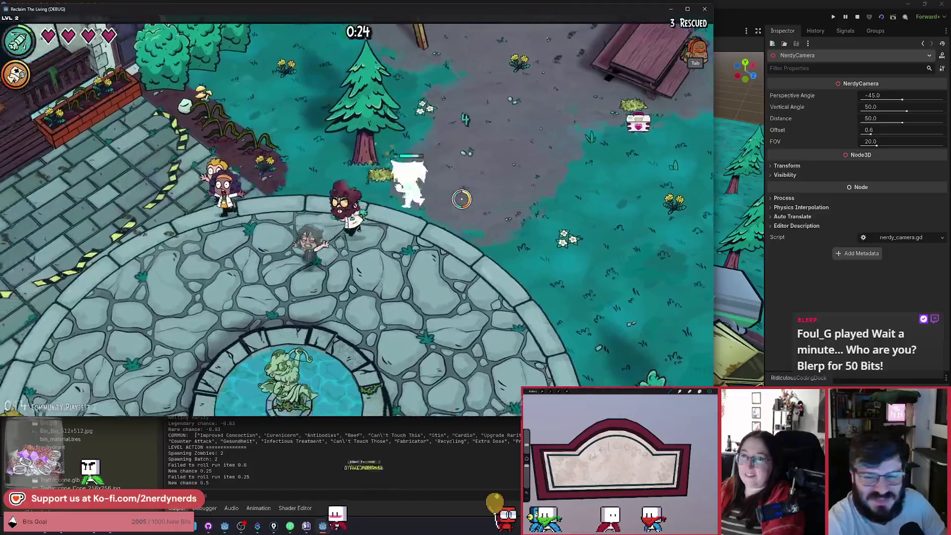
key("a")
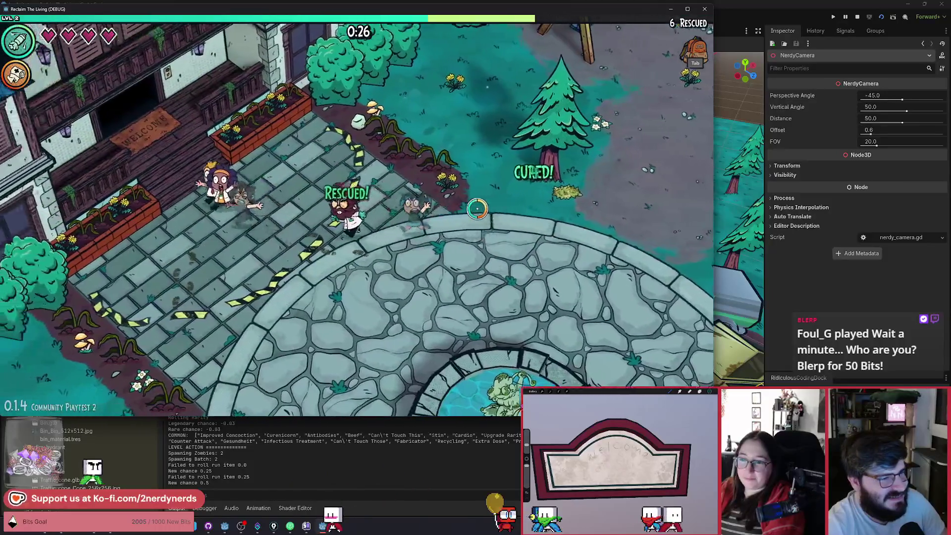
key("s")
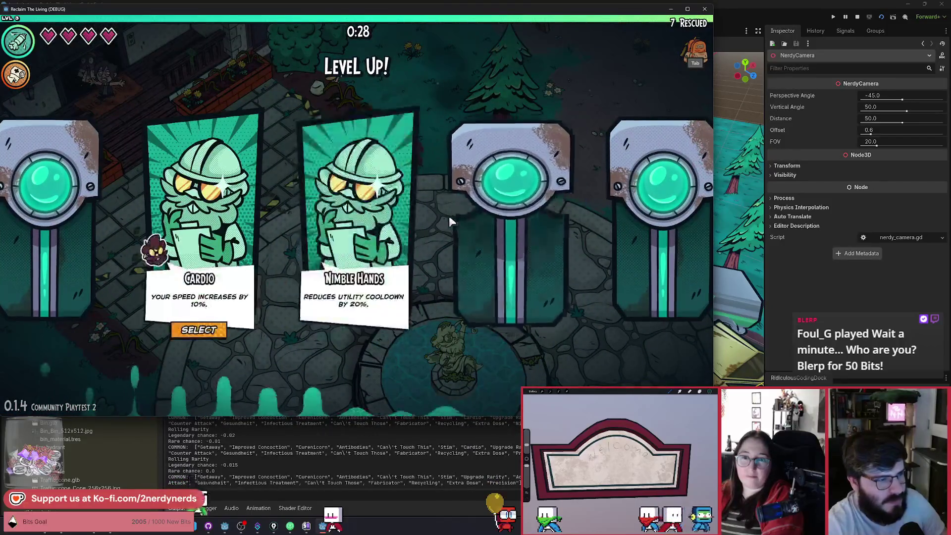
left_click(220, 332)
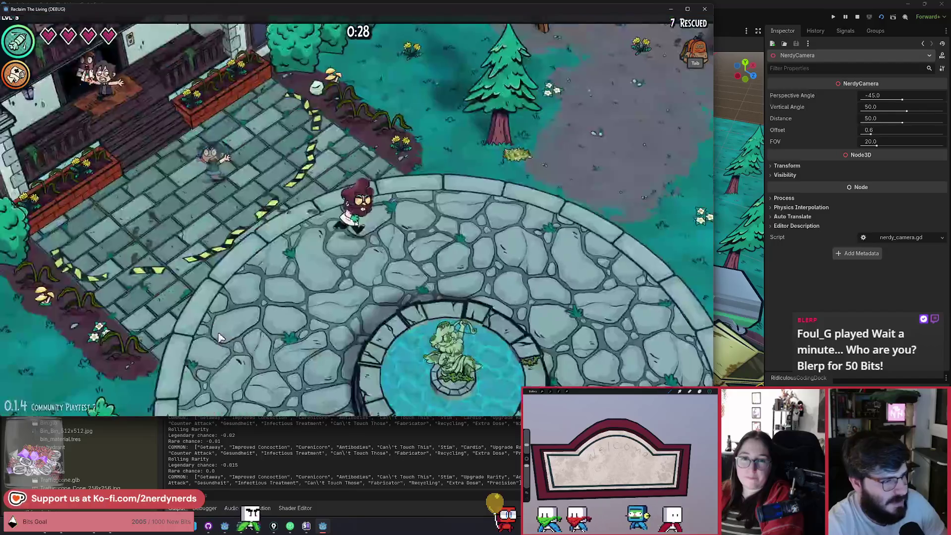
Step: Circle the fountain curing zombies and gather the rescued survivors
key("s")
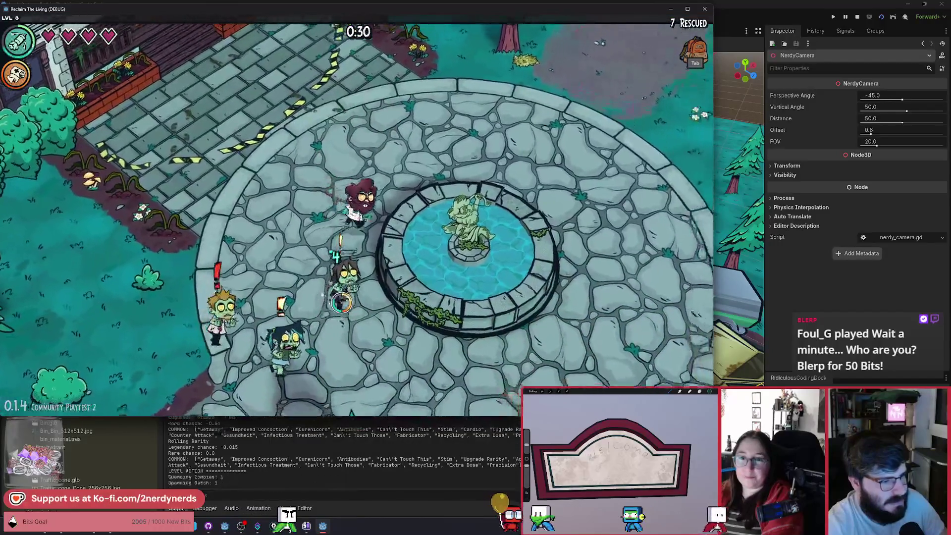
key("w")
key("d")
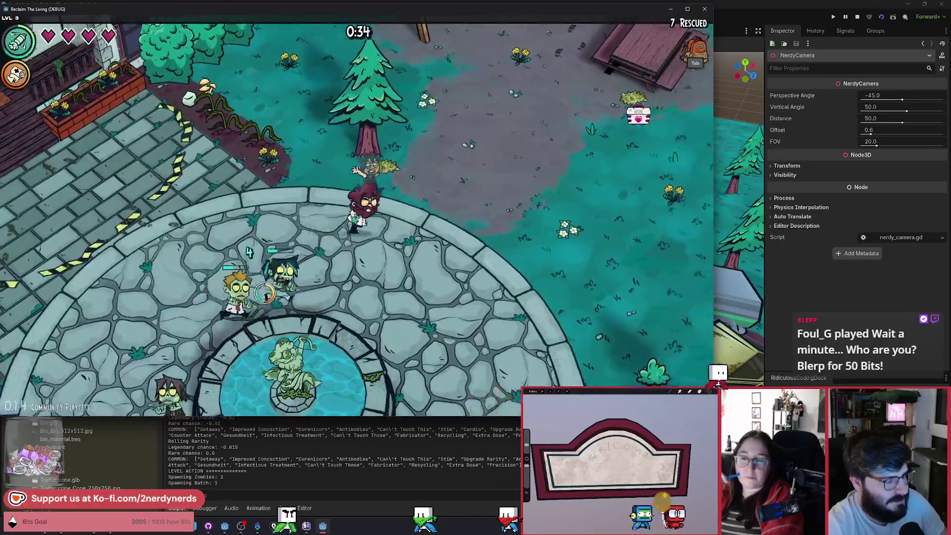
key("d")
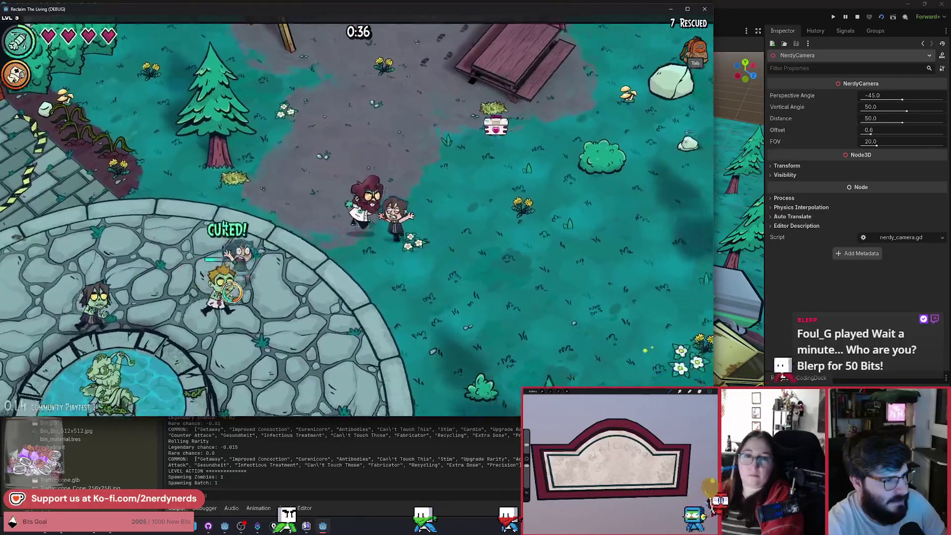
key("s")
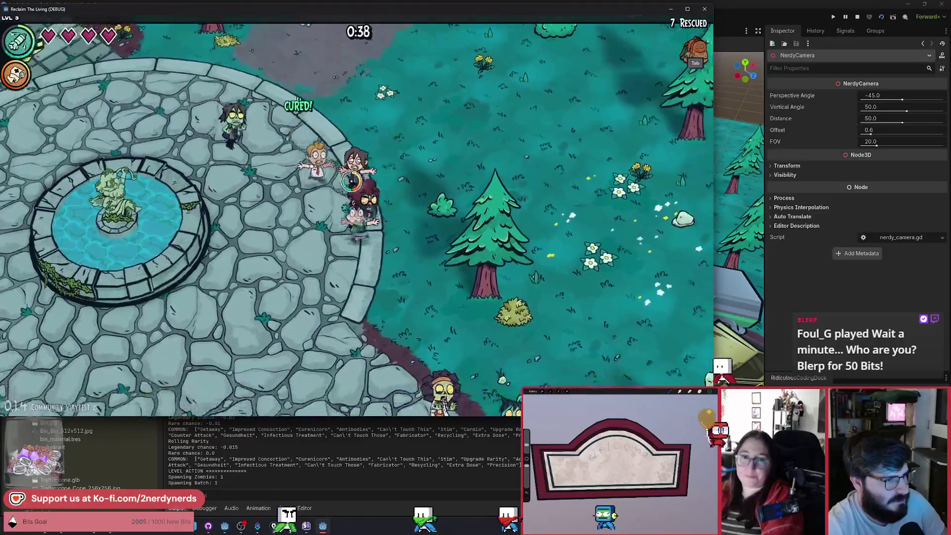
key("d")
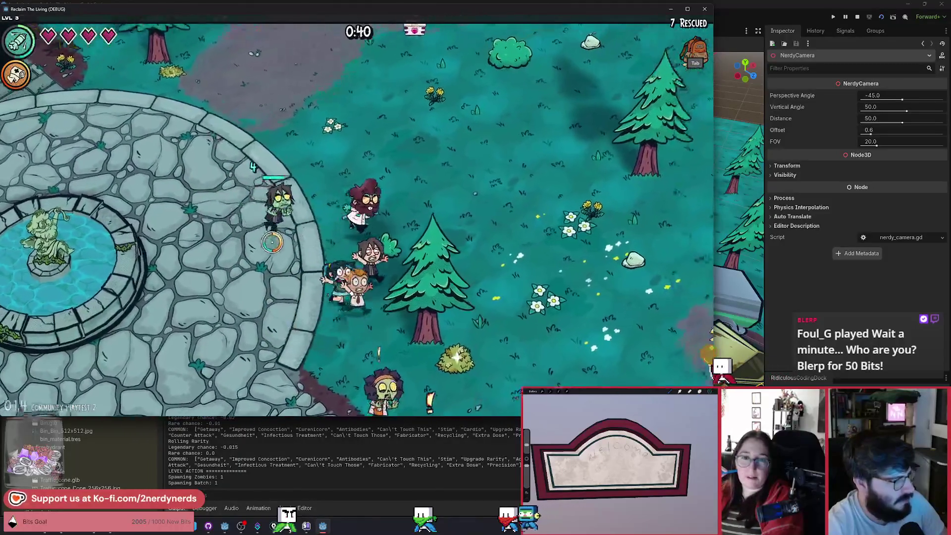
key("d")
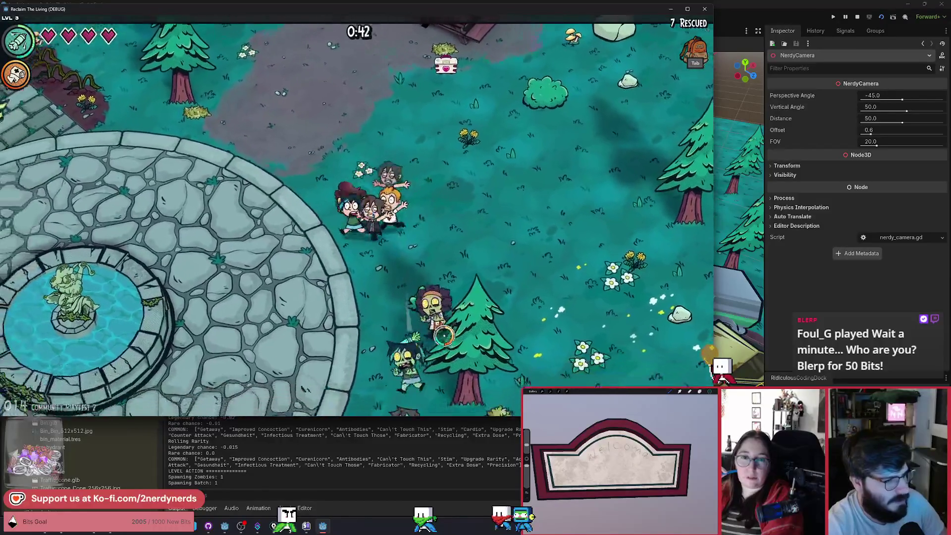
key("w")
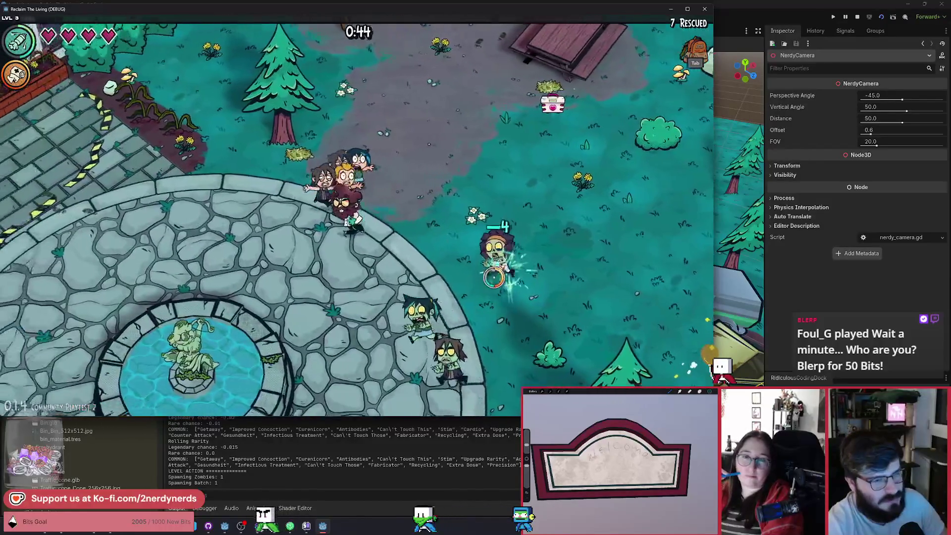
key("a")
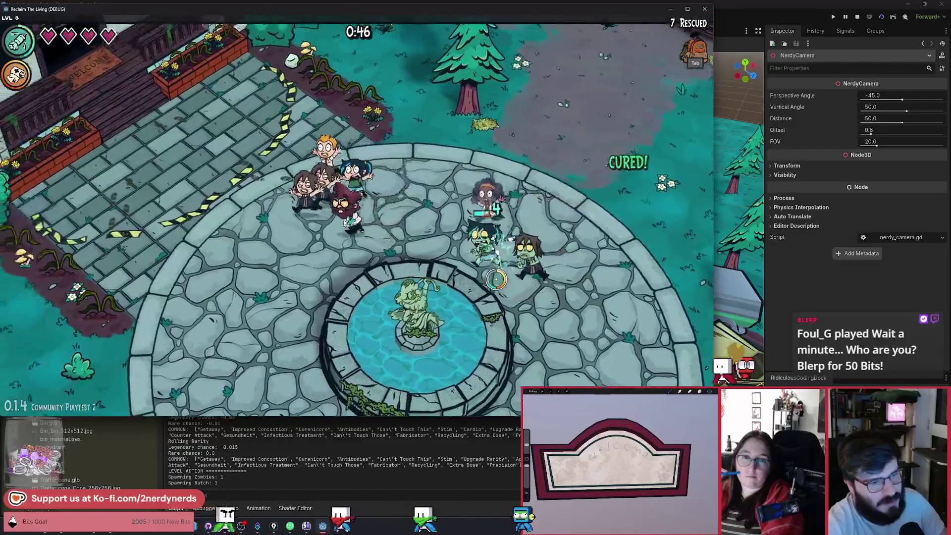
key("a")
key("a")
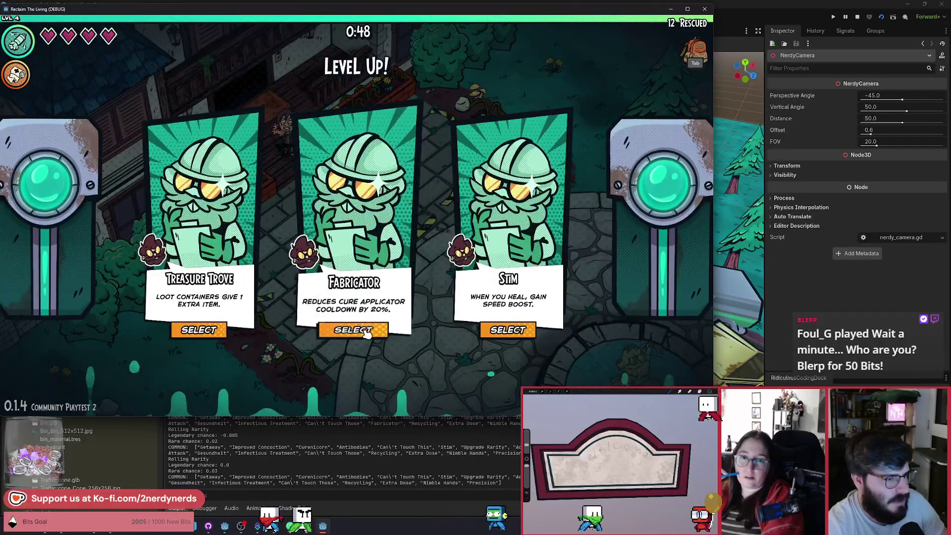
Step: Take the Fabricator upgrade and walk past the fountain, through the park, toward the plaza
left_click(366, 331)
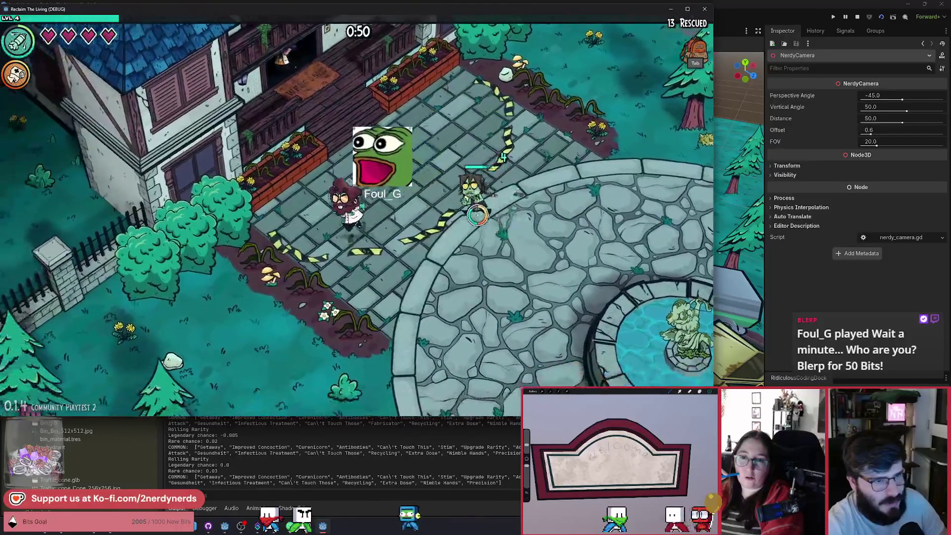
key("s")
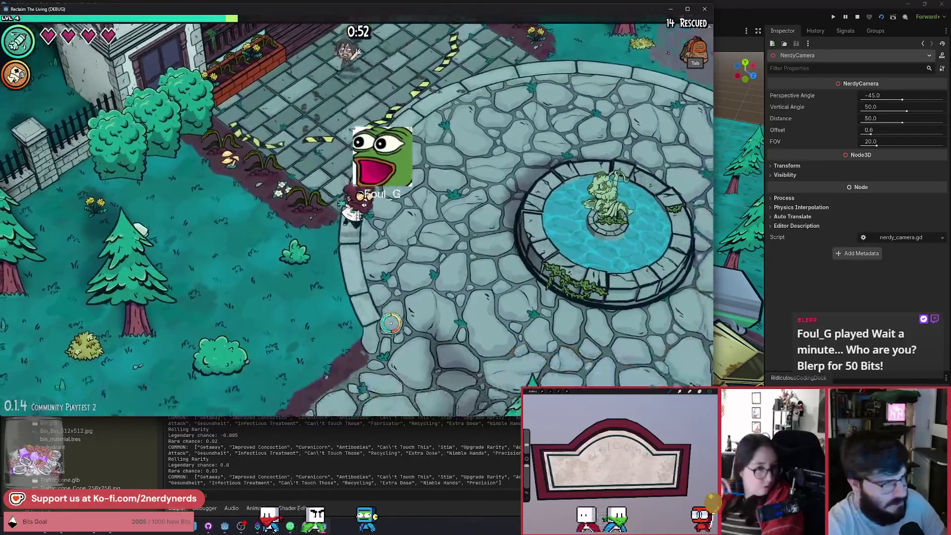
key("s")
key("a")
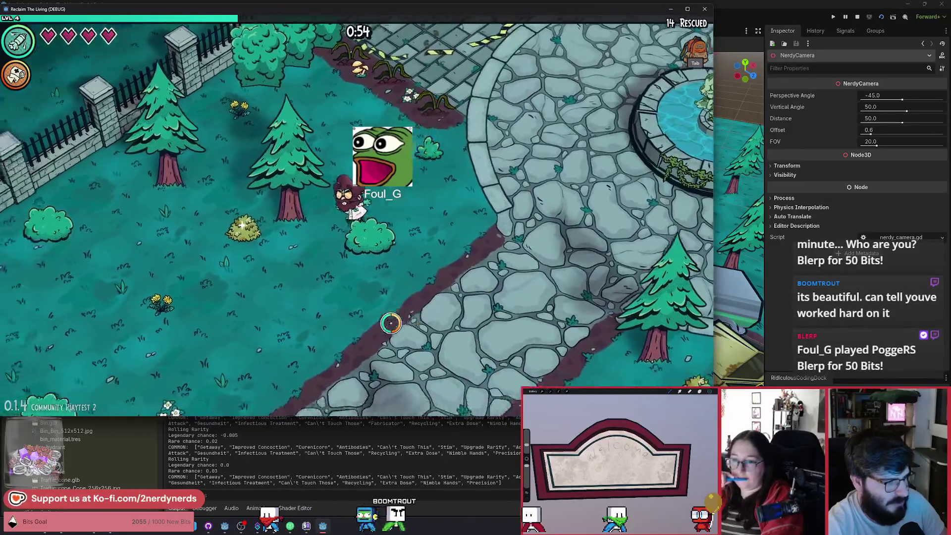
key("a")
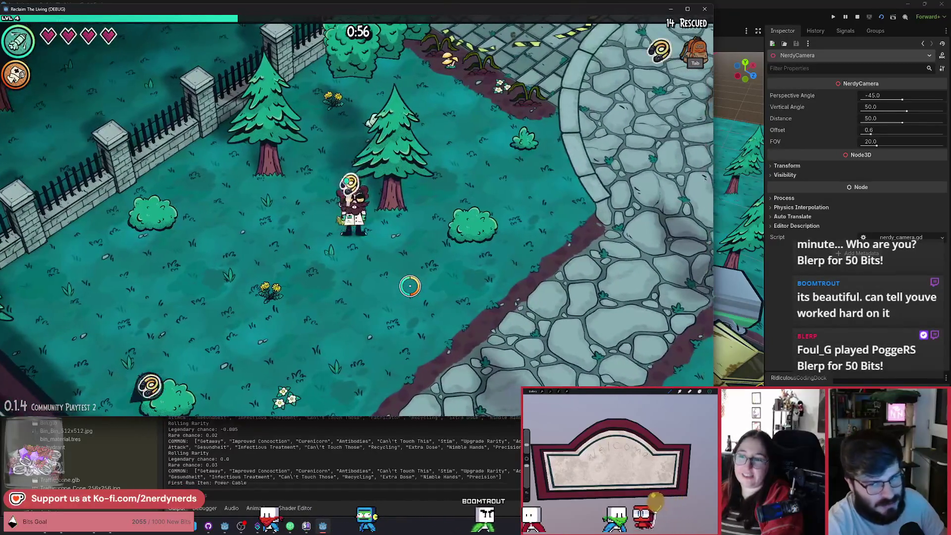
key("s")
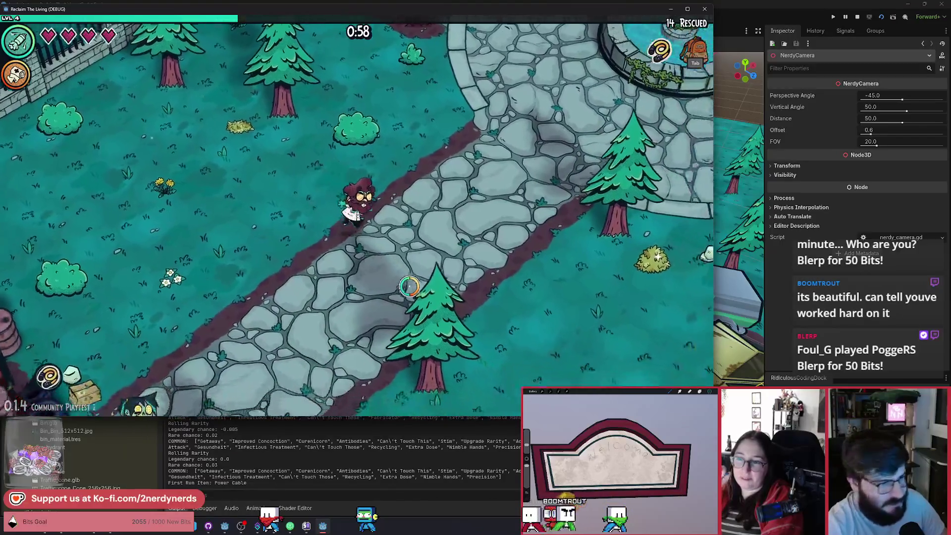
key("d")
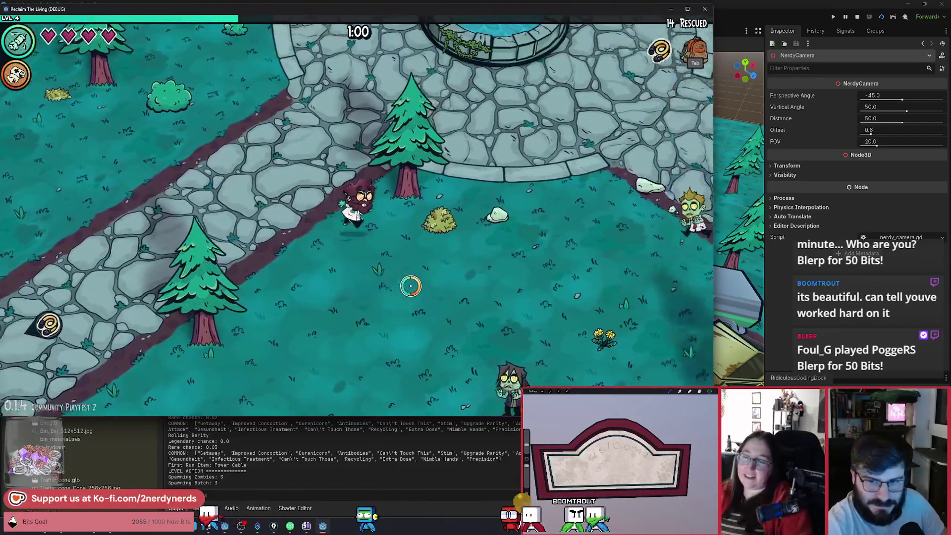
key("d")
Step: Cure the plaza zombies and rescue the survivors past the house, earning a level-up
key("a")
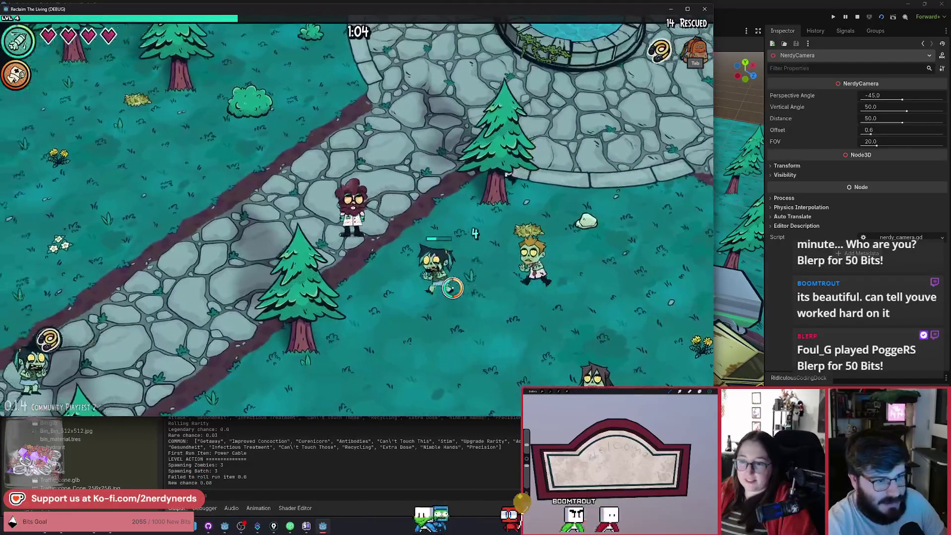
key("a")
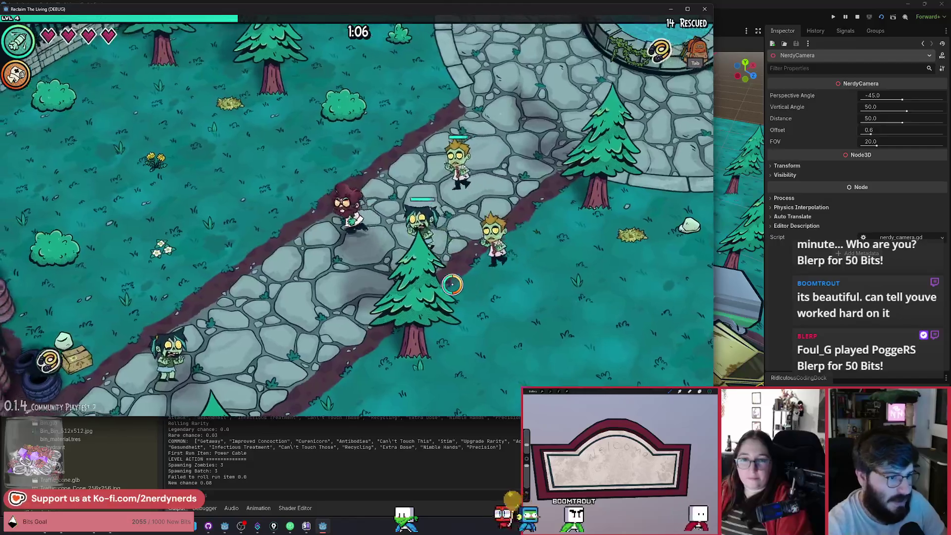
key("w")
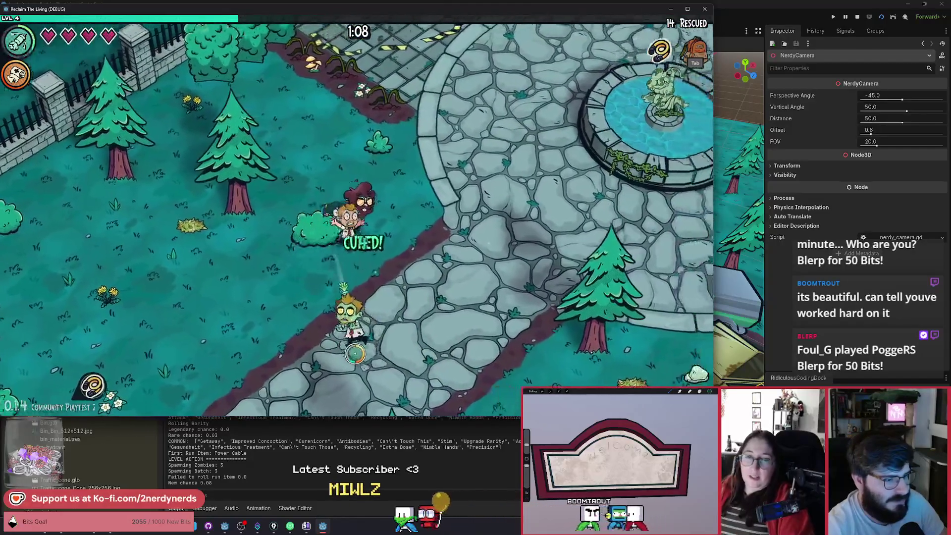
key("a")
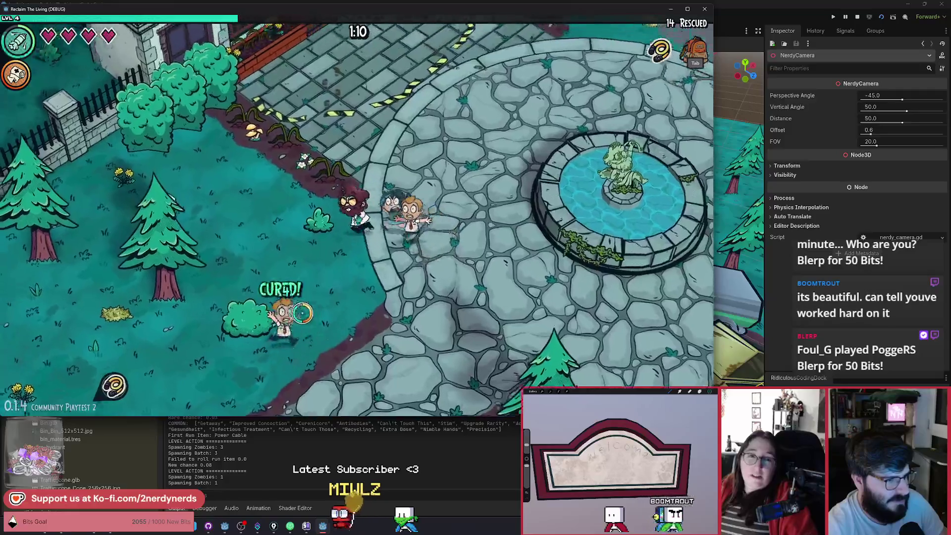
key("w")
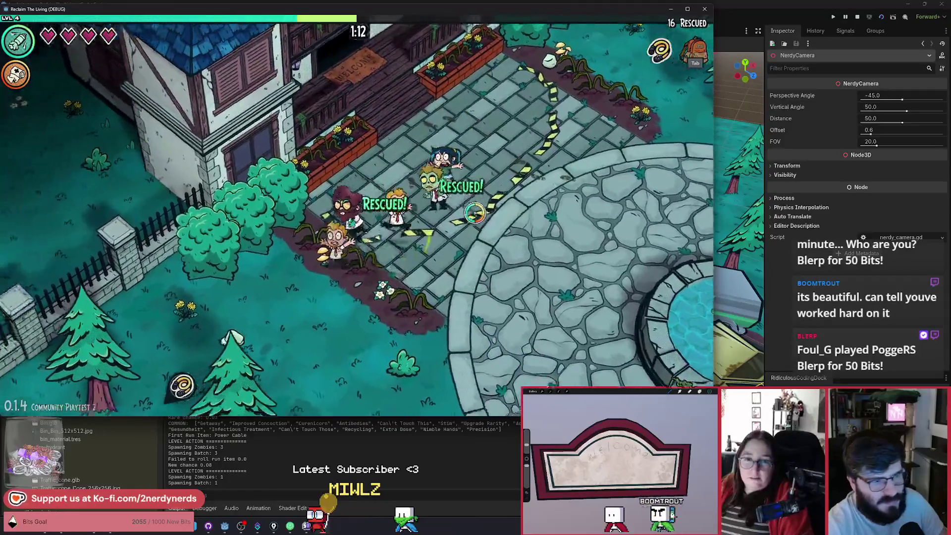
key("w")
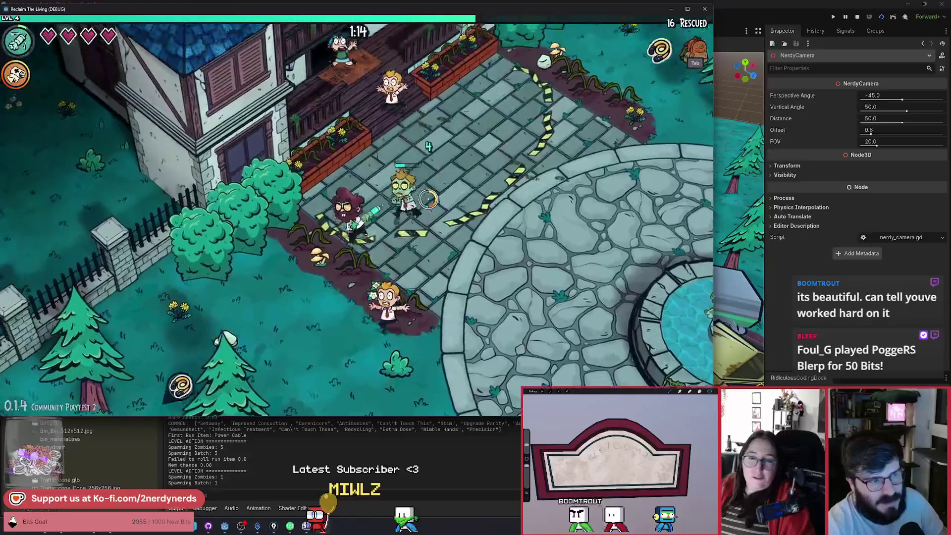
key("d")
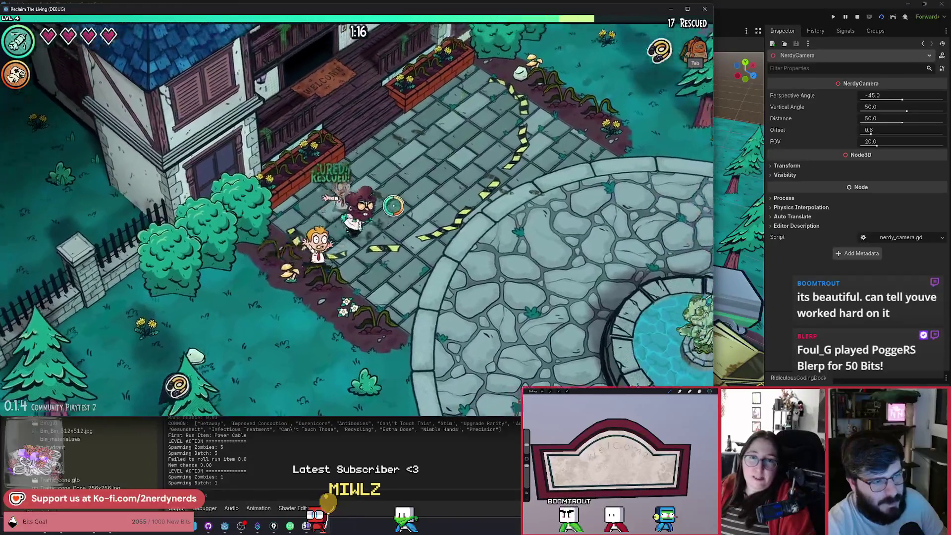
key("s")
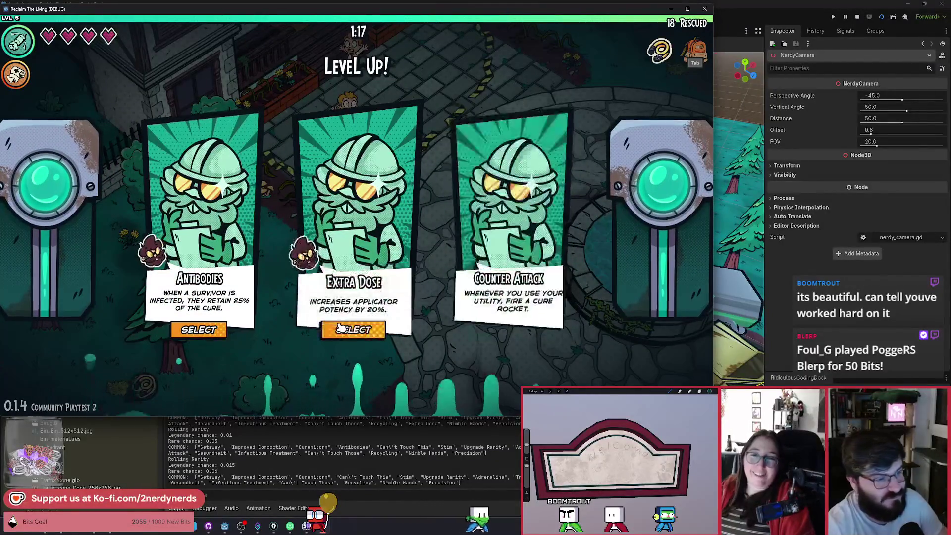
Step: Take the Extra Dose upgrade and cure zombies along the fence and up the field
left_click(357, 331)
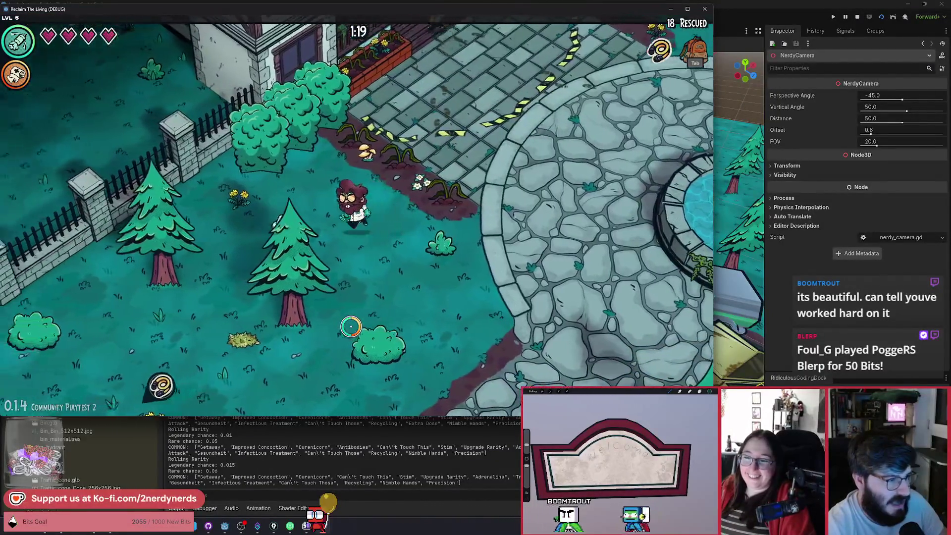
key("a")
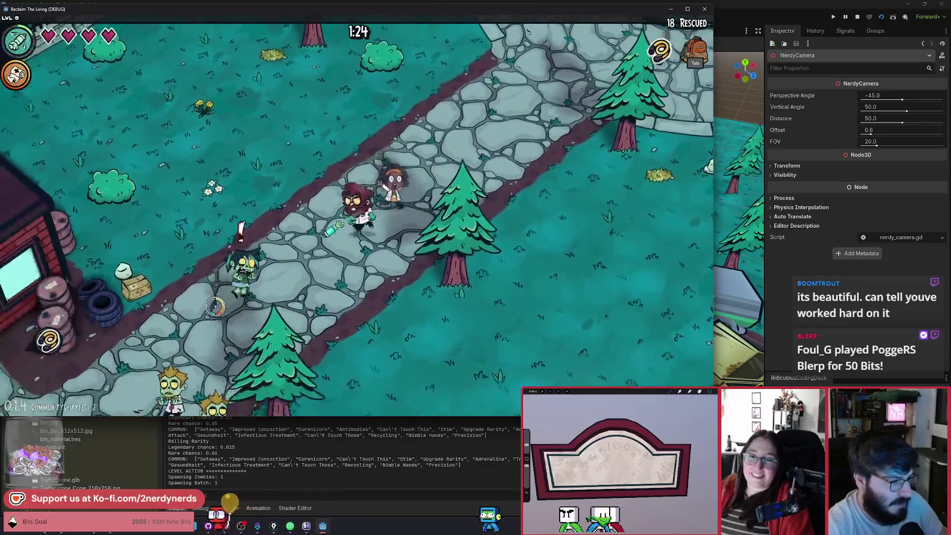
key("s")
key("d")
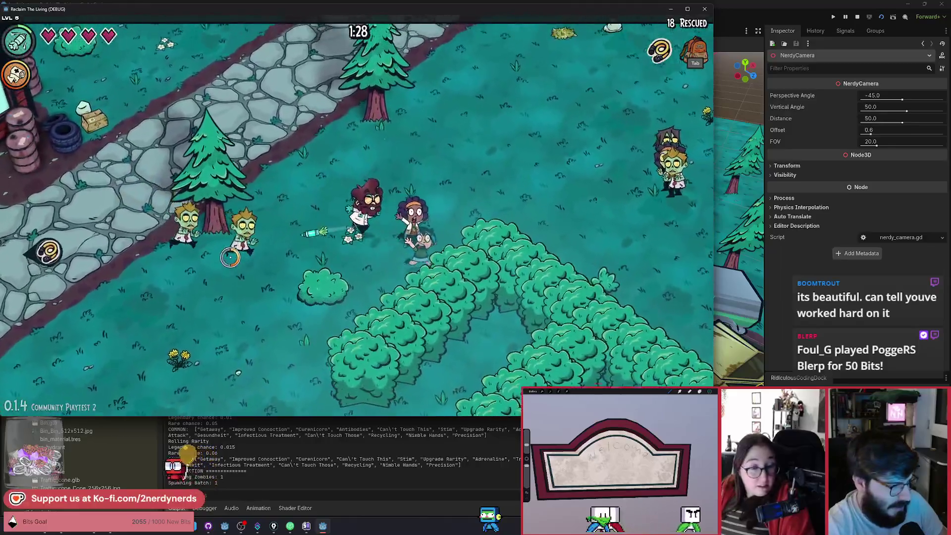
key("w")
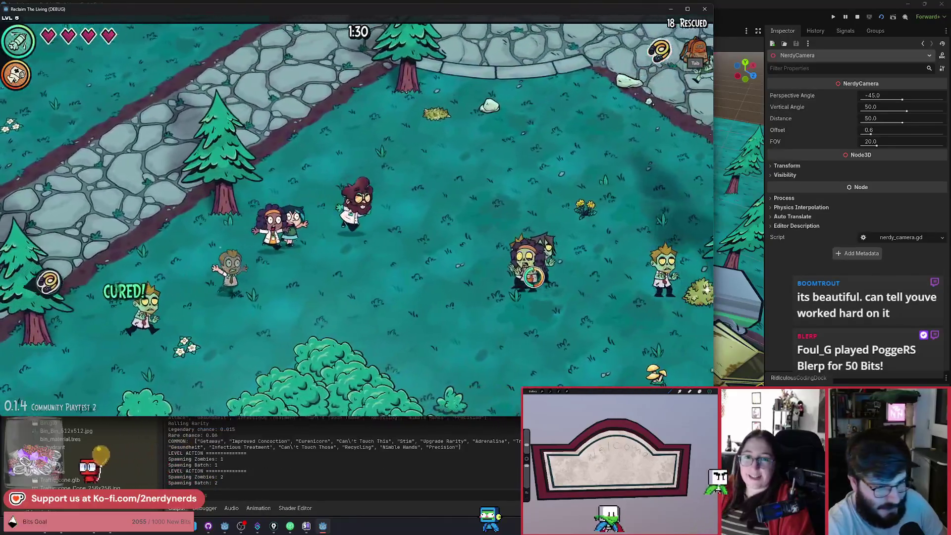
key("w")
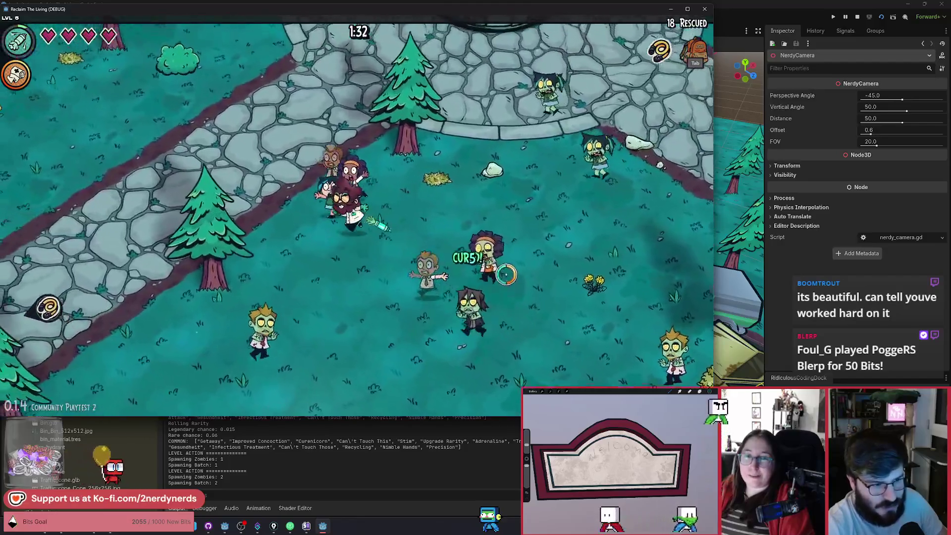
Step: Lead the survivors up to the fountain to rescue them, then take the Precision upgrade
key("w")
key("a")
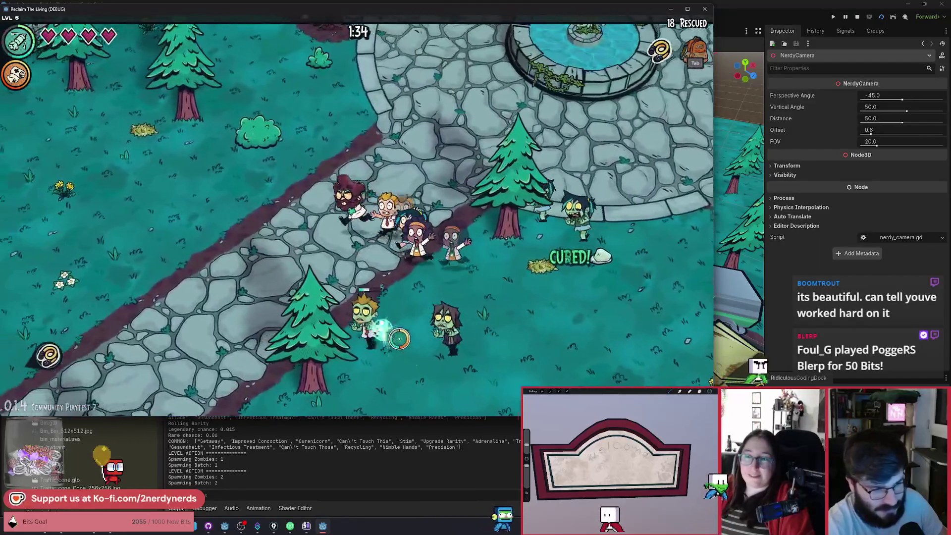
key("w")
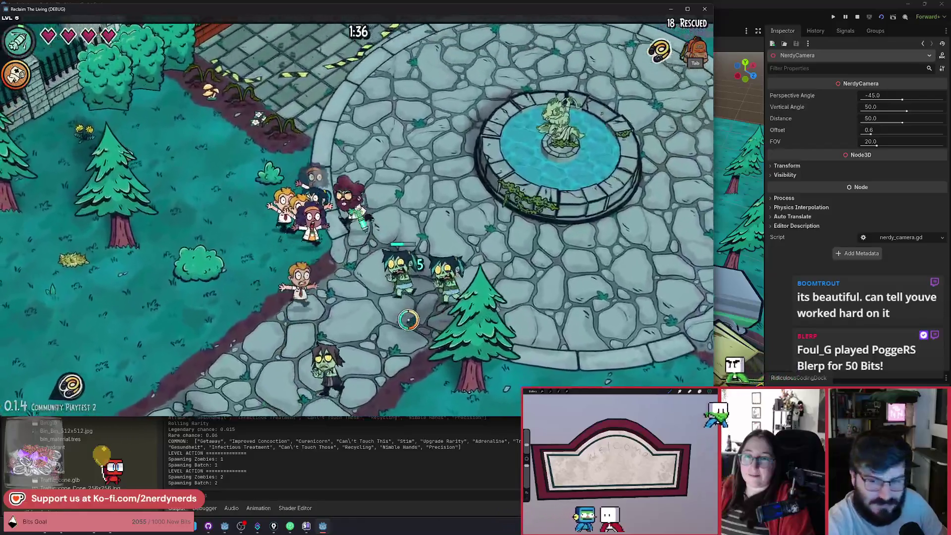
key("w")
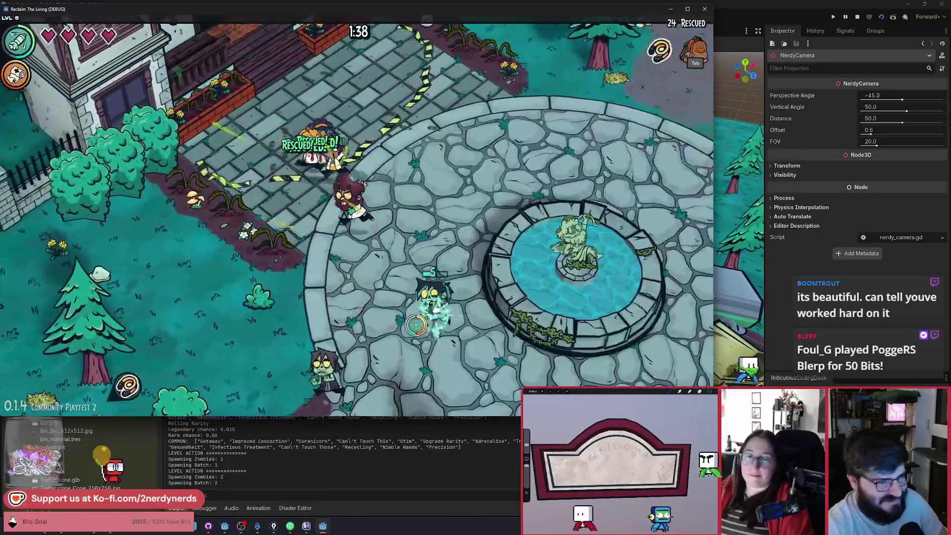
key("w")
key("a")
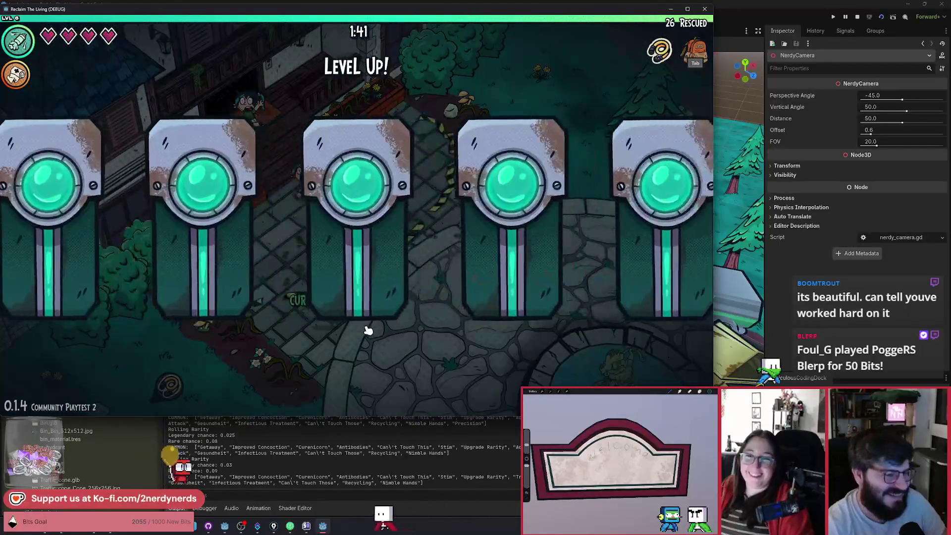
left_click(396, 297)
Step: Walk through the playground past the swing set and picnic table toward the zombies
key("d")
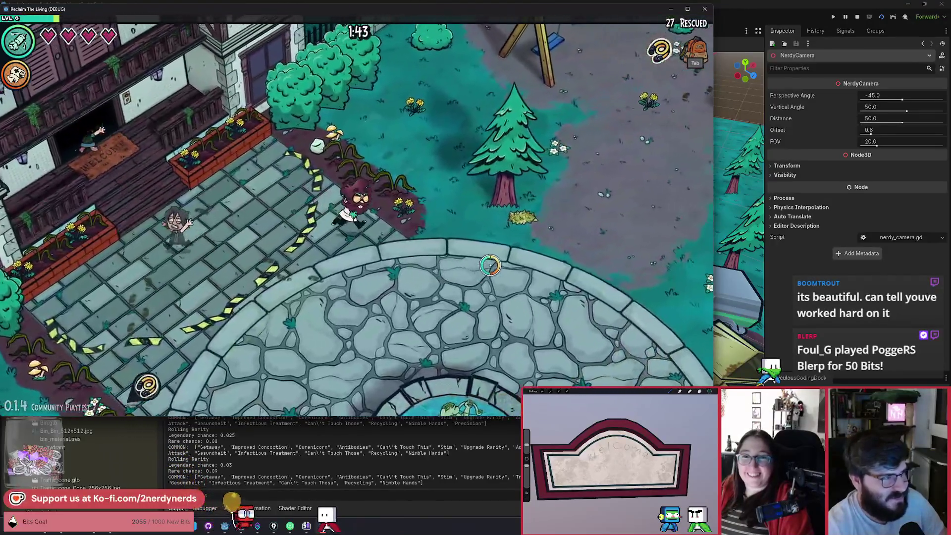
key("w")
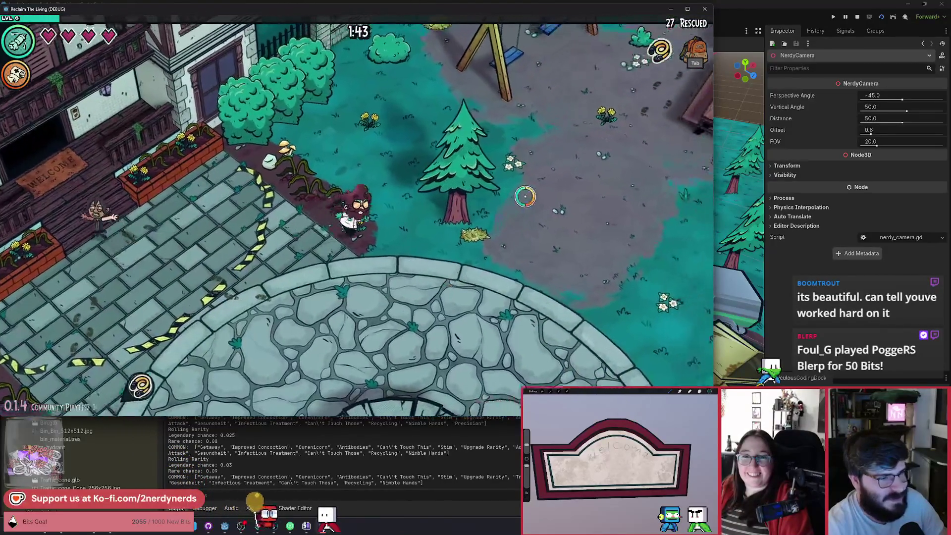
key("w")
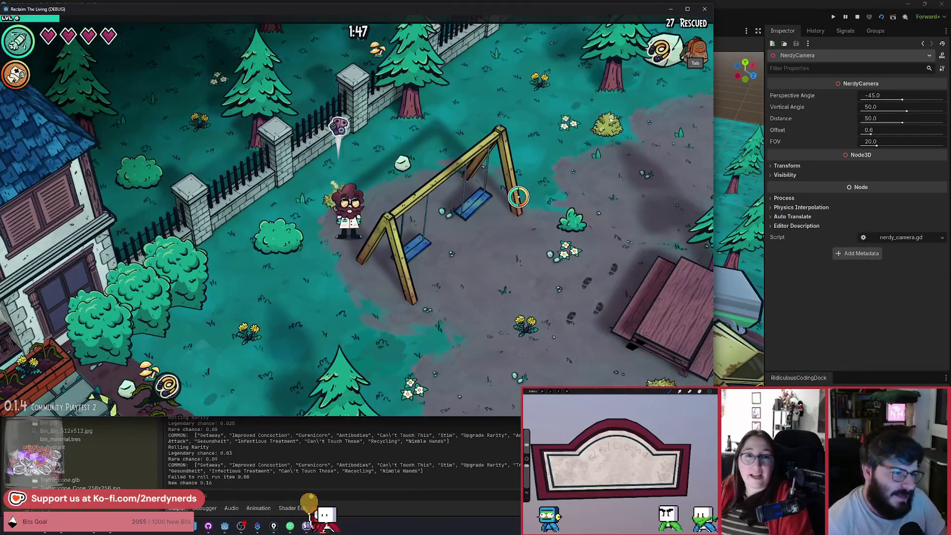
key("w")
key("d")
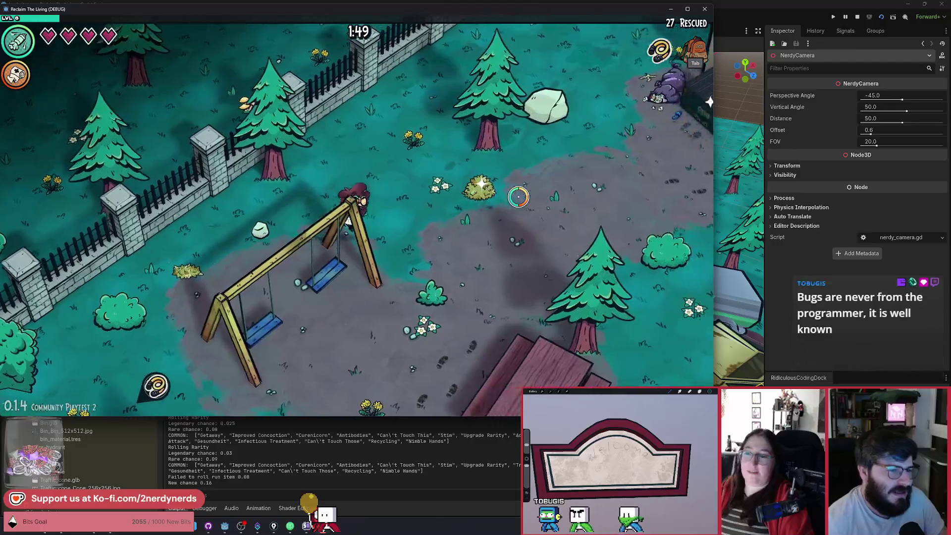
key("s")
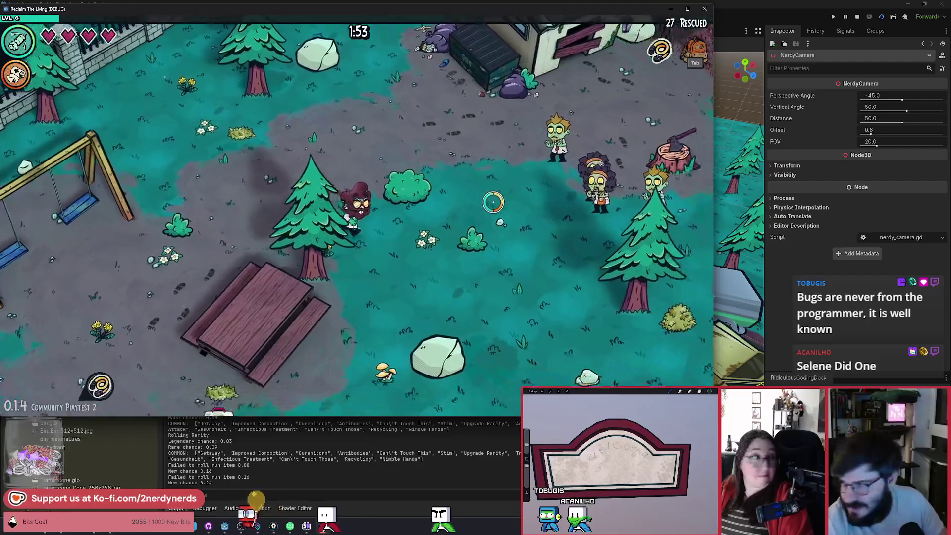
key("s")
Step: Show the DEBUG panel with F1 and cure more zombies until the virus mutation cards appear
key("F1")
key("d")
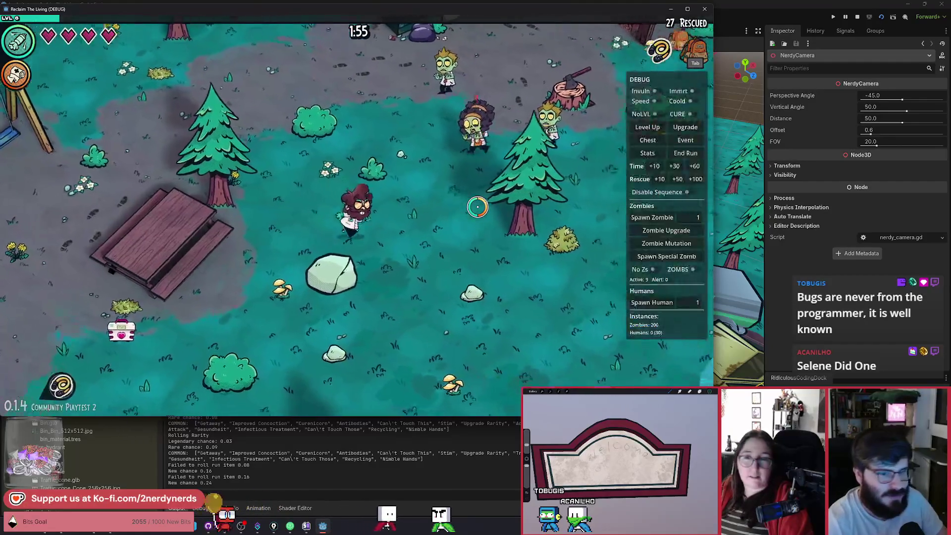
key("d")
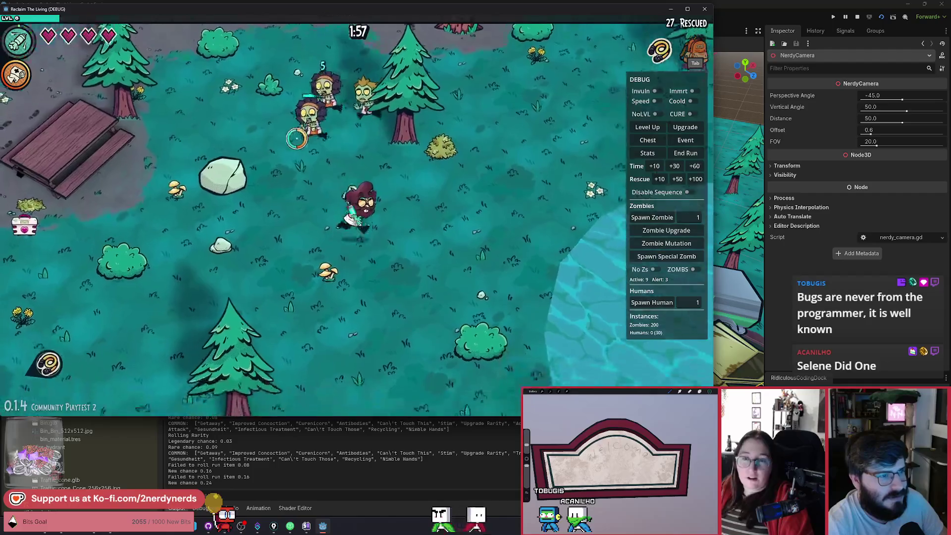
key("w")
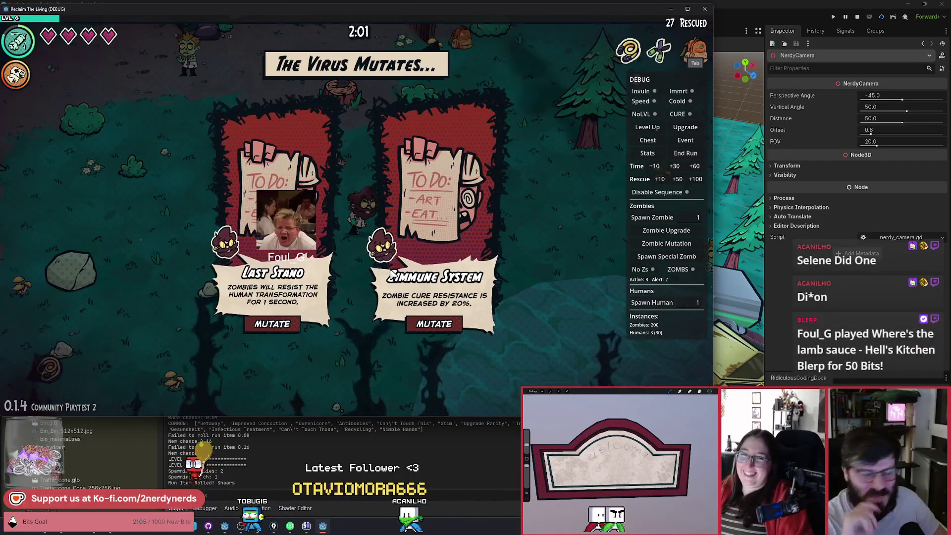
Step: Take the Last Stand mutation and walk left past the picnic table
left_click(273, 325)
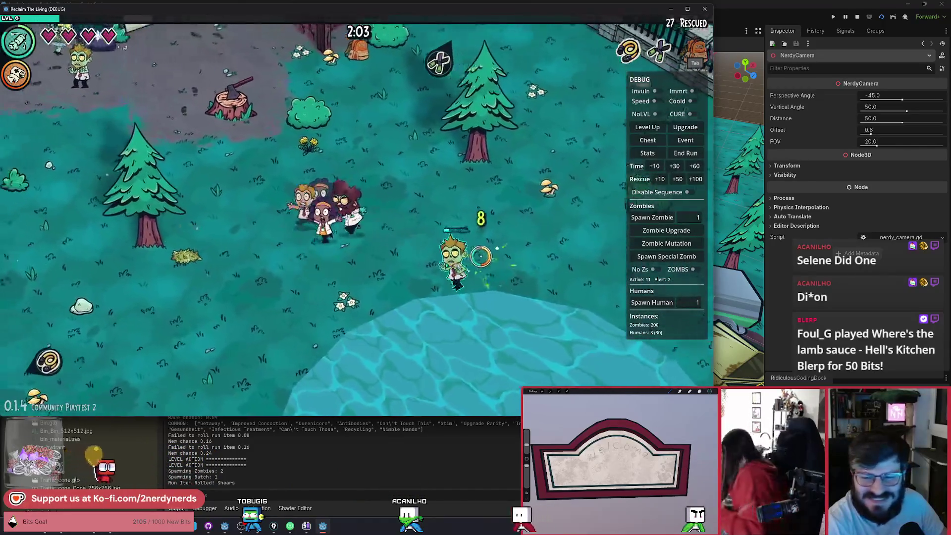
key("s")
key("a")
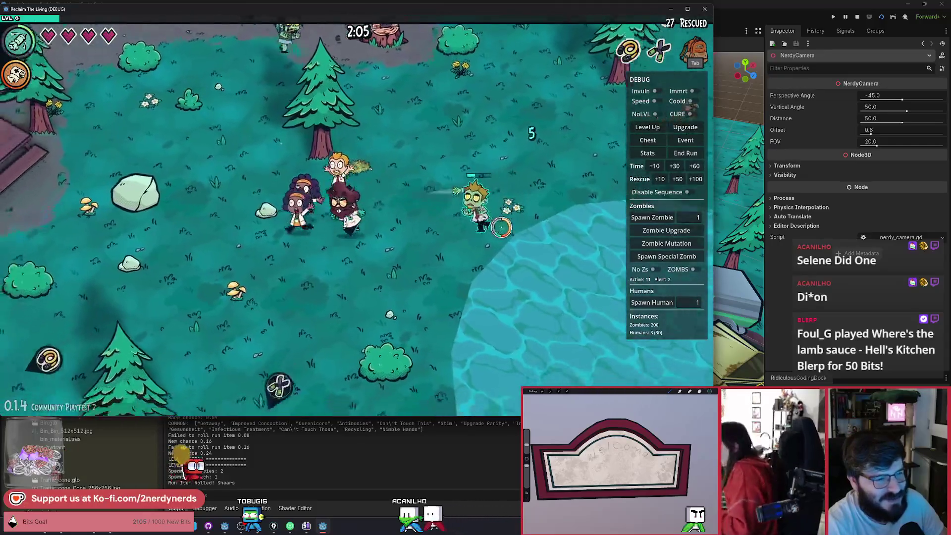
key("a")
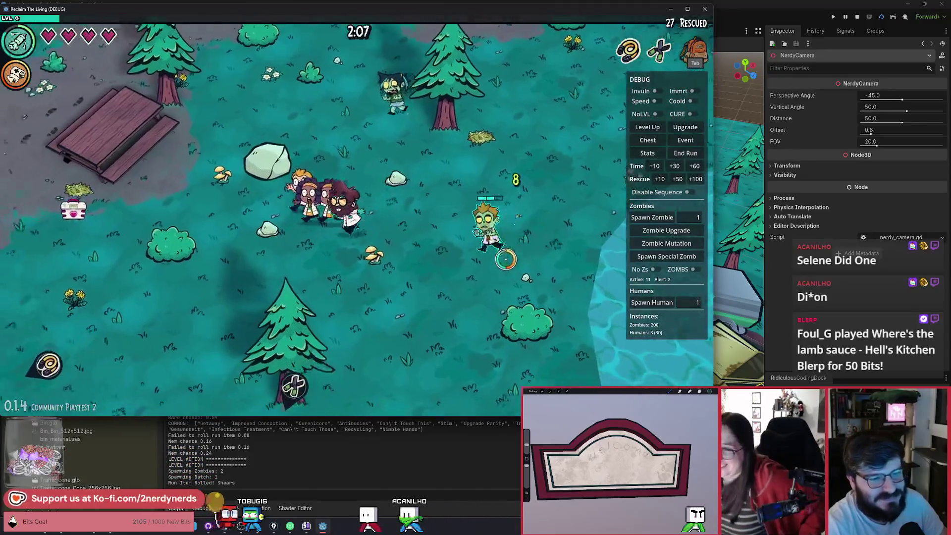
key("a")
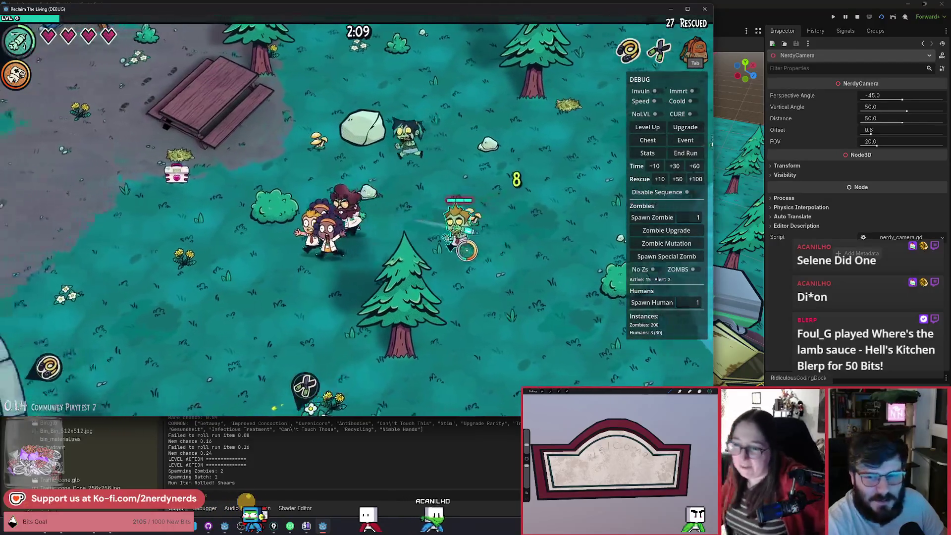
Step: Cure zombies near the stone plaza and walk the crowd onto the chest to open it
key("a")
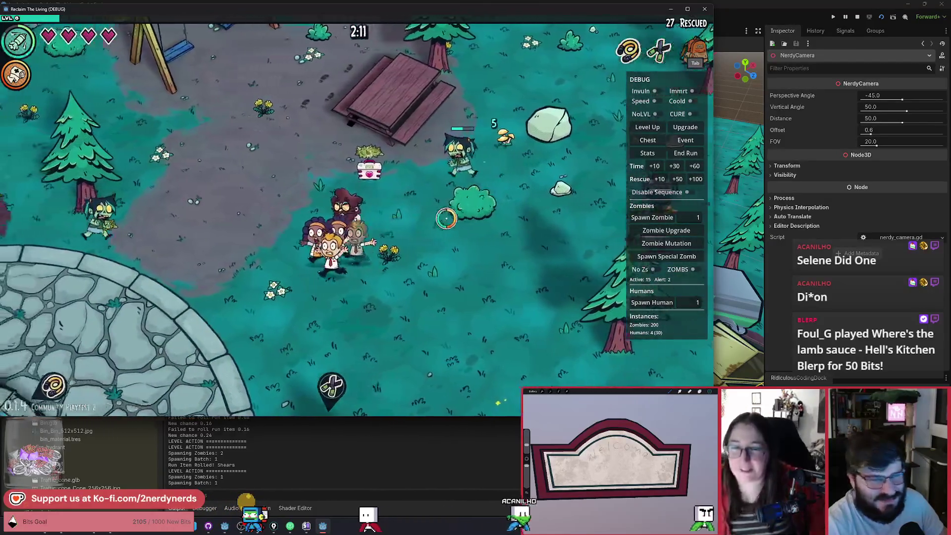
key("s")
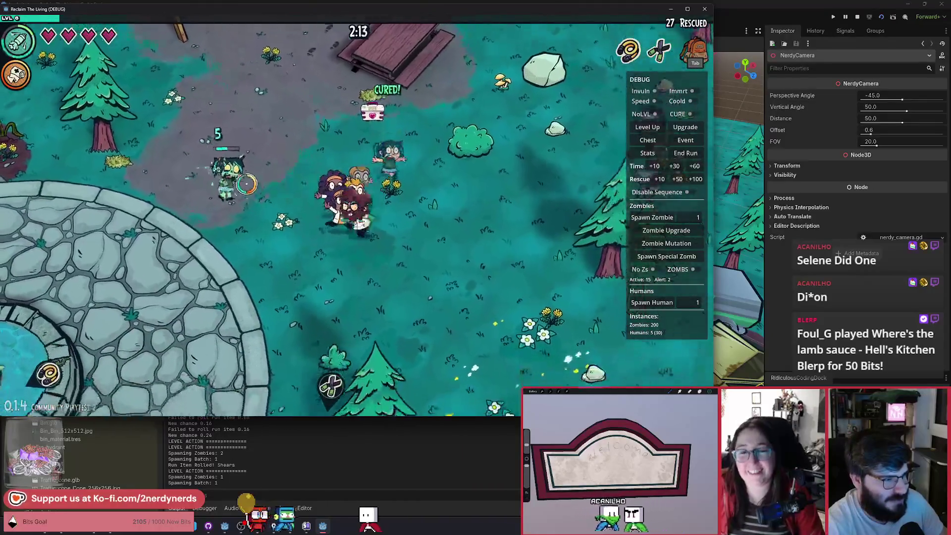
key("d")
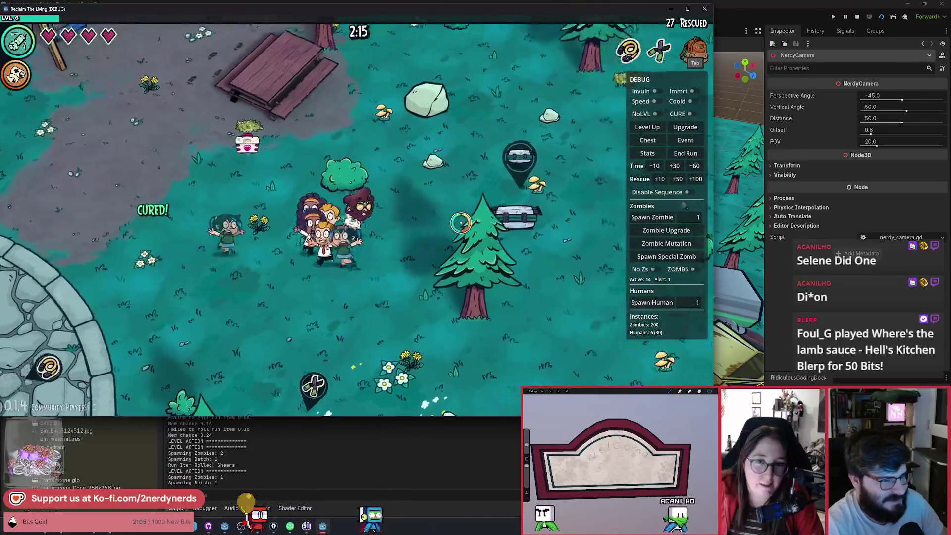
key("d")
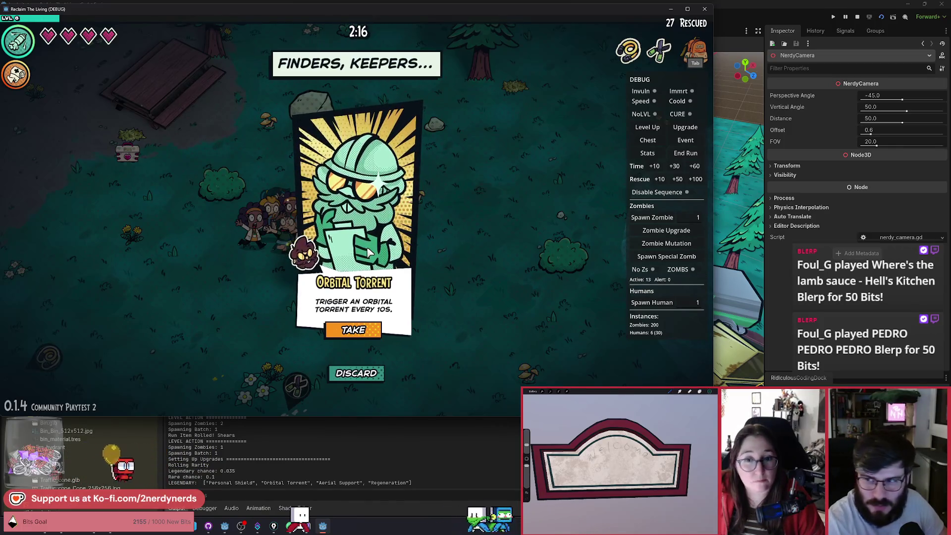
Step: Take the Orbital Torrent item and move the survivor crowd down-right across the map
left_click(364, 330)
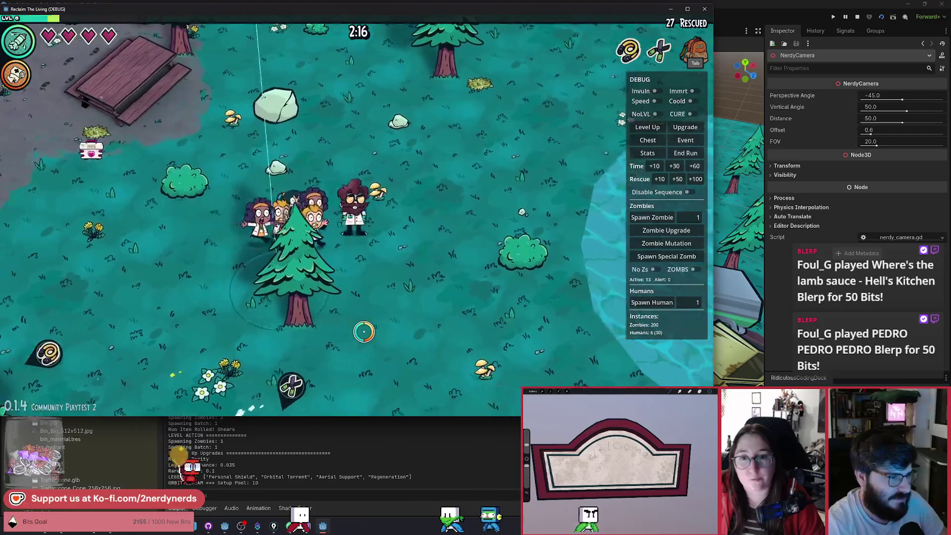
key("s")
key("d")
key("s")
key("d")
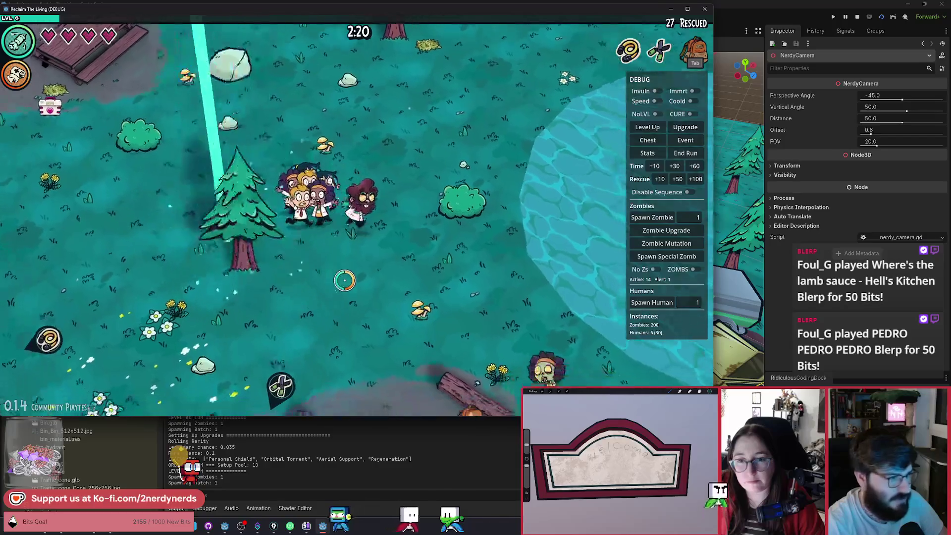
Step: Lead the crowd down-left toward new zombies, then up-left near the stone circle to cure one
key("s")
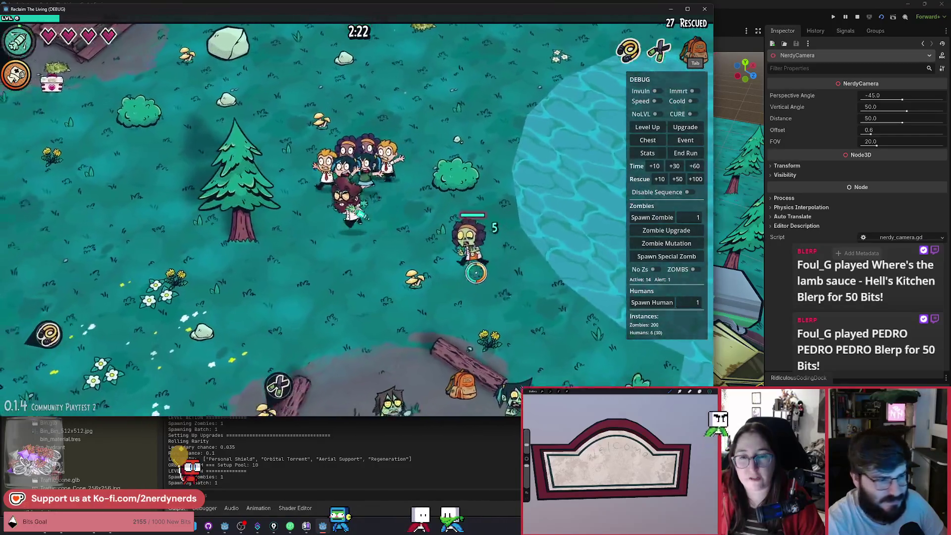
key("s")
key("a")
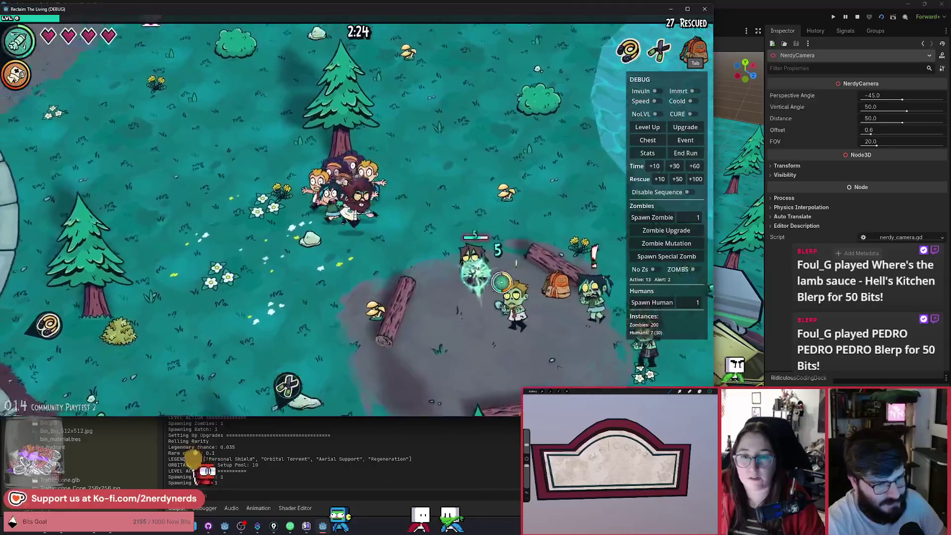
key("a")
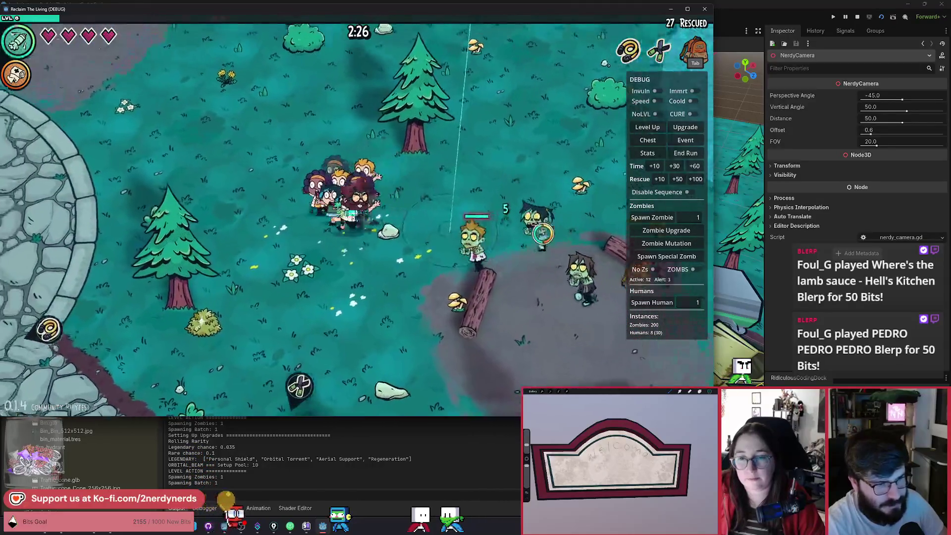
key("w")
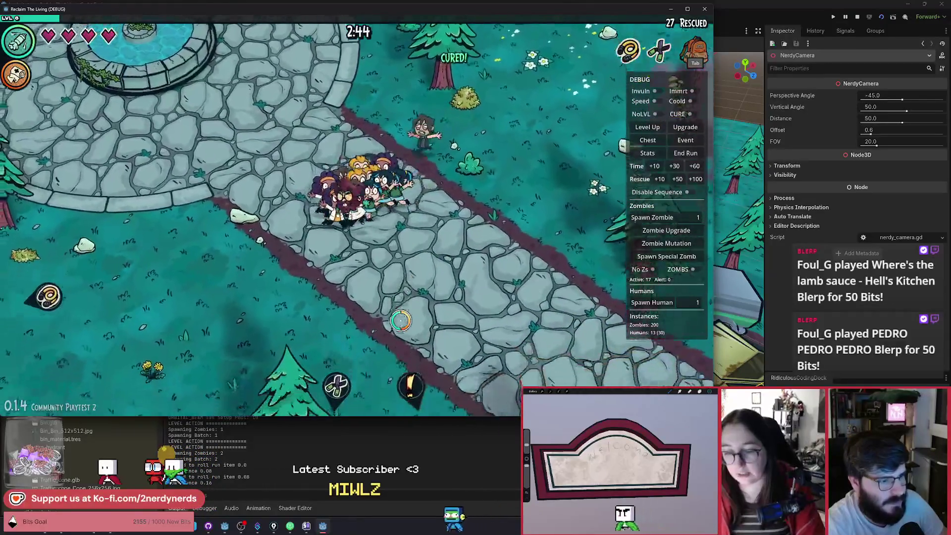
Step: Guide the crowd along the stone path curing zombies, then down into the lower field
key("s")
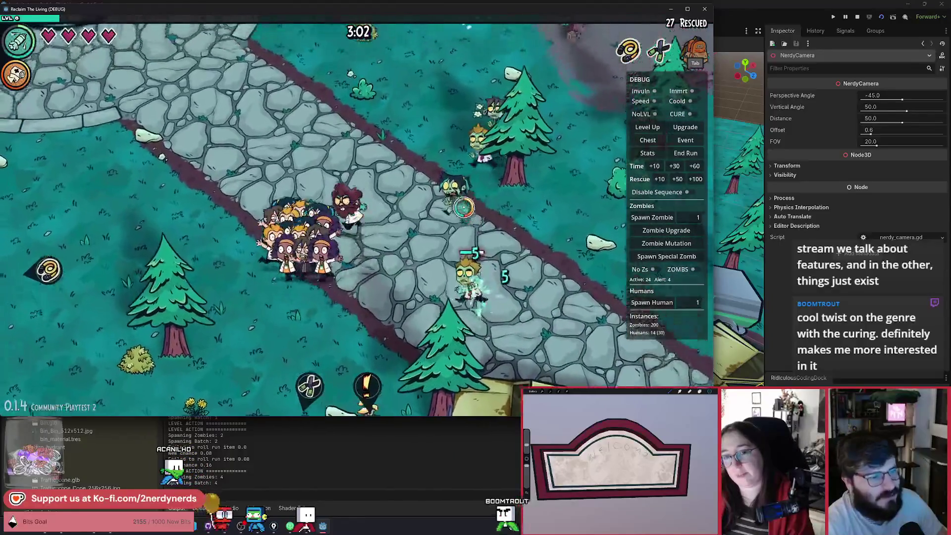
key("w")
key("a")
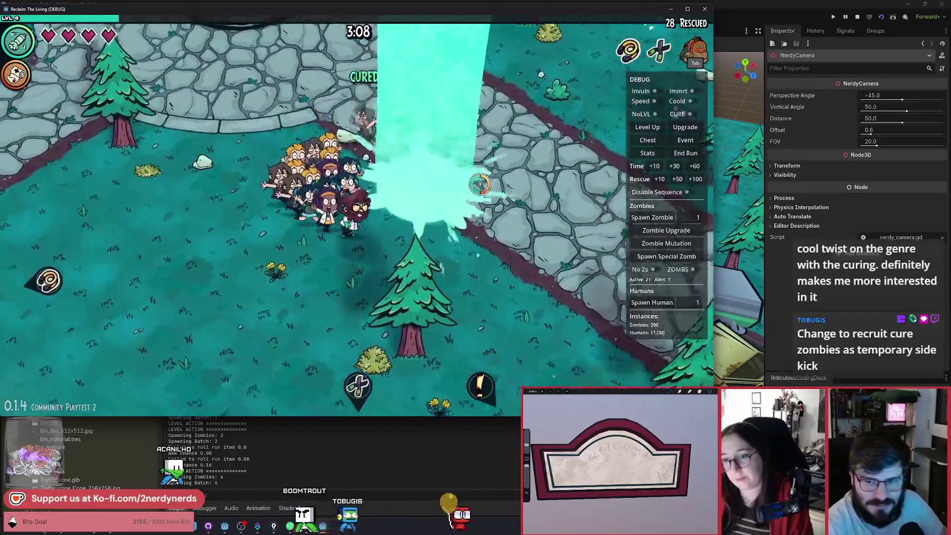
key("s")
key("d")
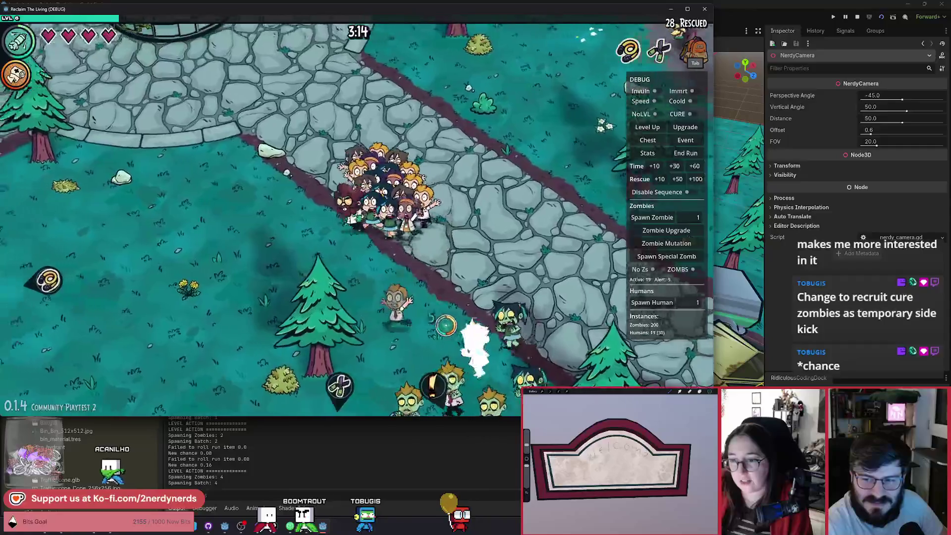
key("a")
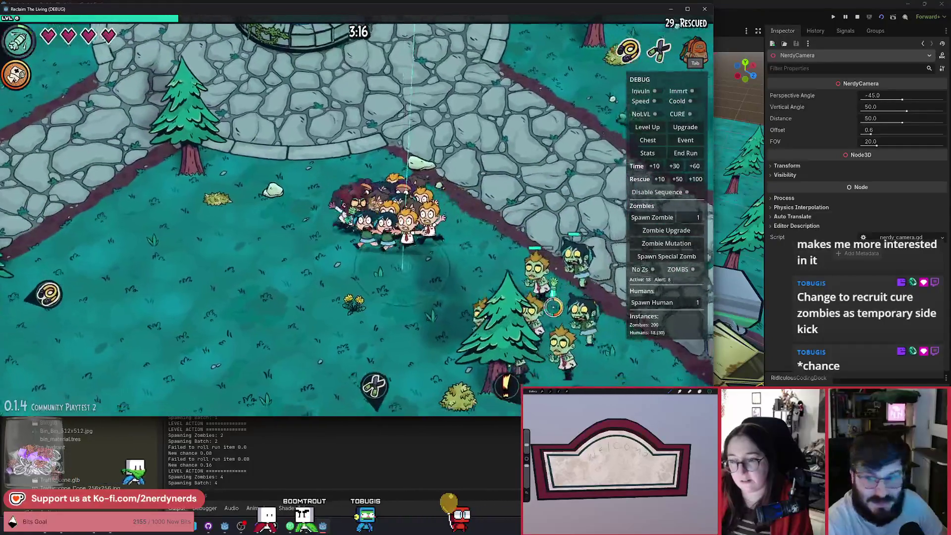
key("s")
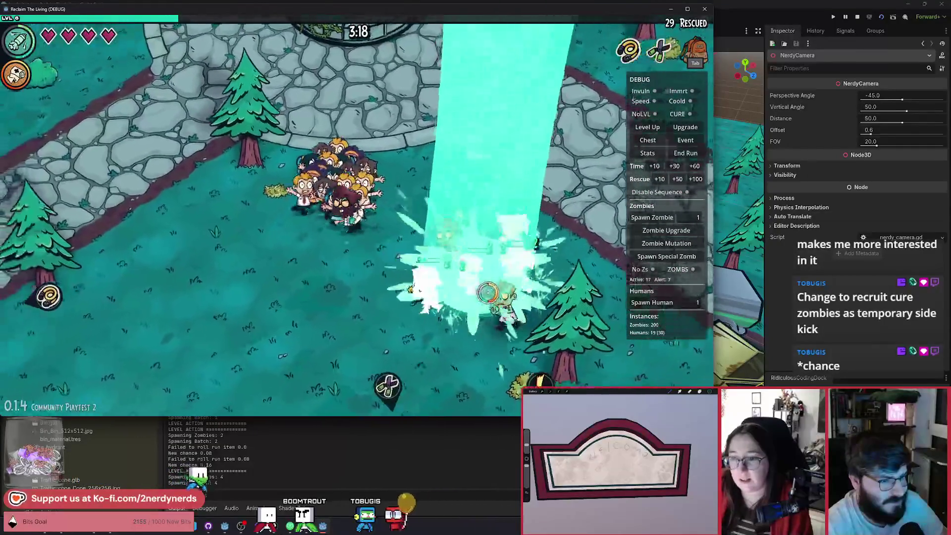
Step: Sweep the crowd up to the path and down-right across the field, reaching 30 rescued
key("w")
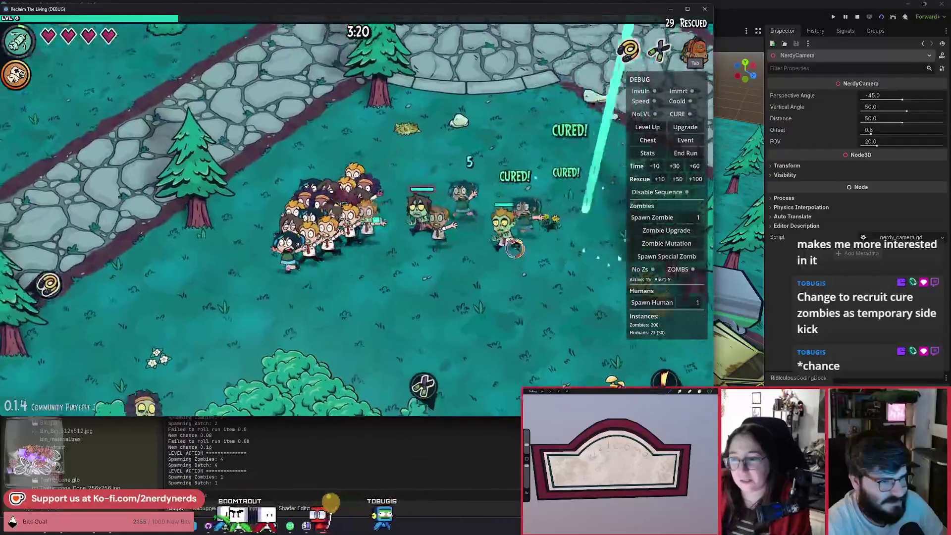
key("d")
key("s")
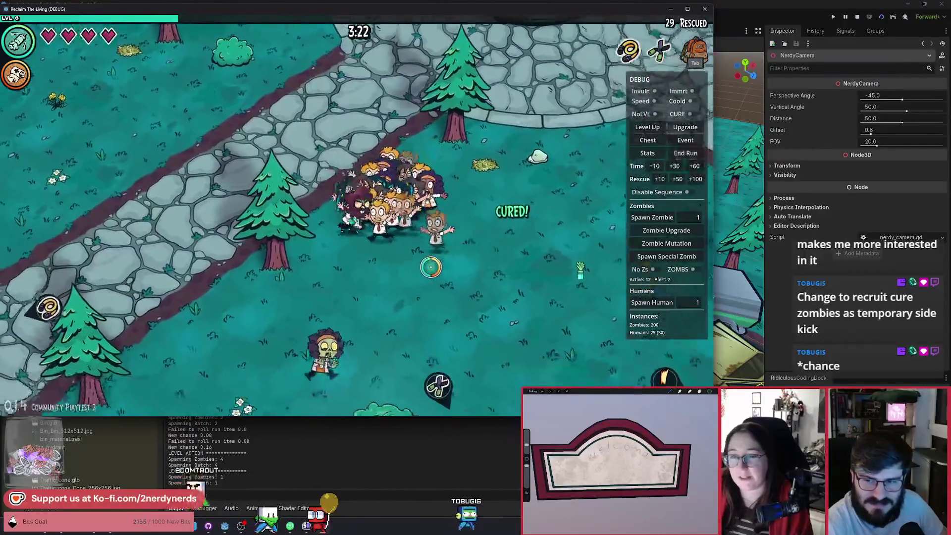
key("d")
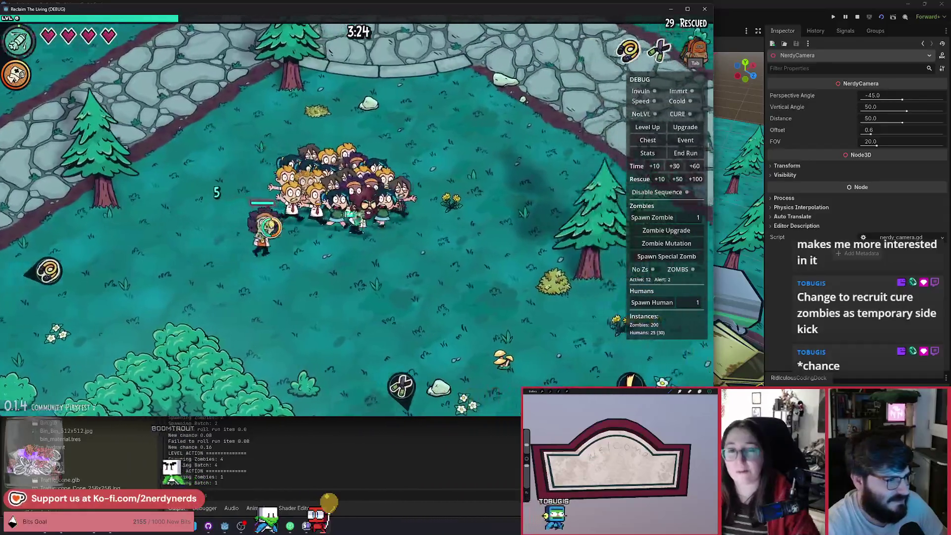
key("d")
key("s")
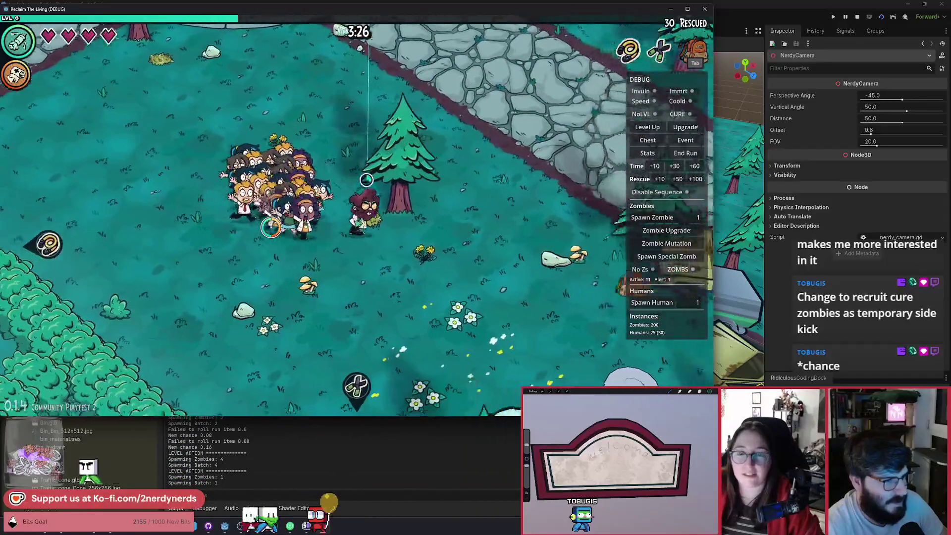
key("s")
key("d")
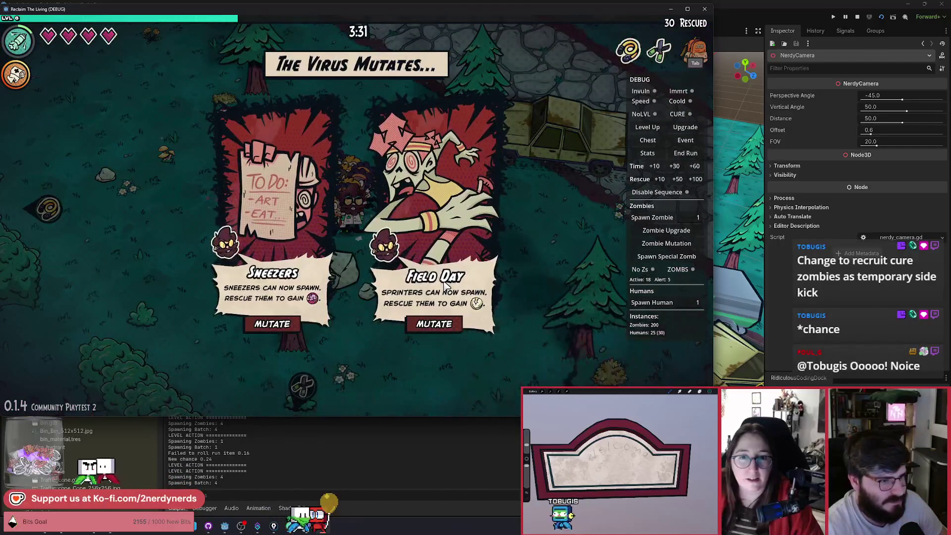
Step: Choose the Field Day mutation and lead the crowd to rescue another survivor, reaching 31
left_click(436, 327)
key("w")
key("d")
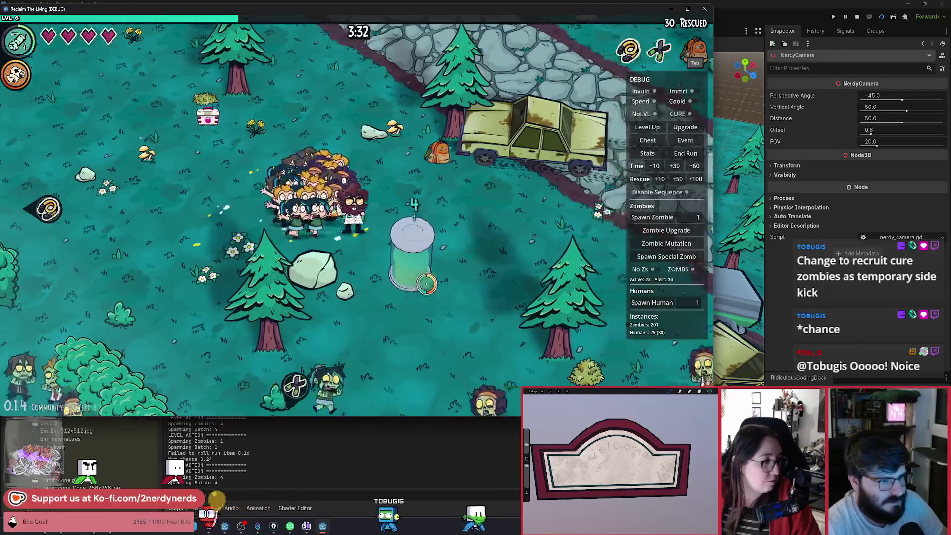
key("a")
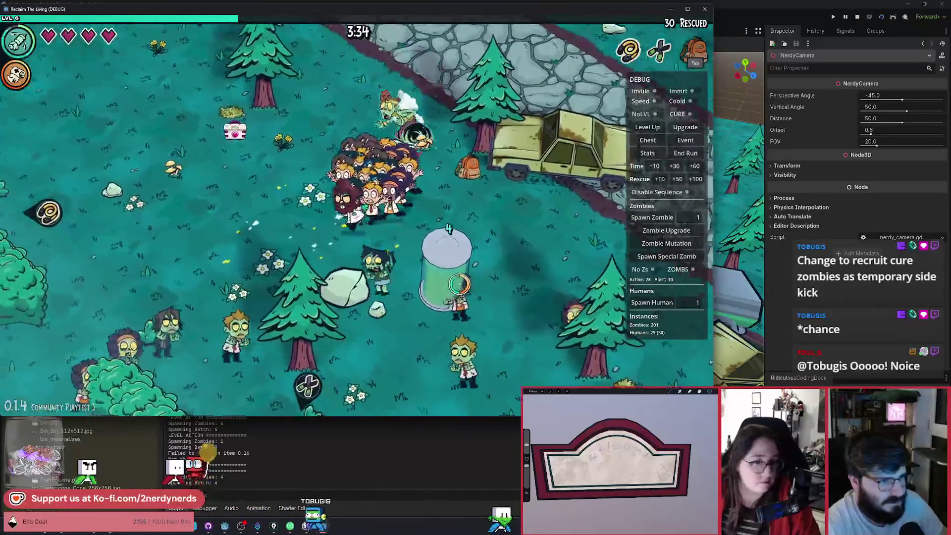
key("w")
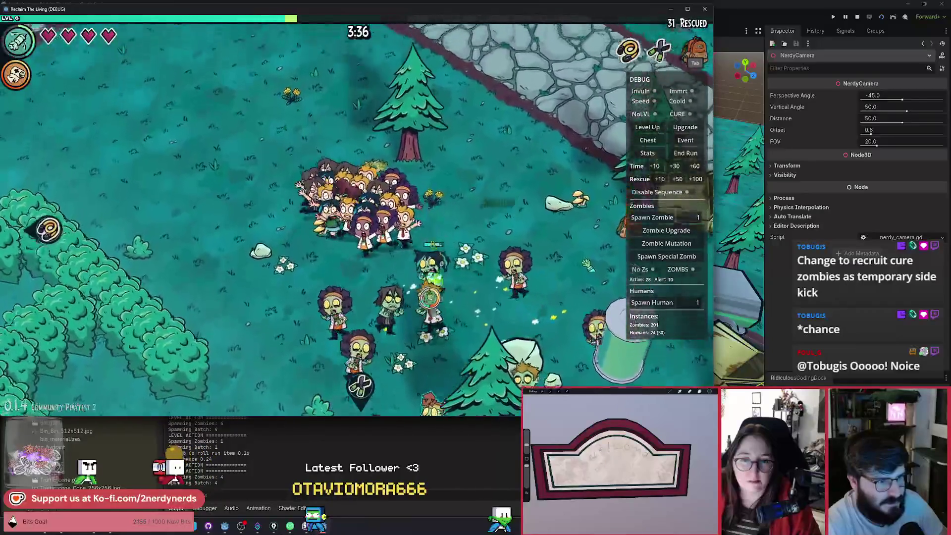
key("w")
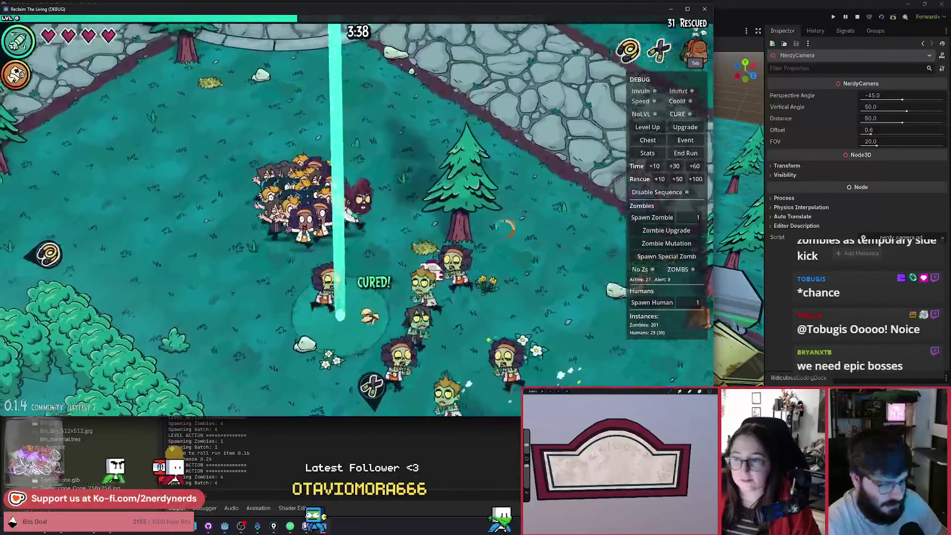
key("d")
Step: Move the crowd up toward the fountain plaza and switch on No Zs to clear all zombies
key("w")
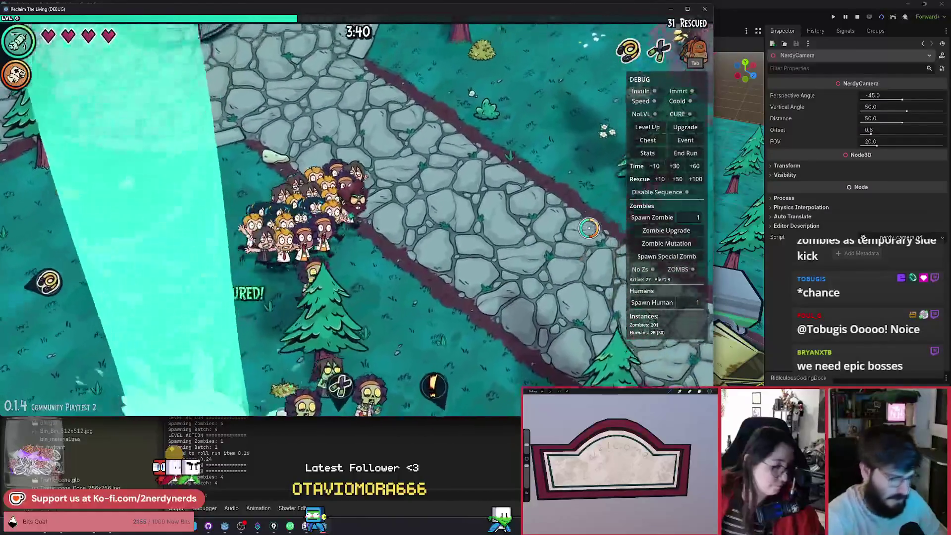
key("w")
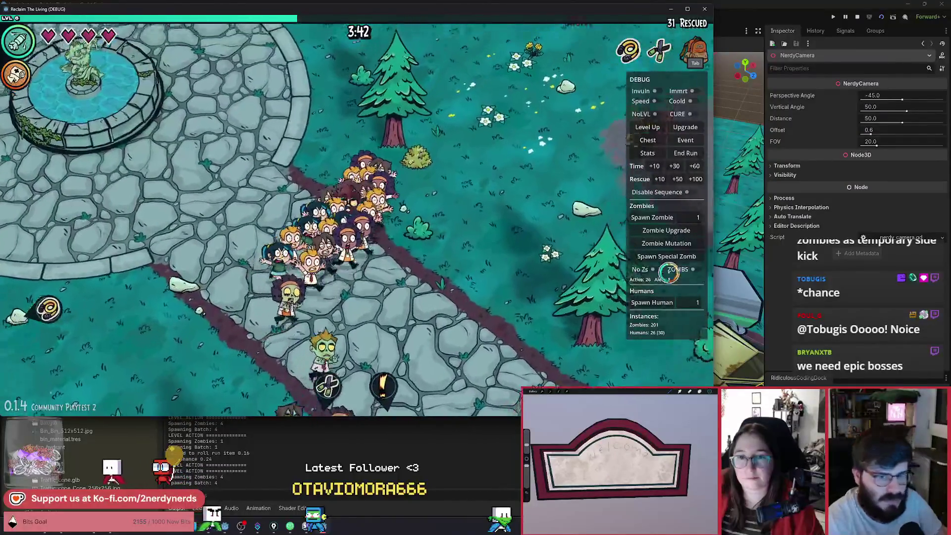
left_click(652, 269)
key("w")
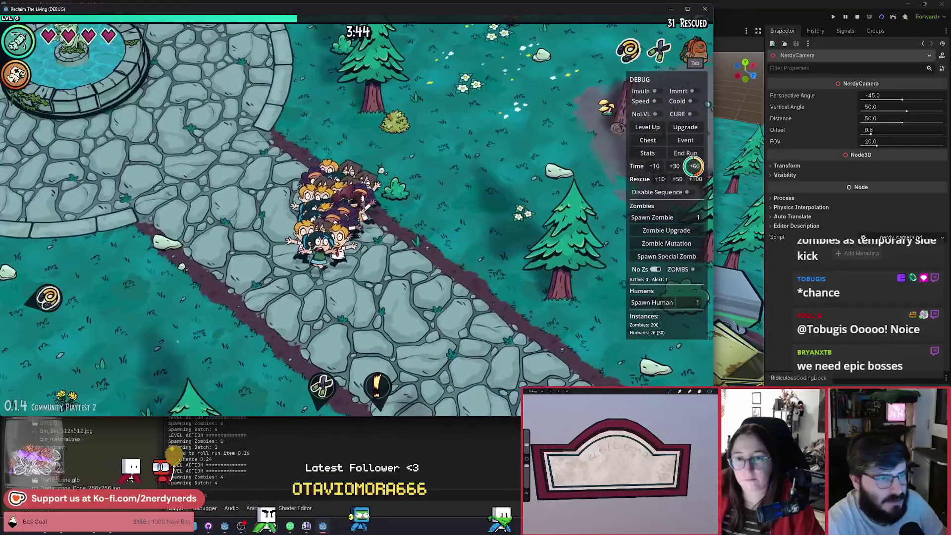
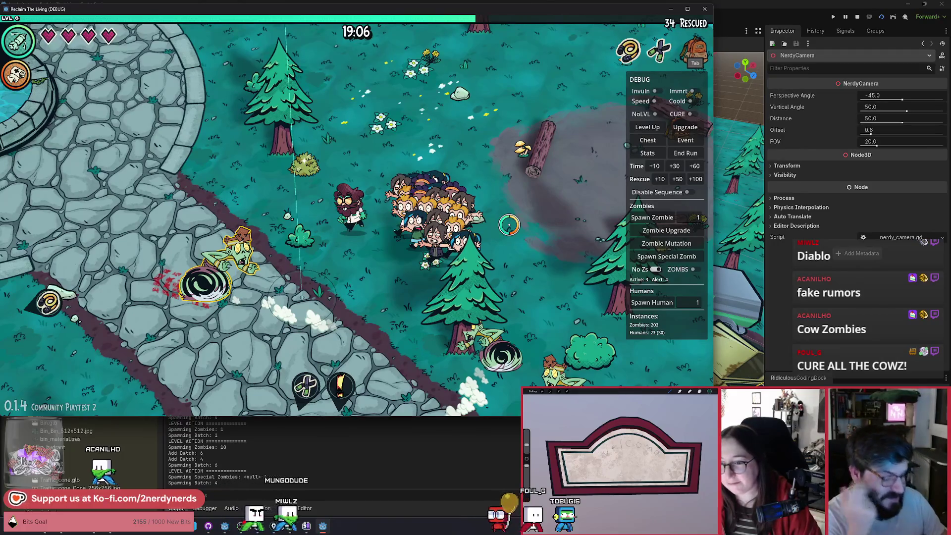
Step: Lead the crowd around the forest path to 36 rescued, then add 10 seconds to the run timer
key("w")
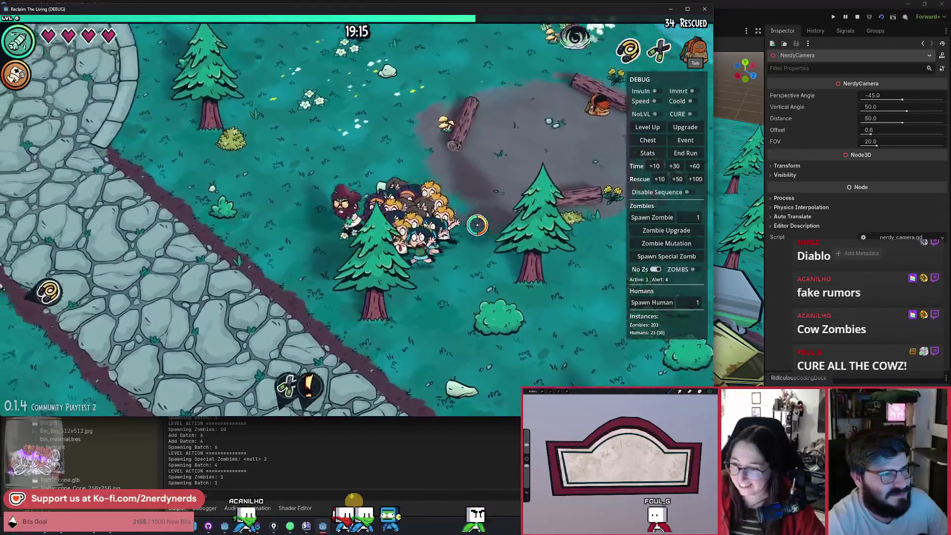
key("d")
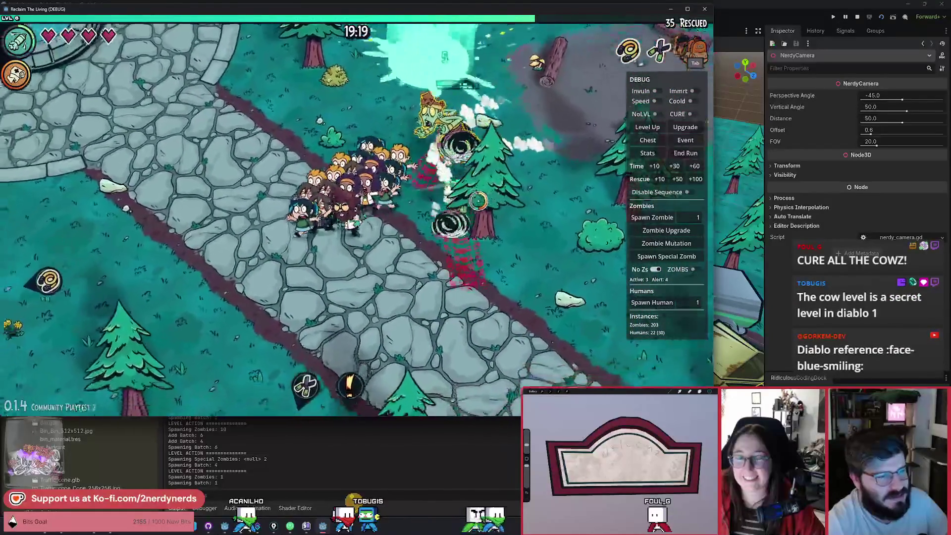
key("a")
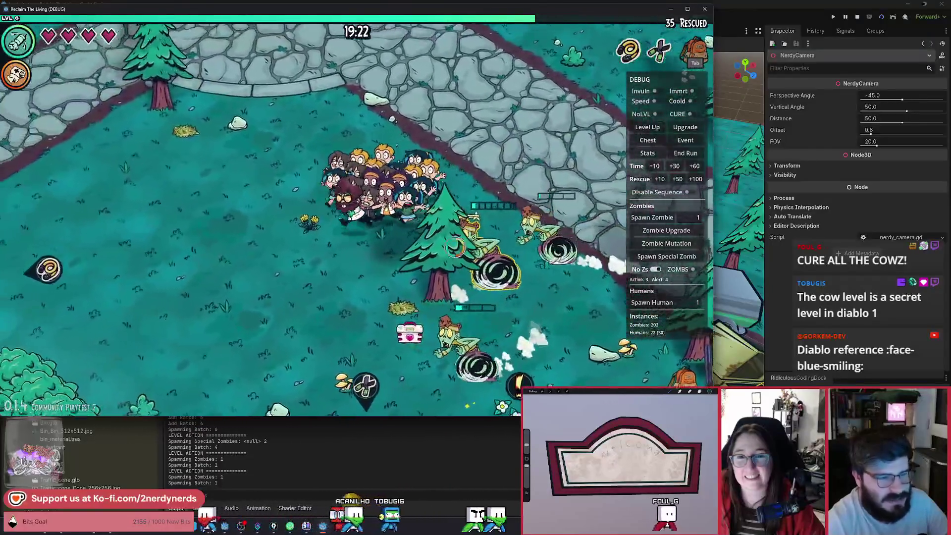
key("s")
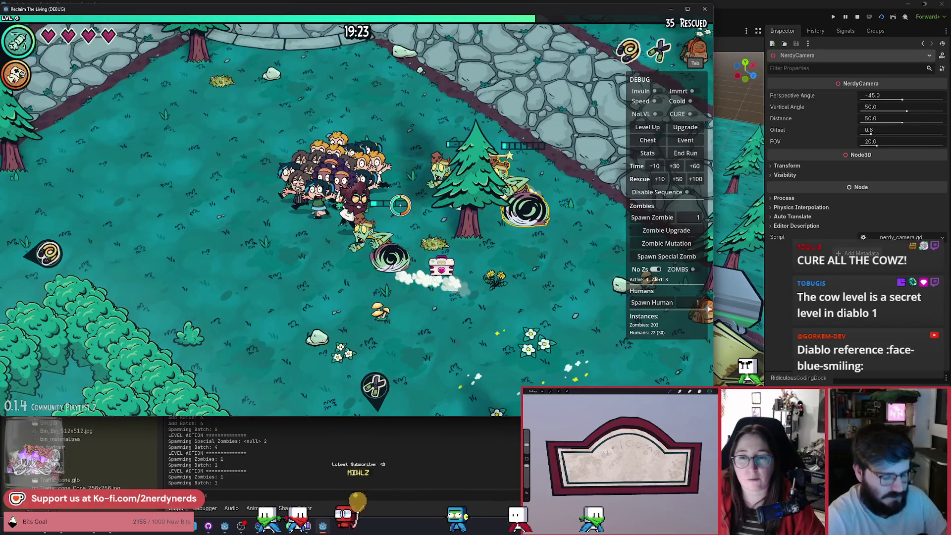
key("w")
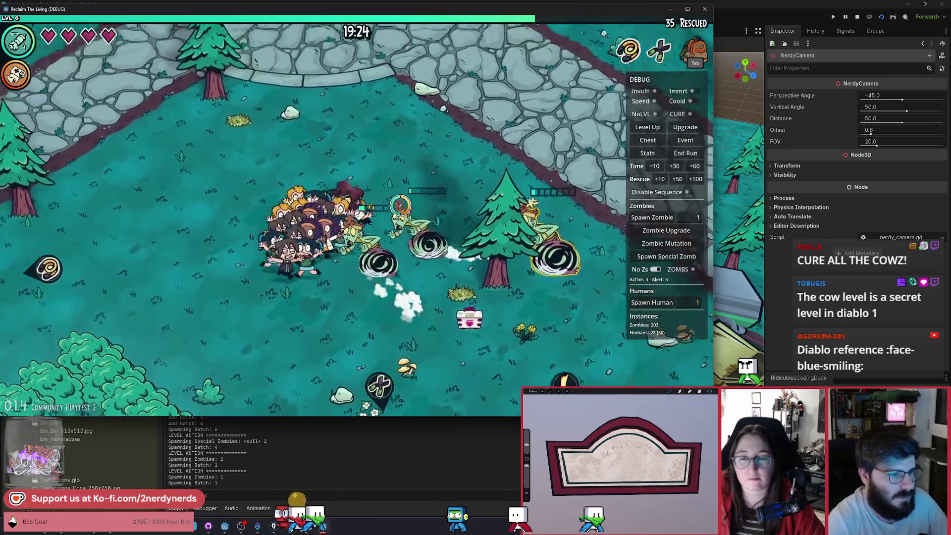
key("w")
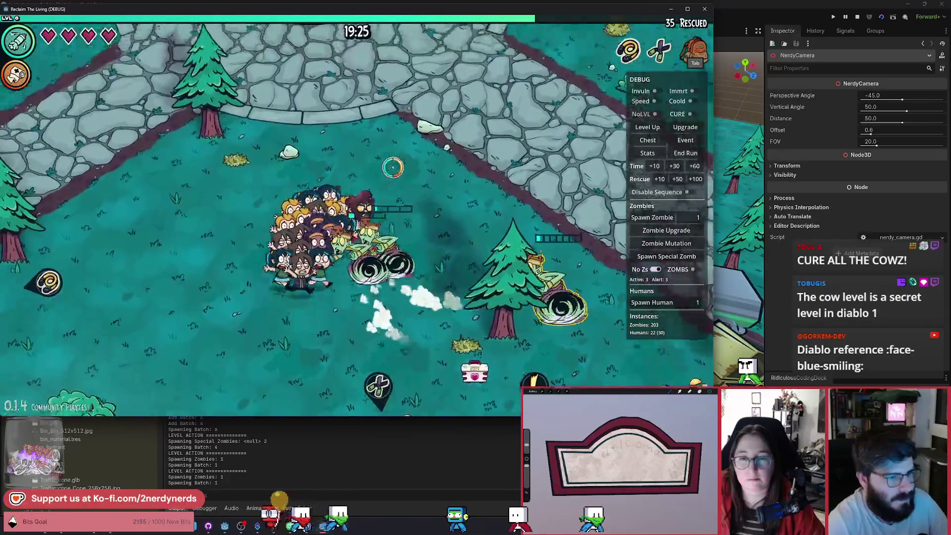
key("w")
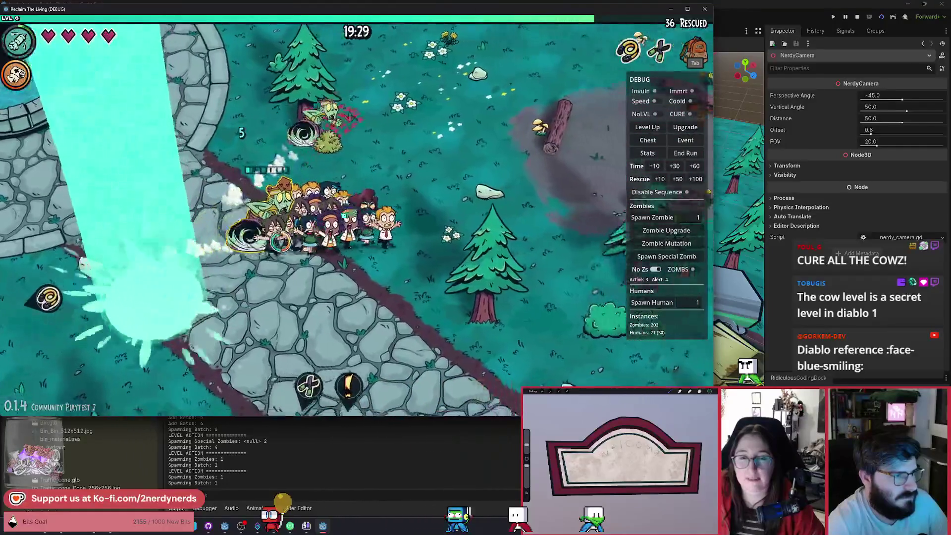
key("s")
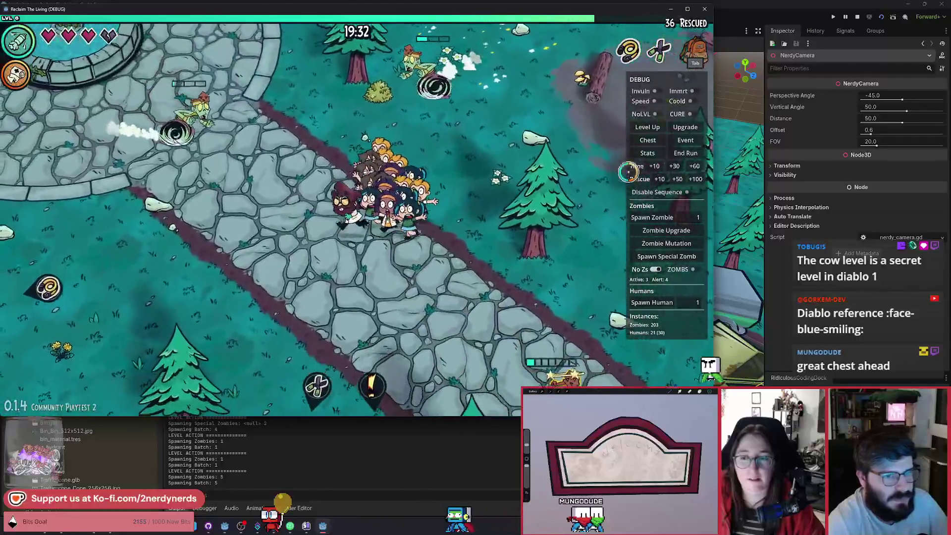
left_click(656, 167)
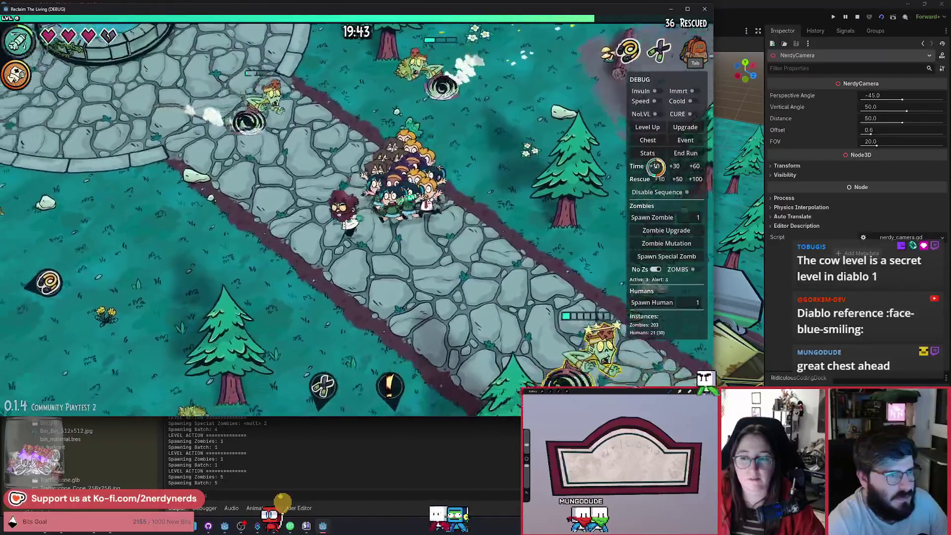
Step: Add another 10 seconds to the timer and clear all zombies with No Zs
left_click(655, 166)
key("s")
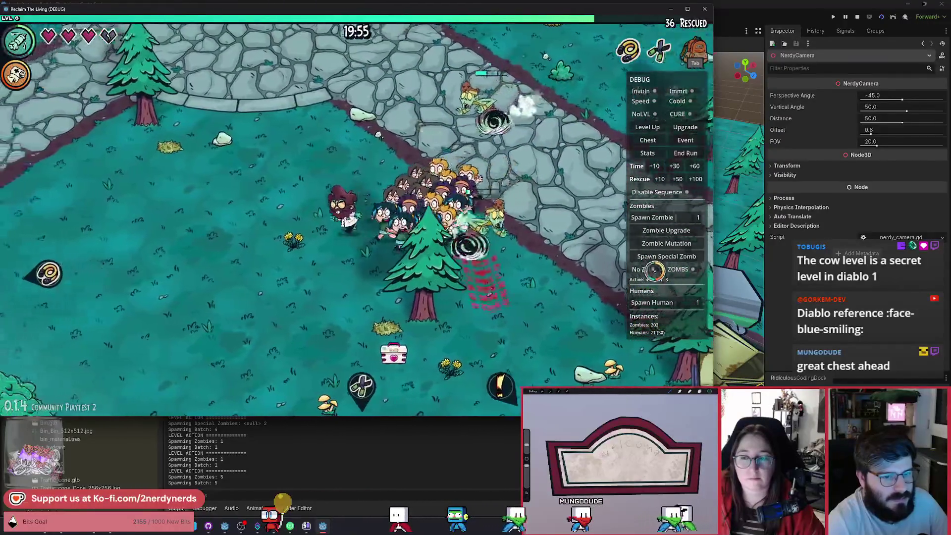
left_click(654, 270)
Step: Walk the crowd past the fountain, rescuing another survivor until the level-up cards appear
key("w")
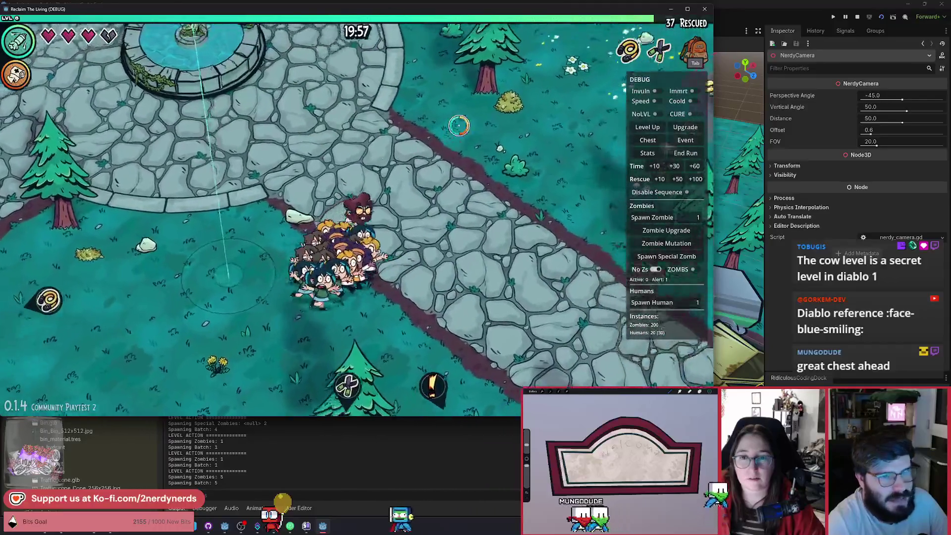
key("d")
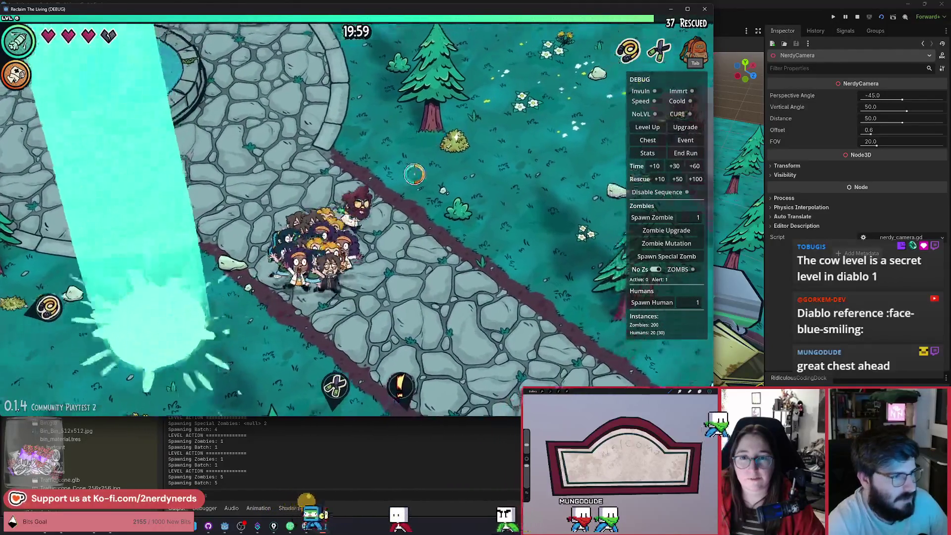
key("w")
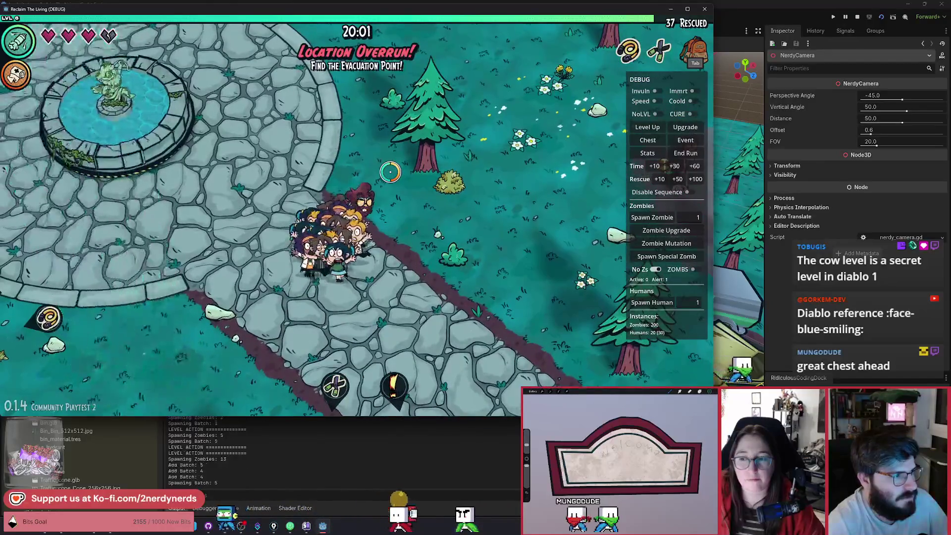
key("a")
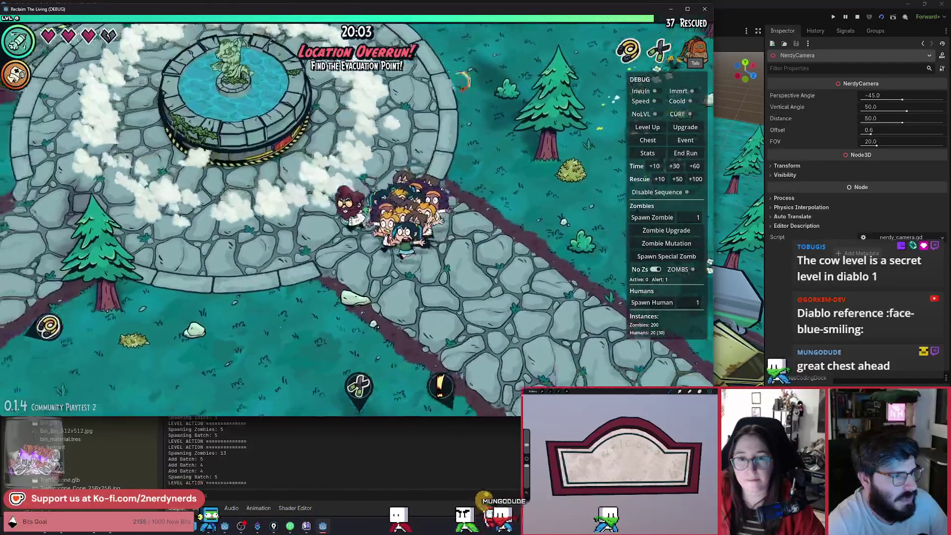
key("d")
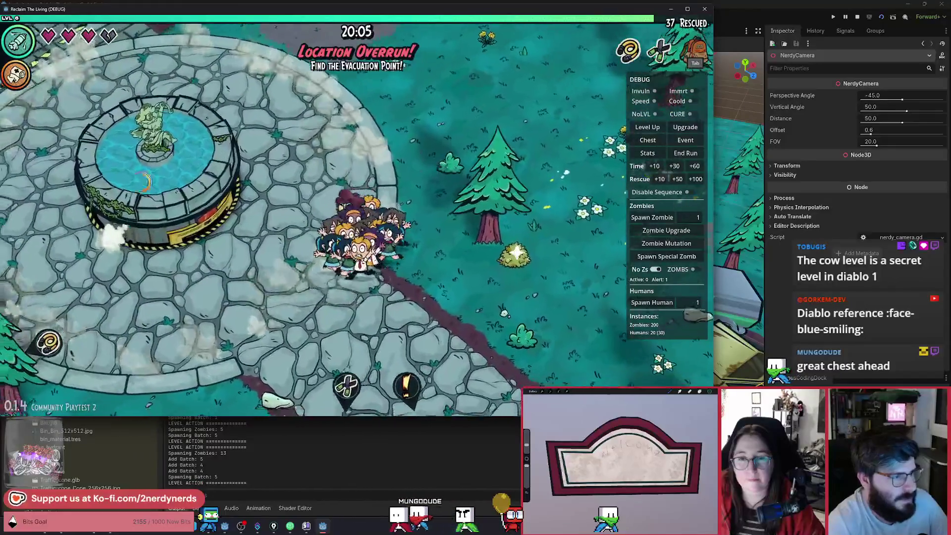
key("s")
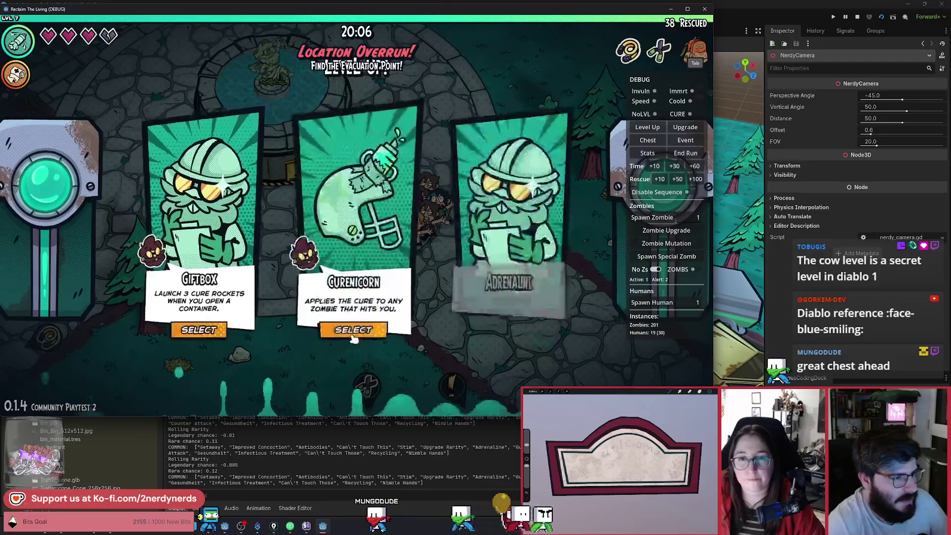
Step: Take the Curenicorn upgrade and walk the crowd along the path up toward the tower
left_click(351, 330)
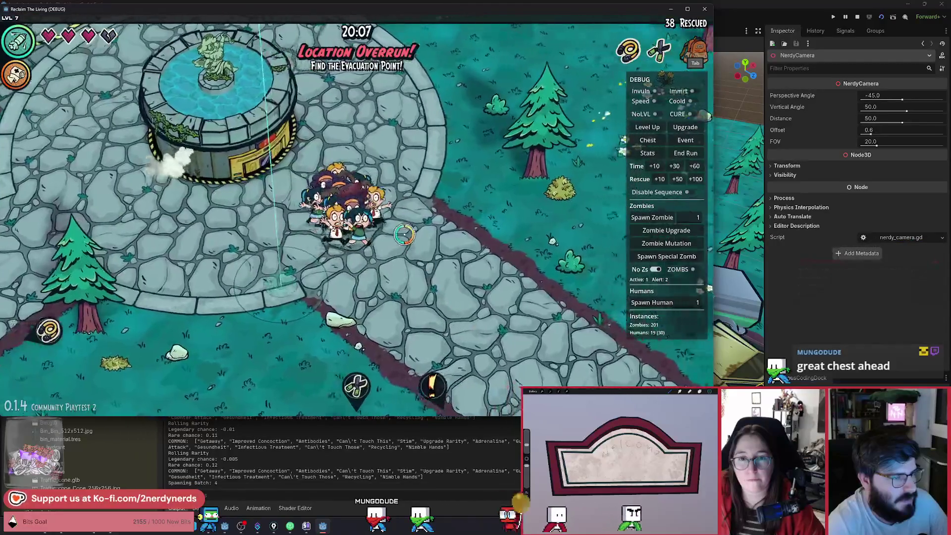
key("d")
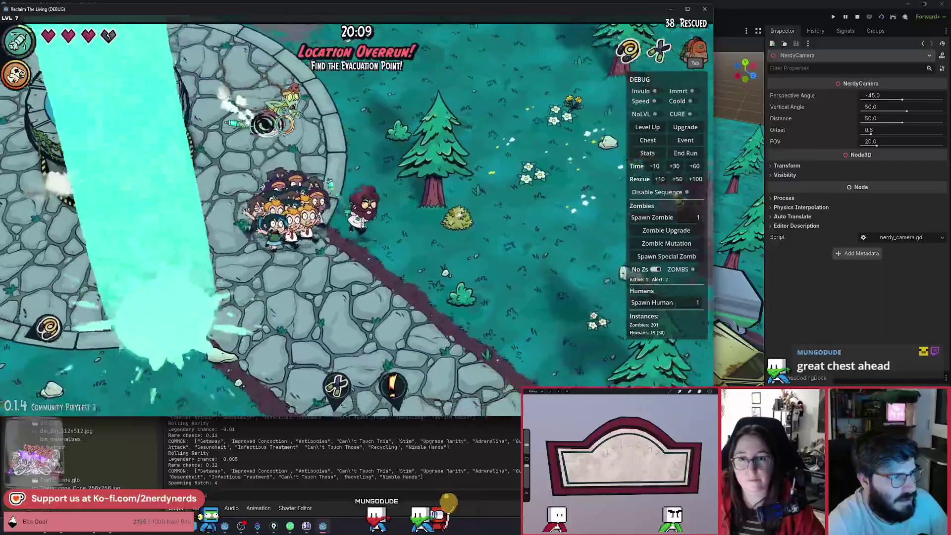
key("s")
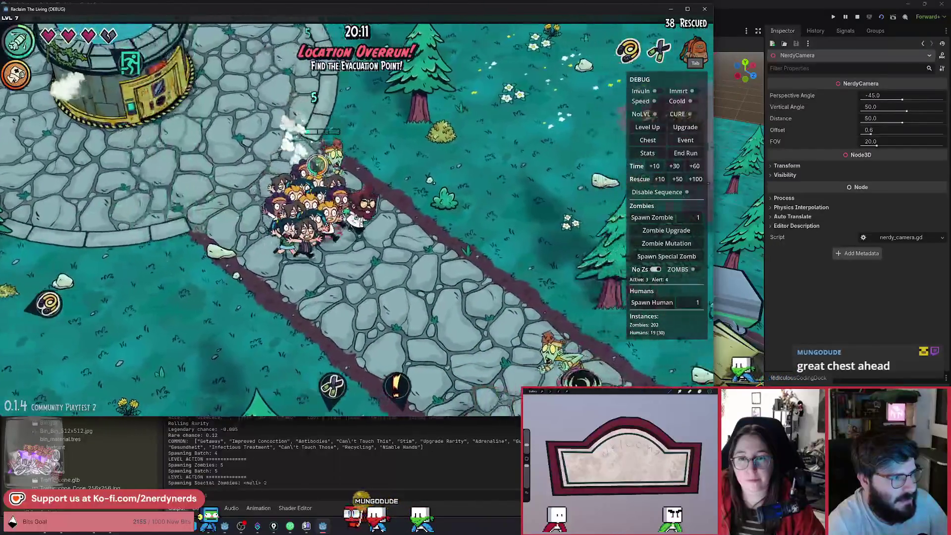
key("d")
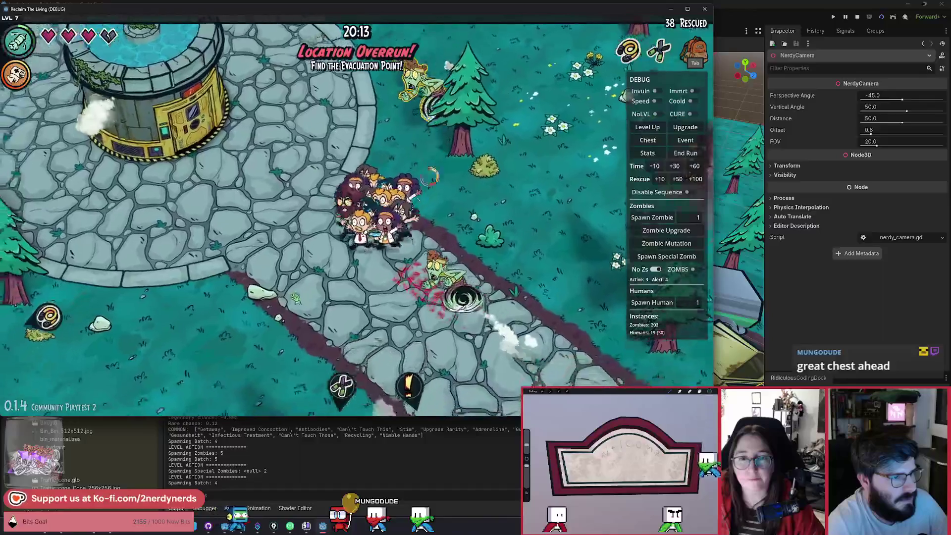
key("a")
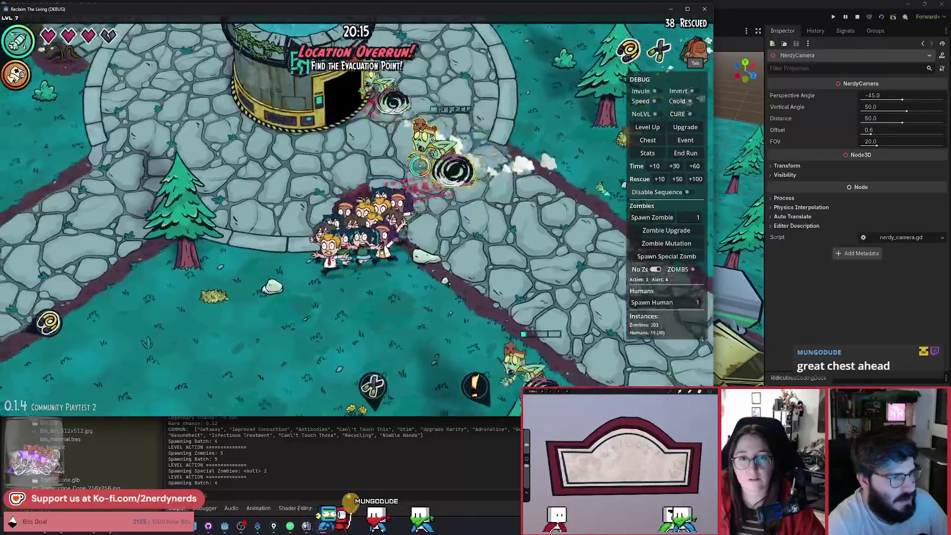
key("w")
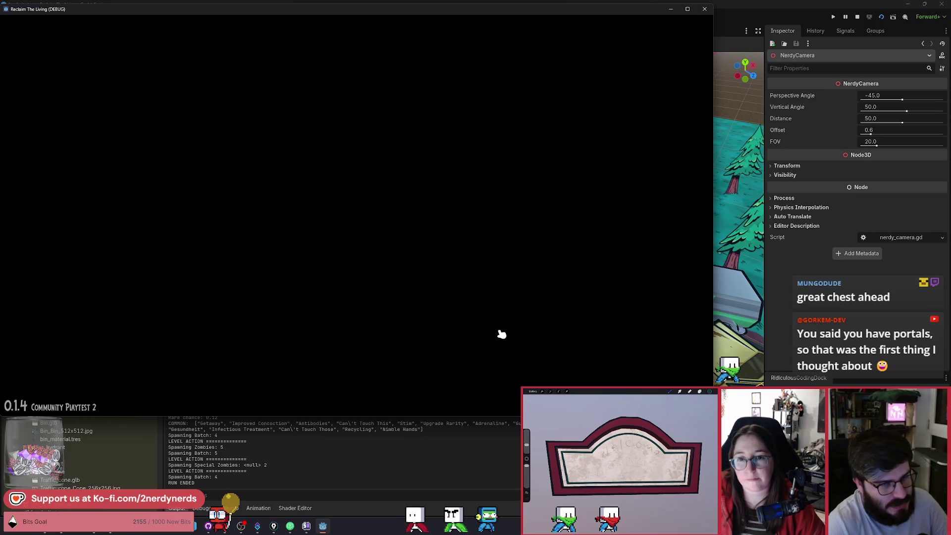
Step: Walk the scientist over to the Generator and pick up the crate
key("s+d")
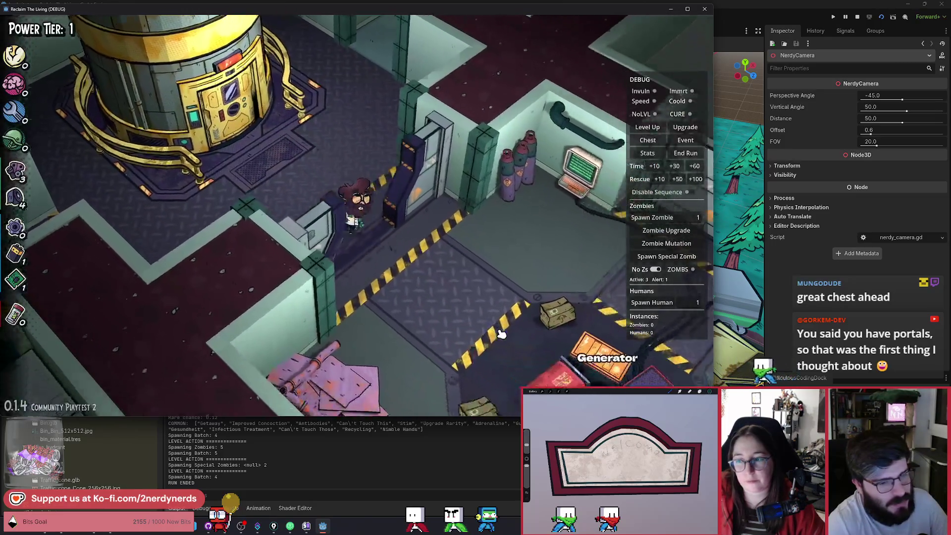
key("s+d")
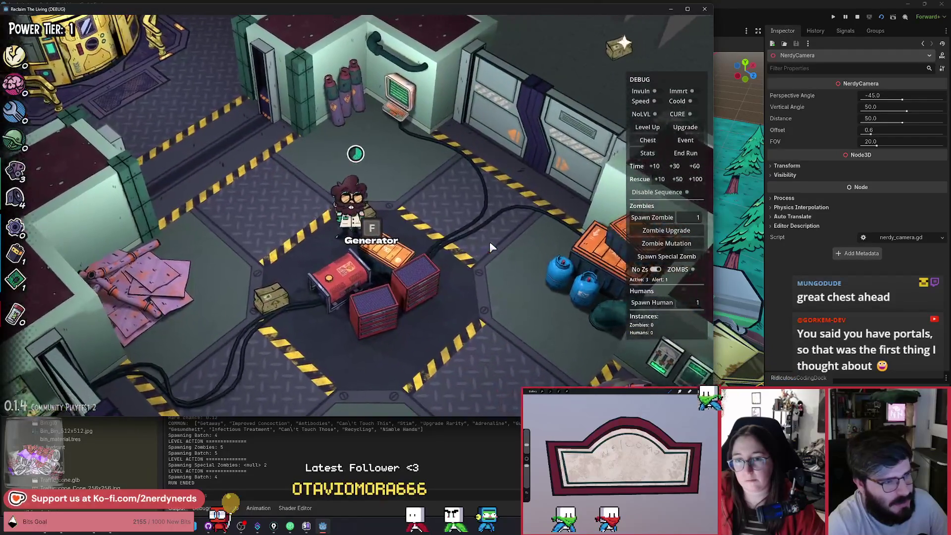
key("s+a")
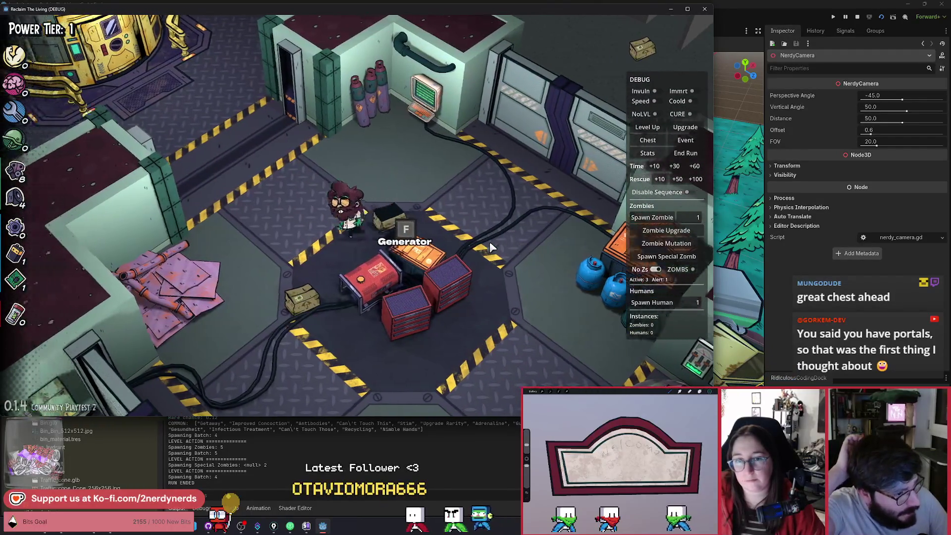
key("s")
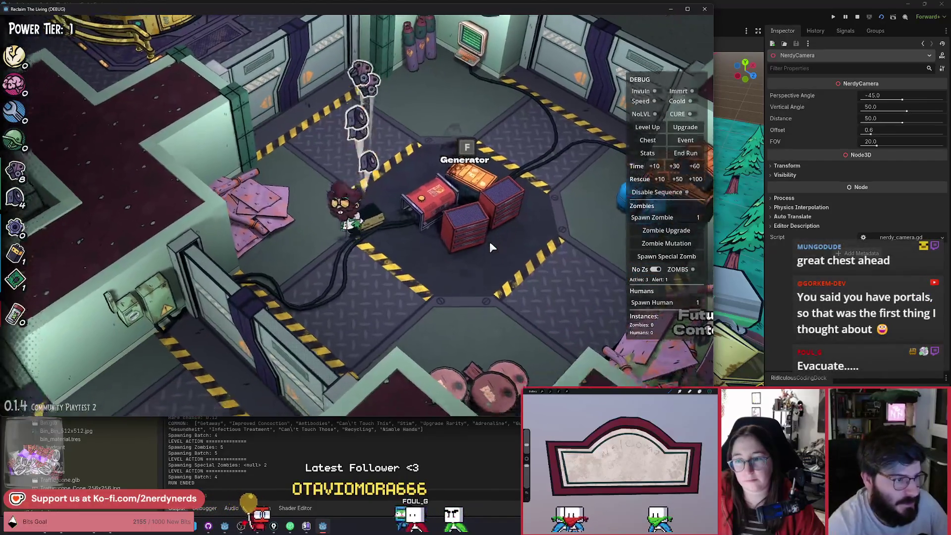
Step: Carry the crate past the Armory into the Chemistry Station lab toward the Cure Synthesizer
key("s+a")
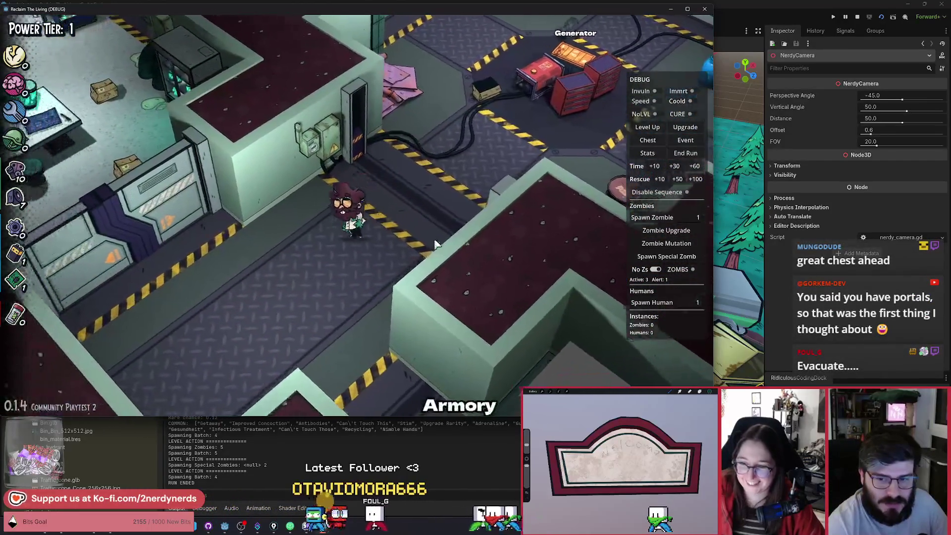
key("w+a")
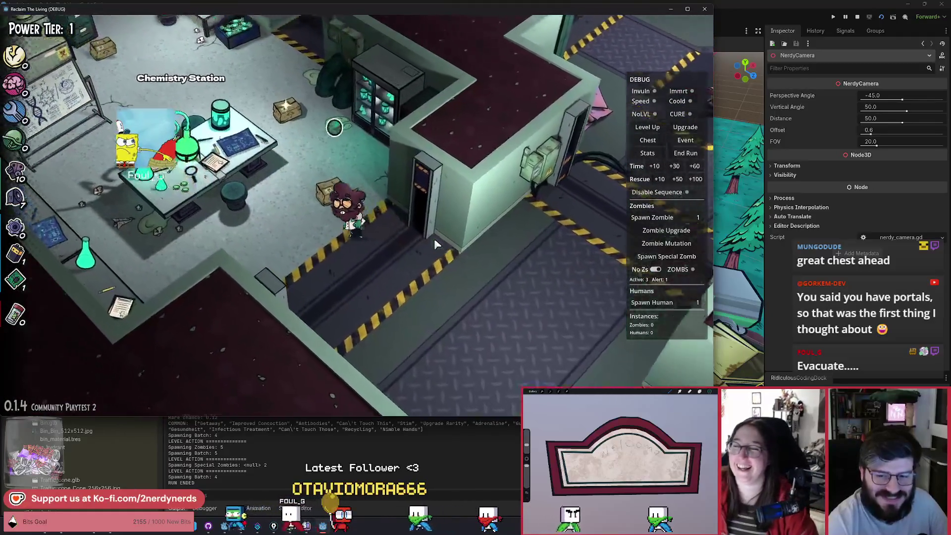
key("w")
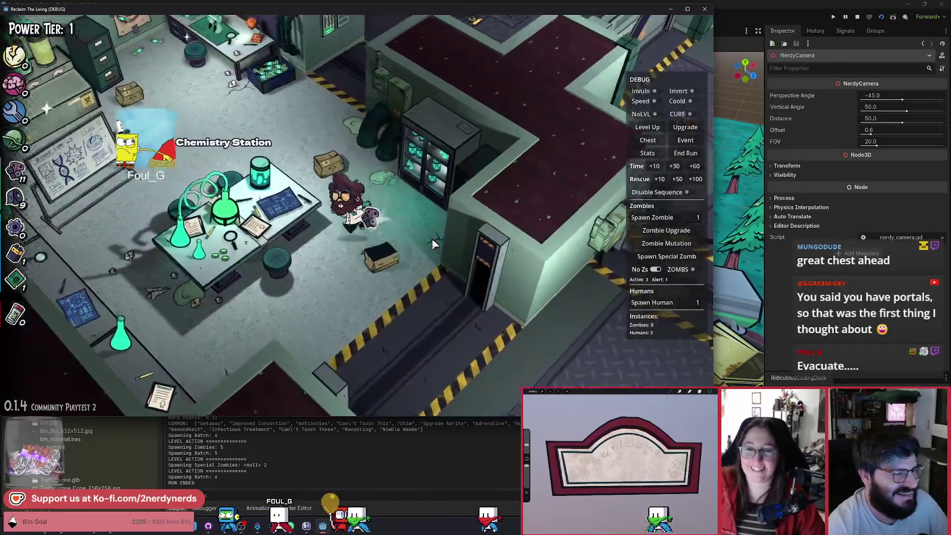
key("w+a")
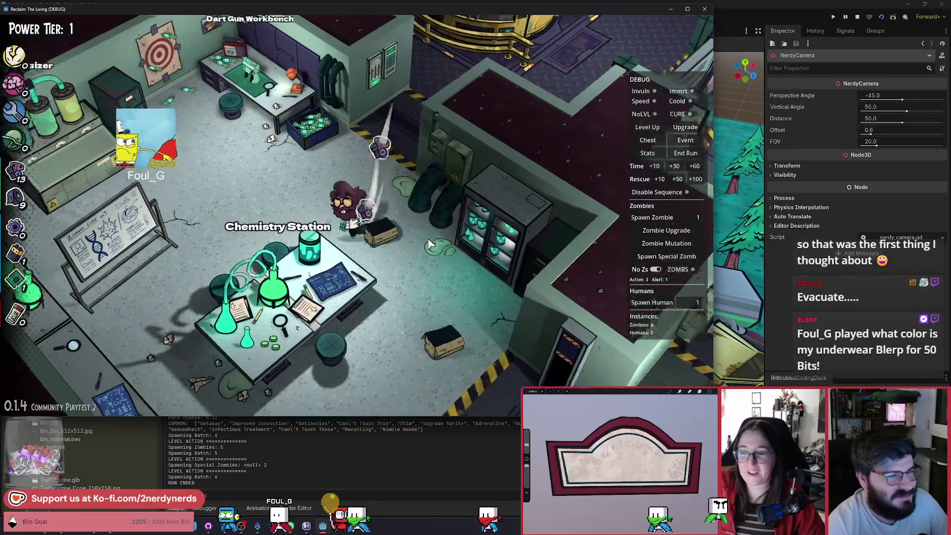
key("d")
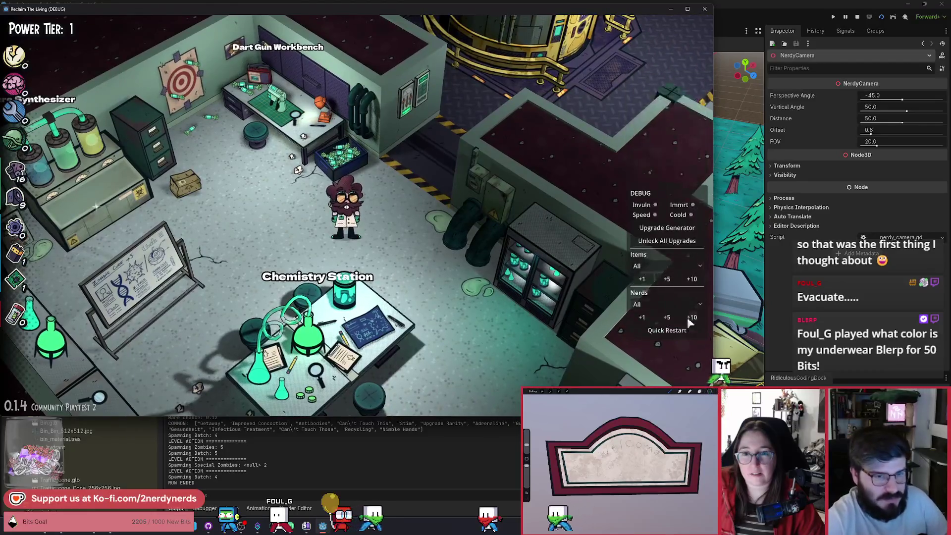
Step: End the run, dismiss the laboratory dialog, and walk the scientist past the Generator
left_click(673, 328)
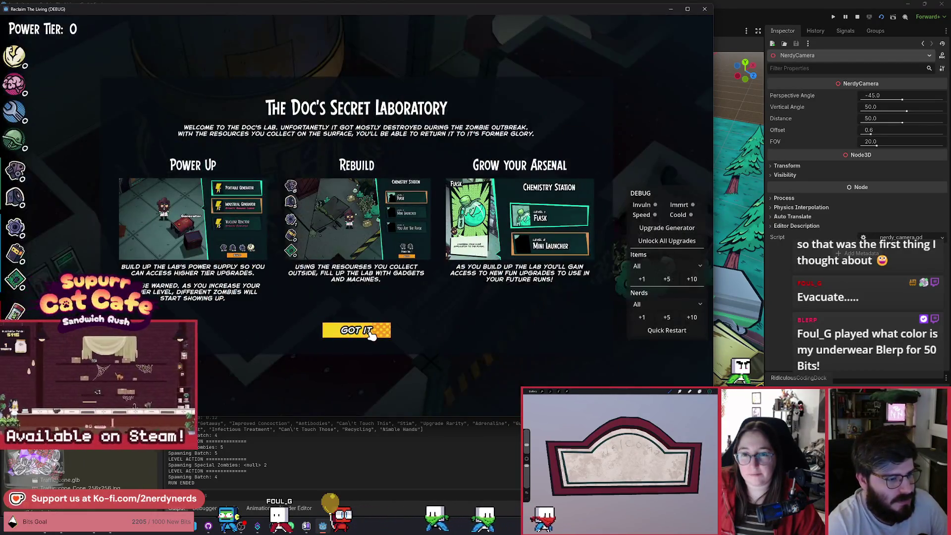
left_click(391, 328)
key("d")
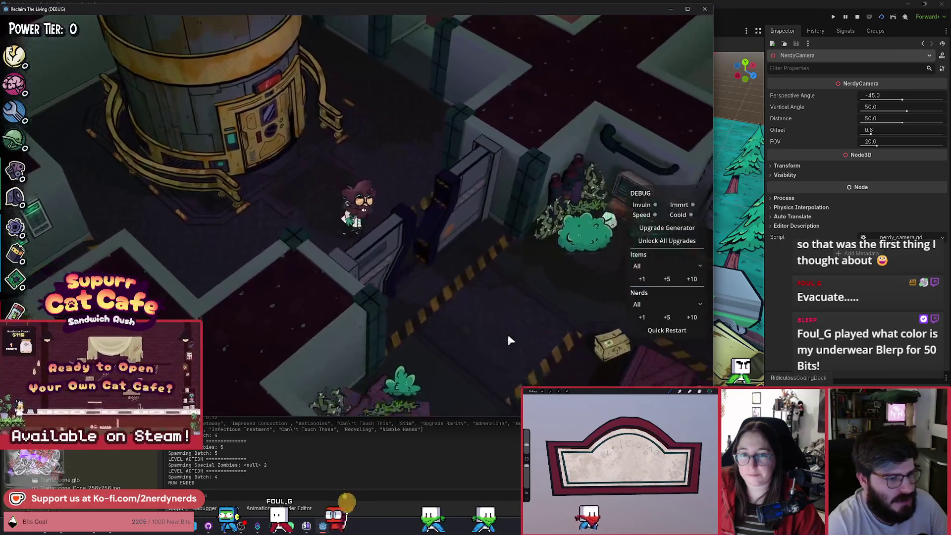
key("s")
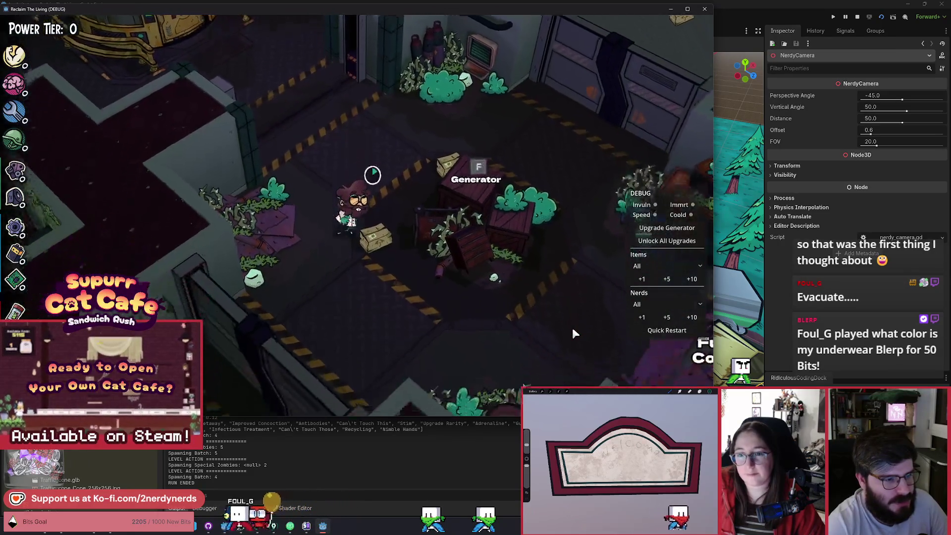
Step: Walk the scientist through the overgrown office room, then unlock all upgrades
key("a")
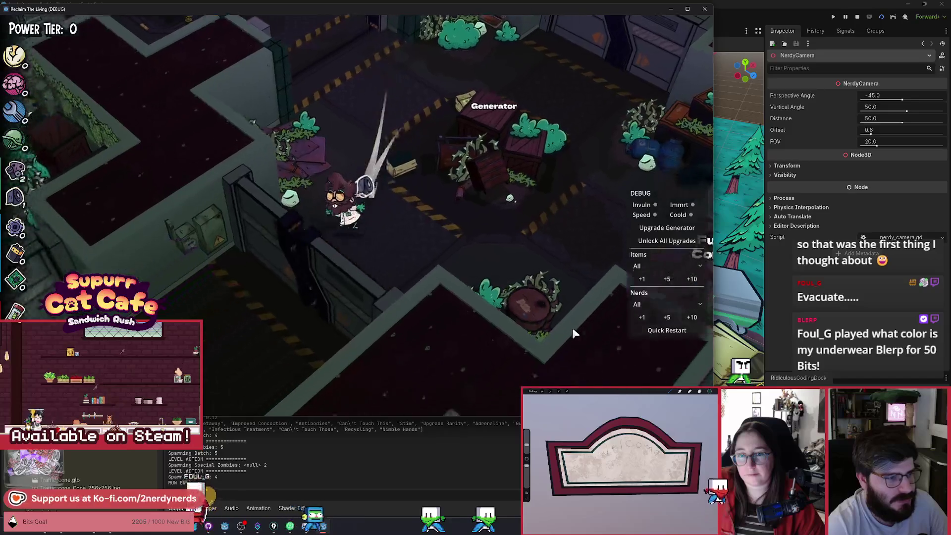
key("w")
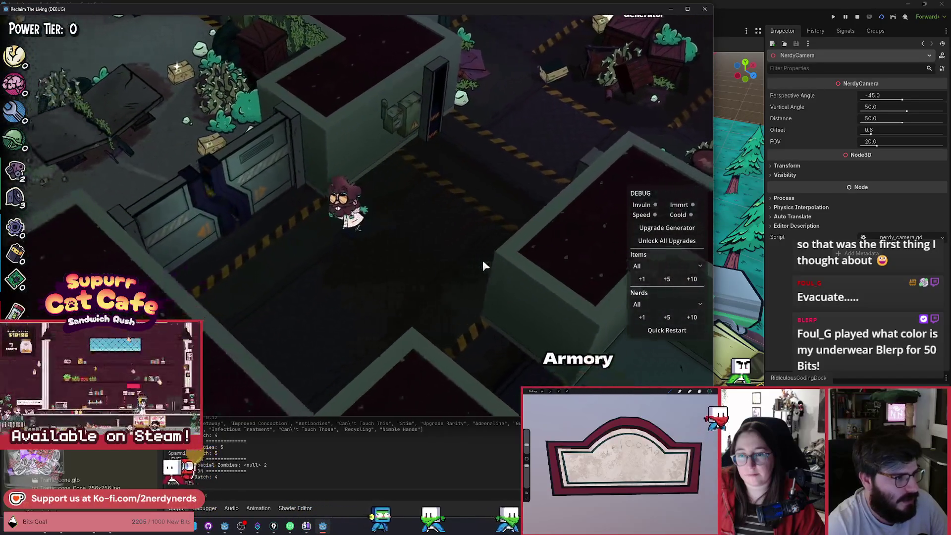
key("w")
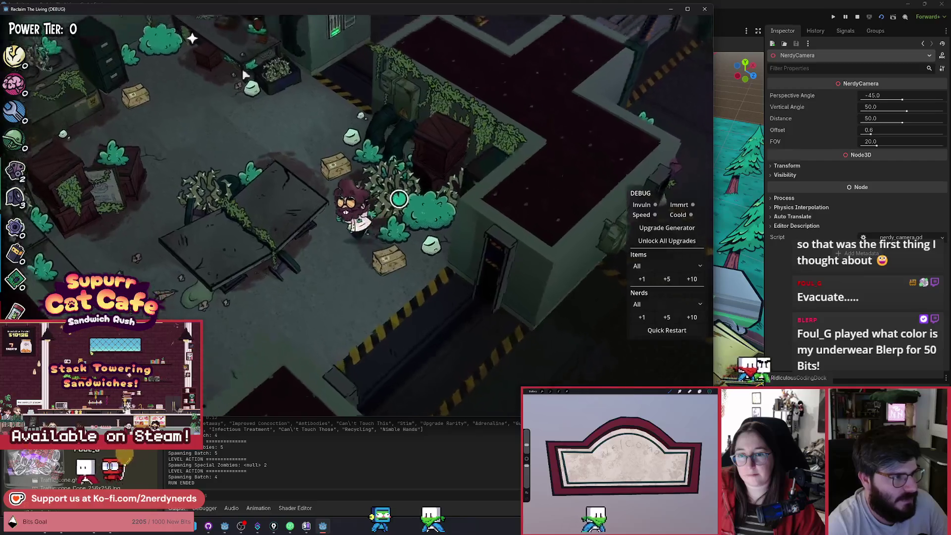
key("a")
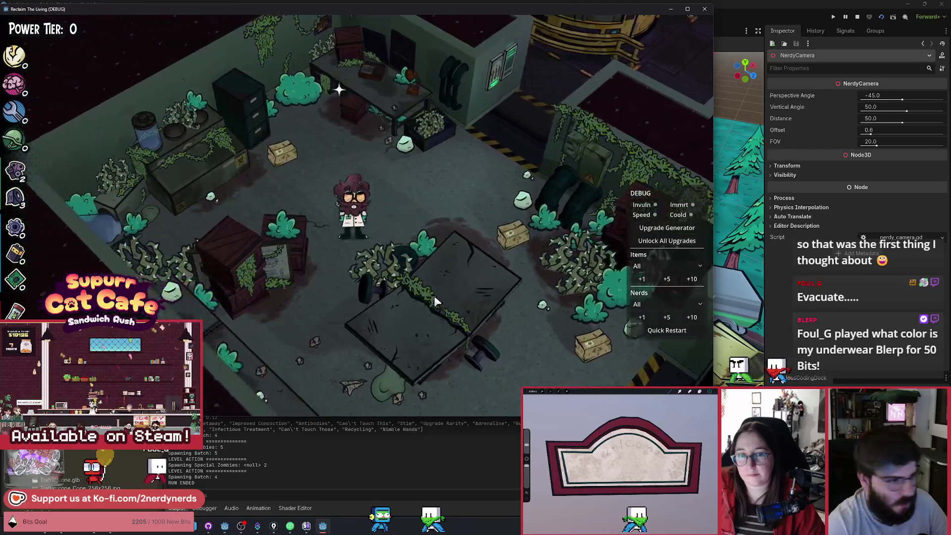
key("w")
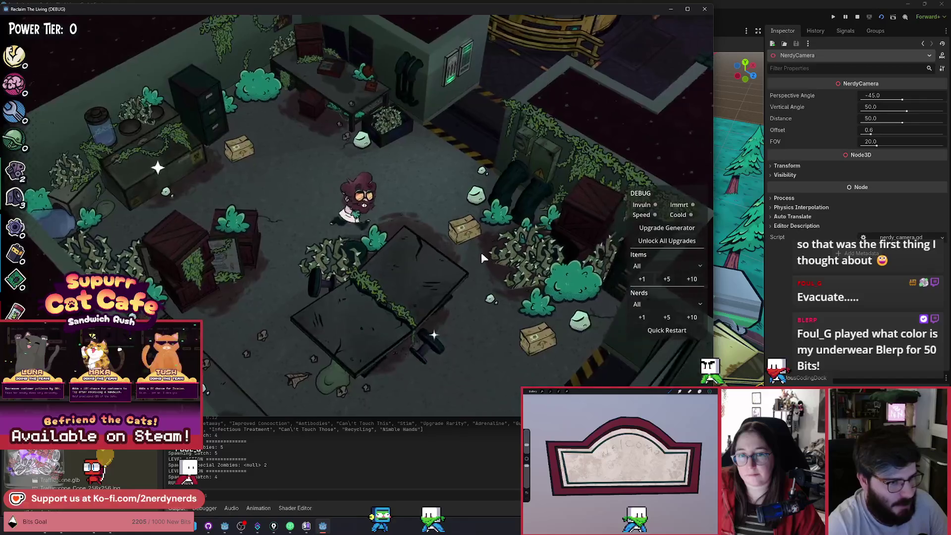
key("s")
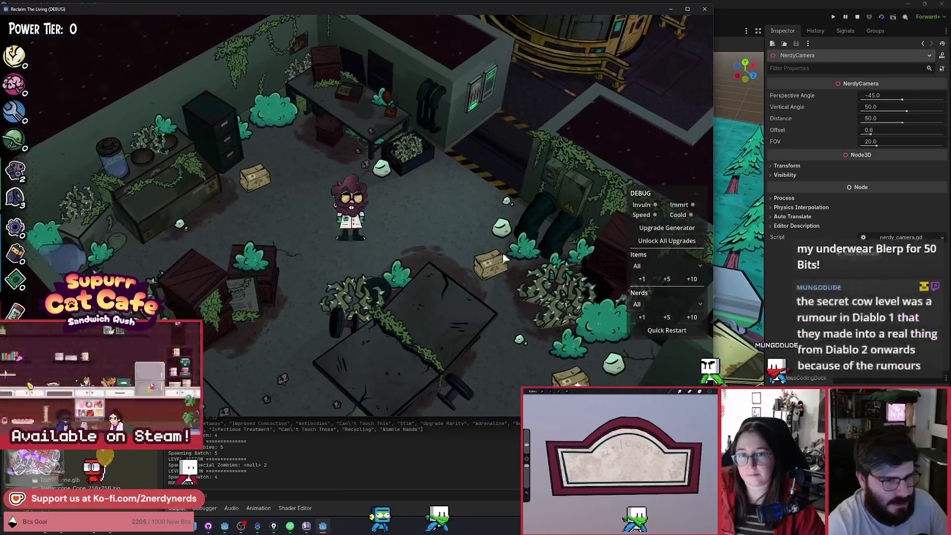
left_click(677, 244)
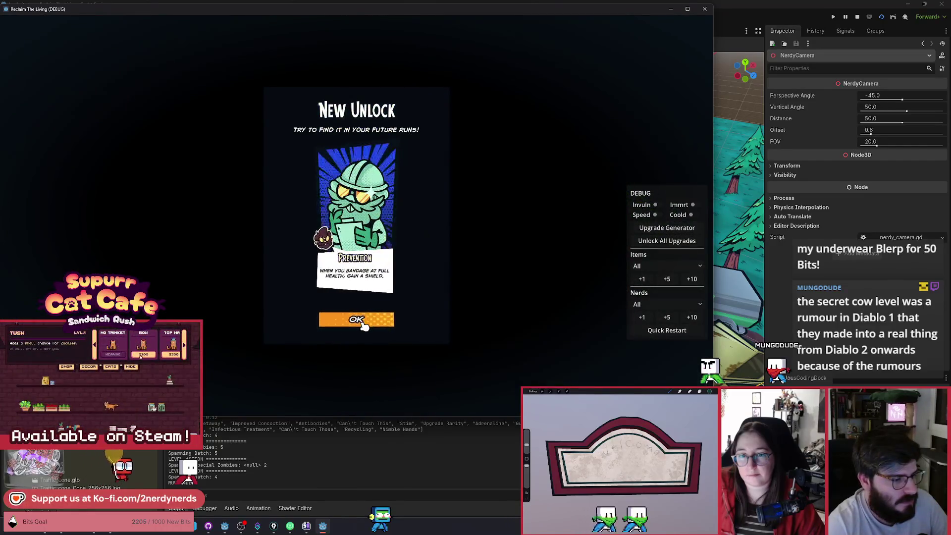
Step: Dismiss the Prevention unlock notice and walk between the Dart Gun Workbench, Chemistry Station and Cure Synthesizer
left_click(363, 322)
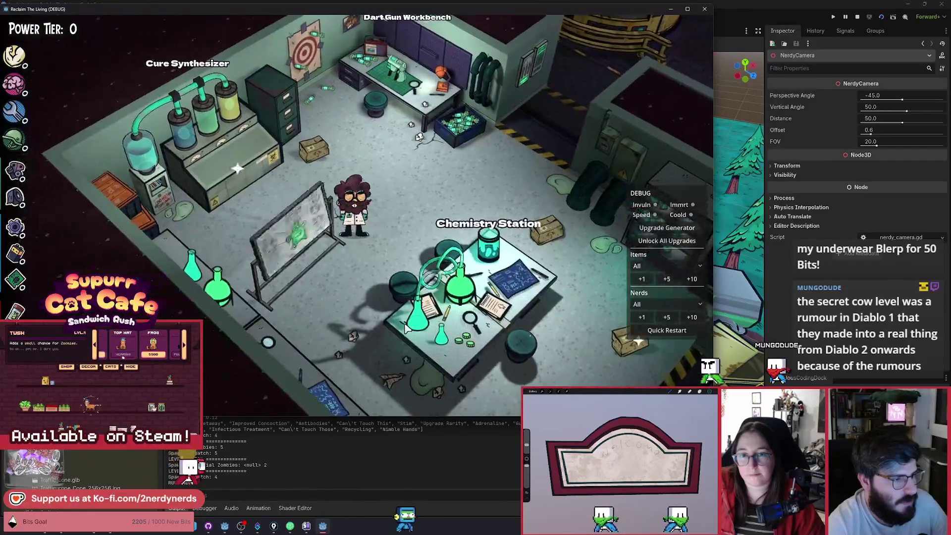
key("w")
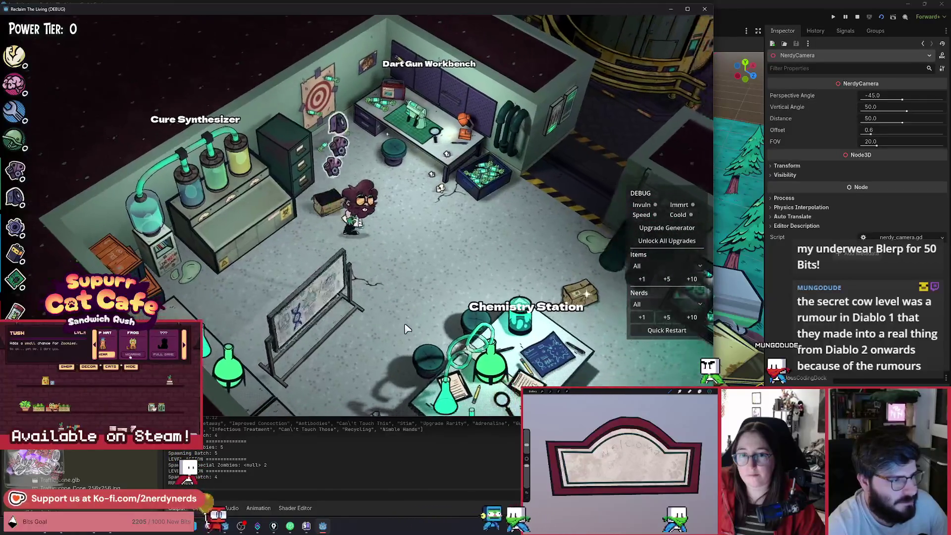
key("d")
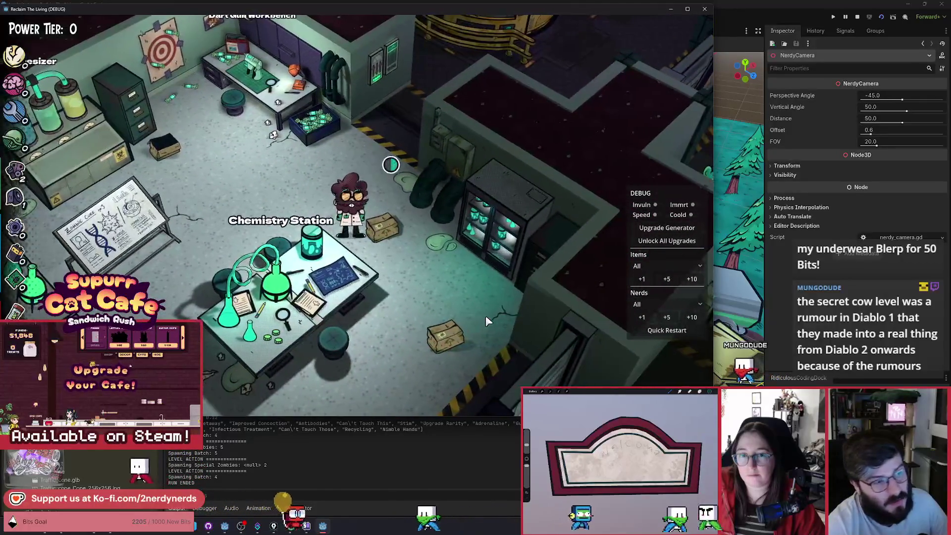
key("a")
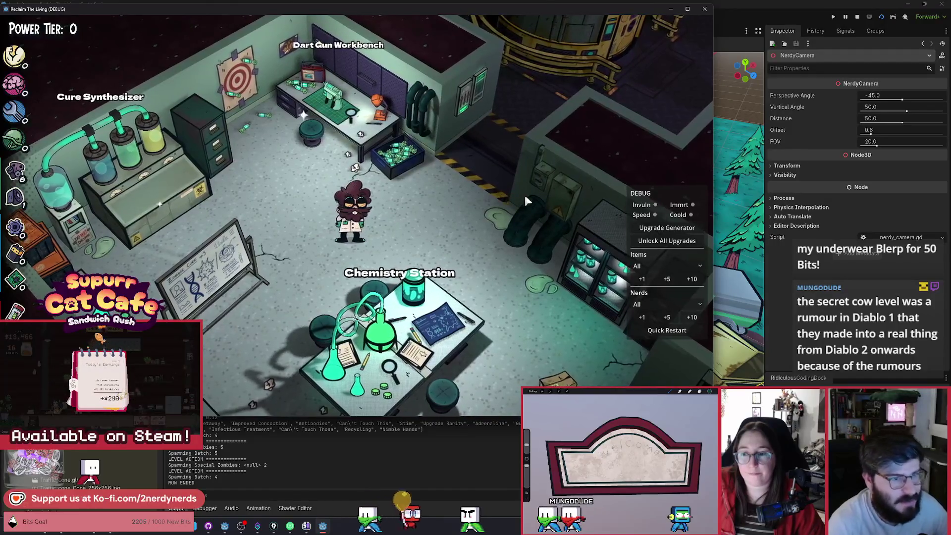
key("w")
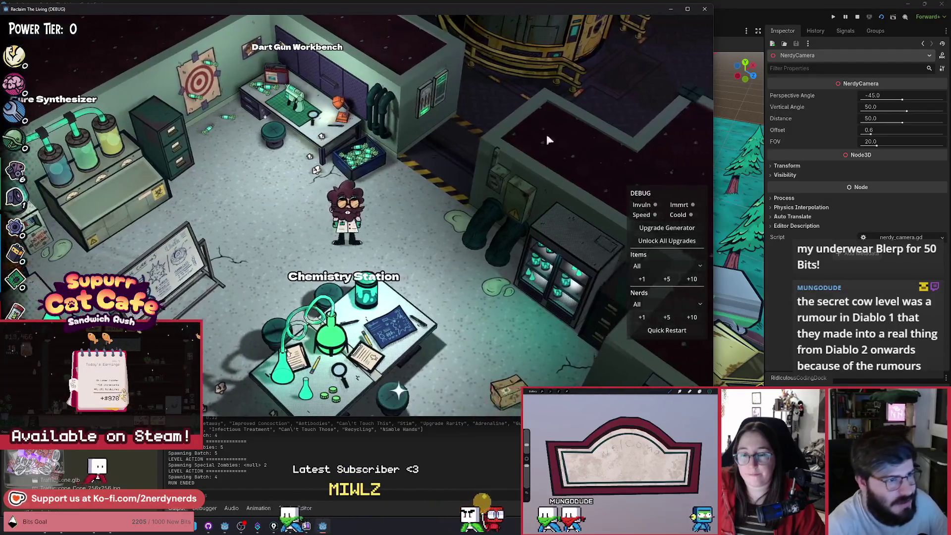
key("s")
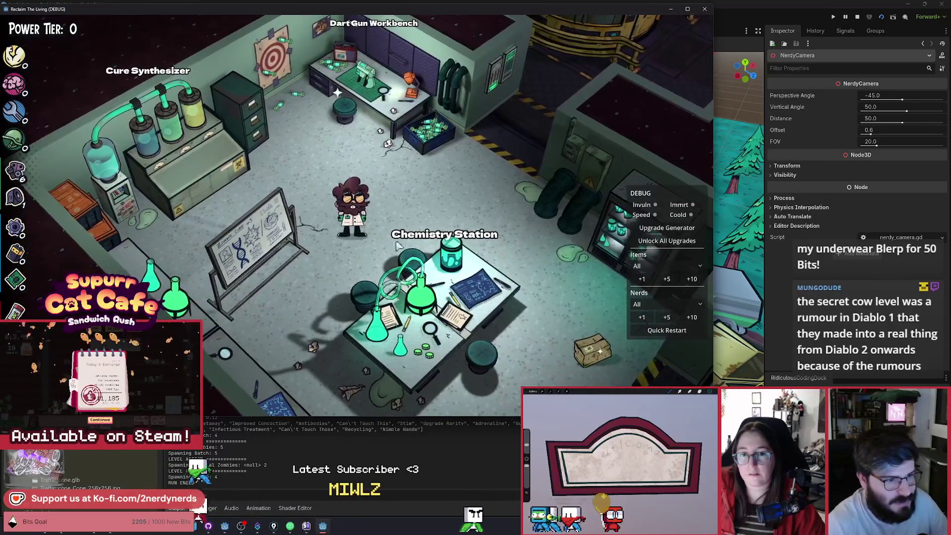
Step: Walk the character across the lab and out past the Chemistry Station
key("d")
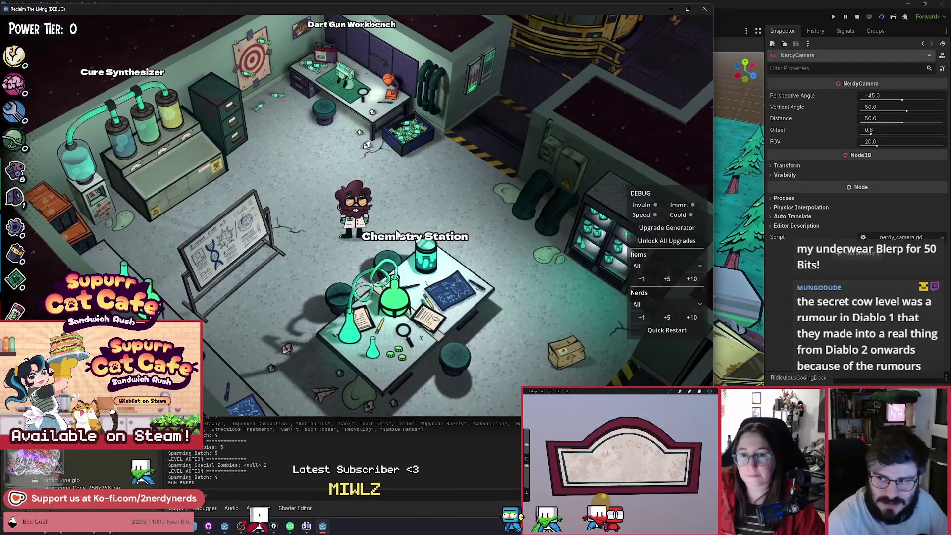
key("w")
key("a")
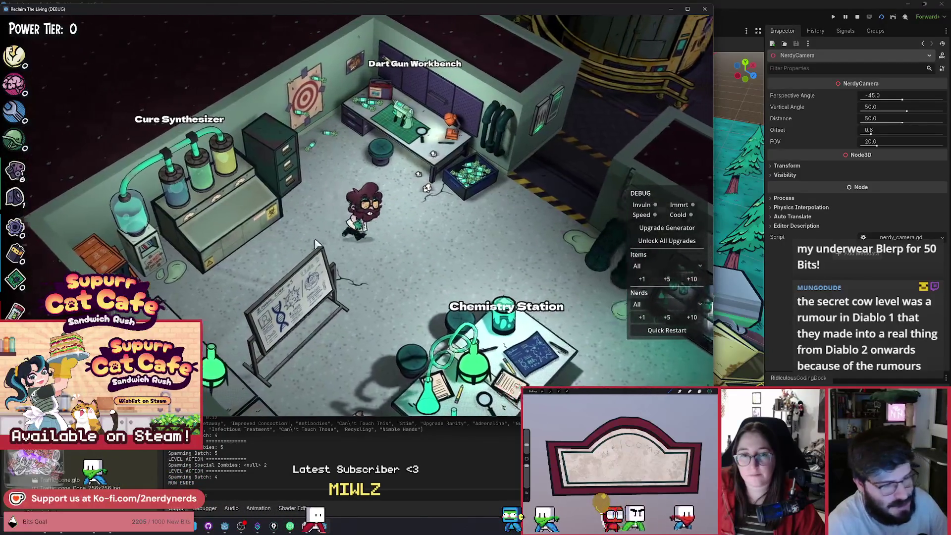
key("s")
key("d")
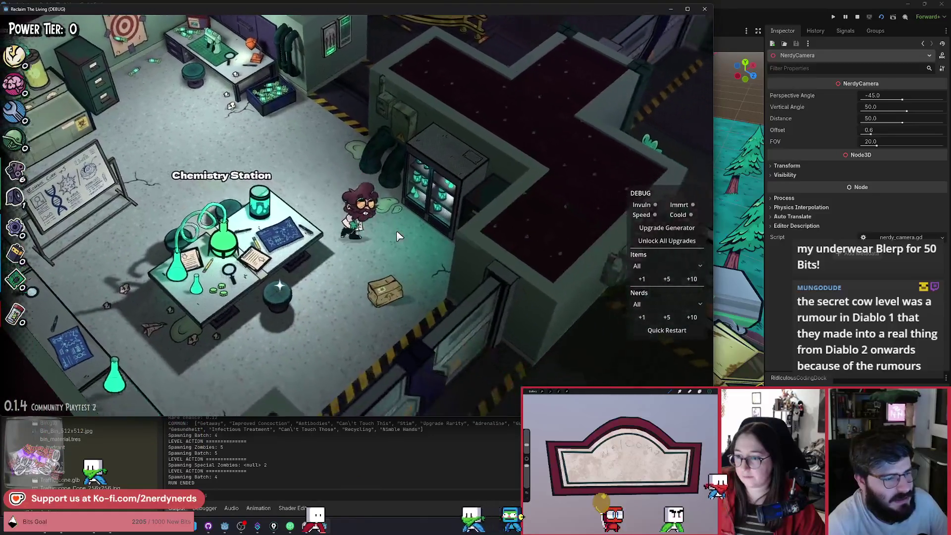
key("s")
key("d")
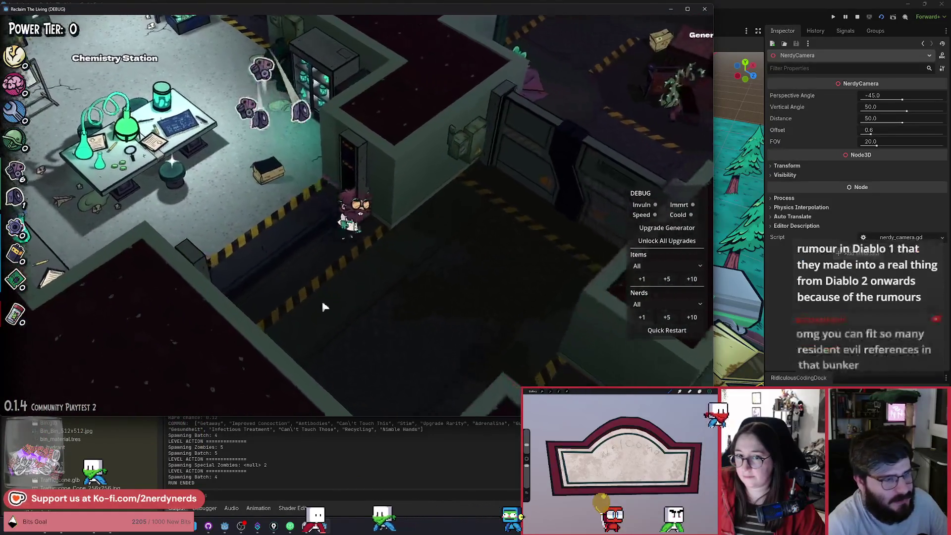
Step: Walk up to the Generator and continue right past it
key("w")
key("d")
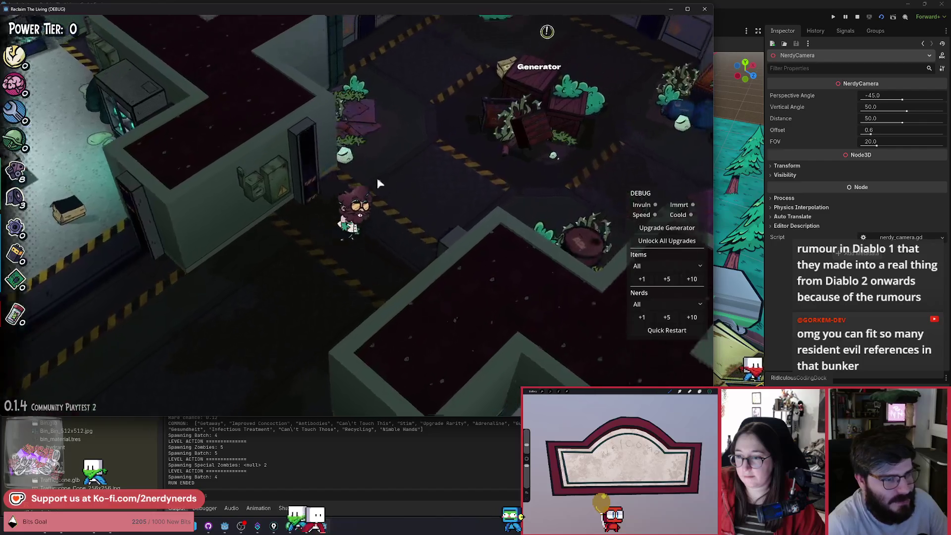
key("w")
key("d")
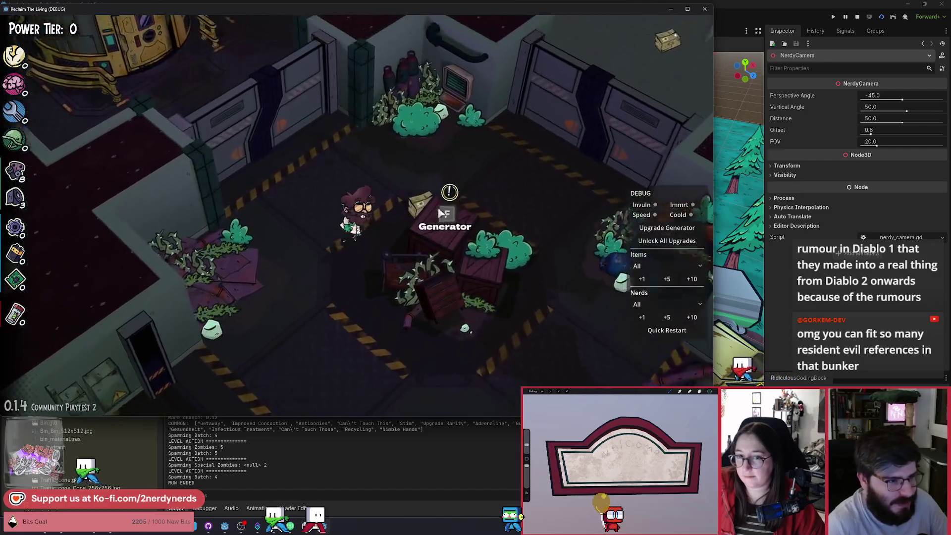
key("w")
key("d")
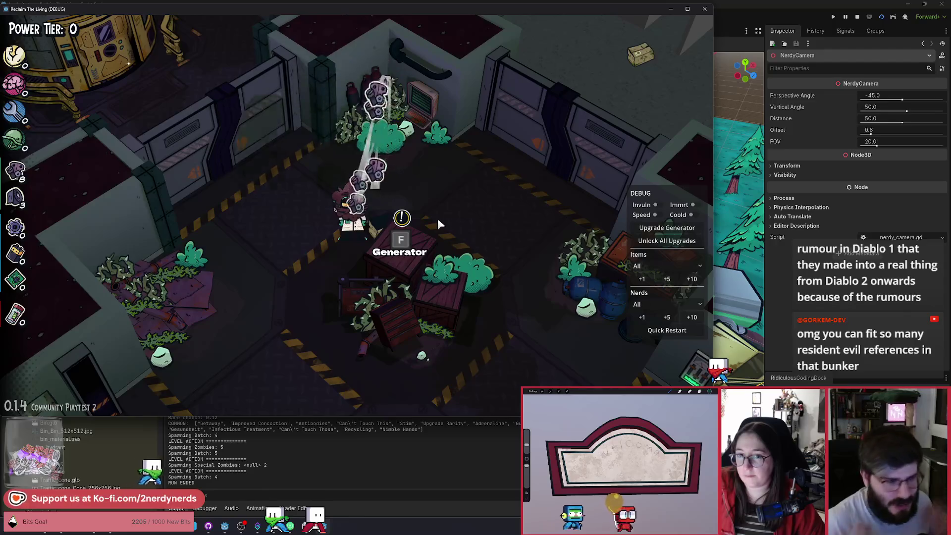
key("d")
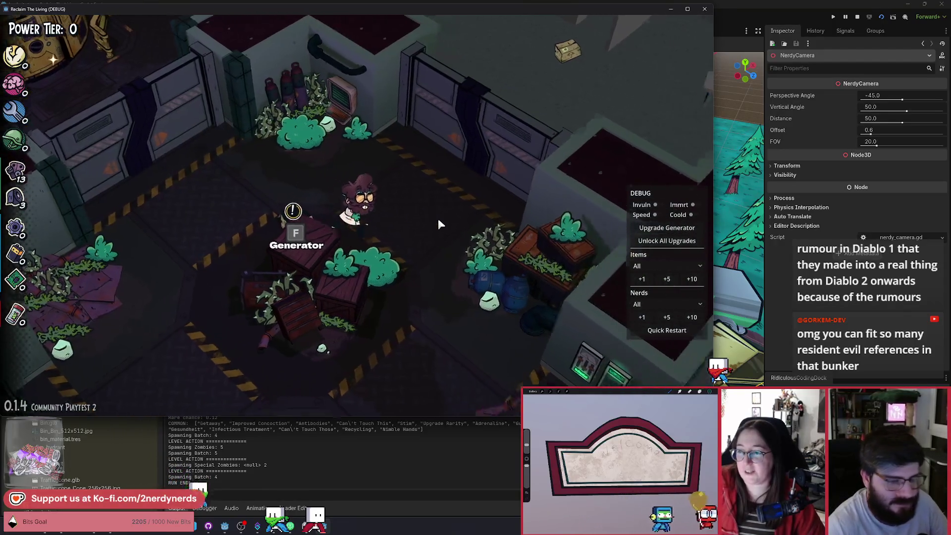
Step: Head down the corridor past the Tech Room and Future Content area to the Armory entrance
key("s")
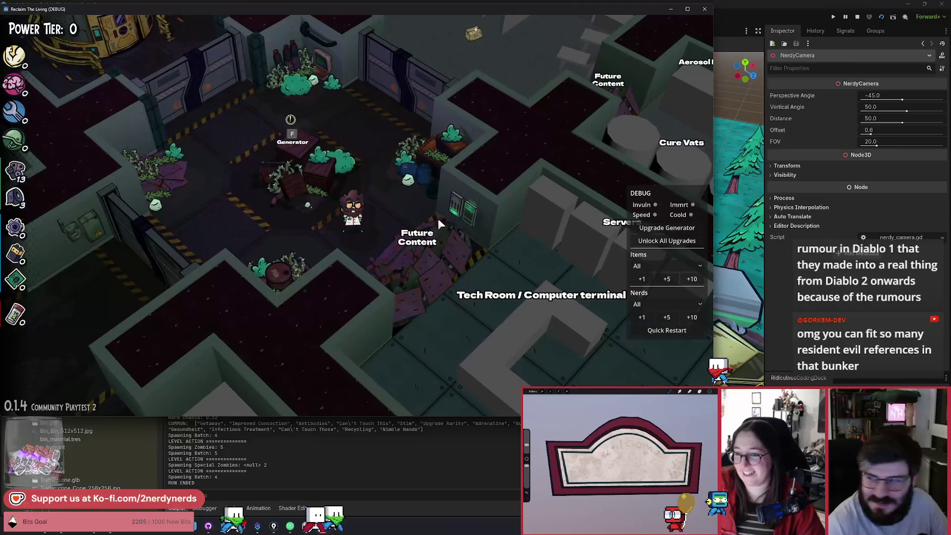
key("s")
key("d")
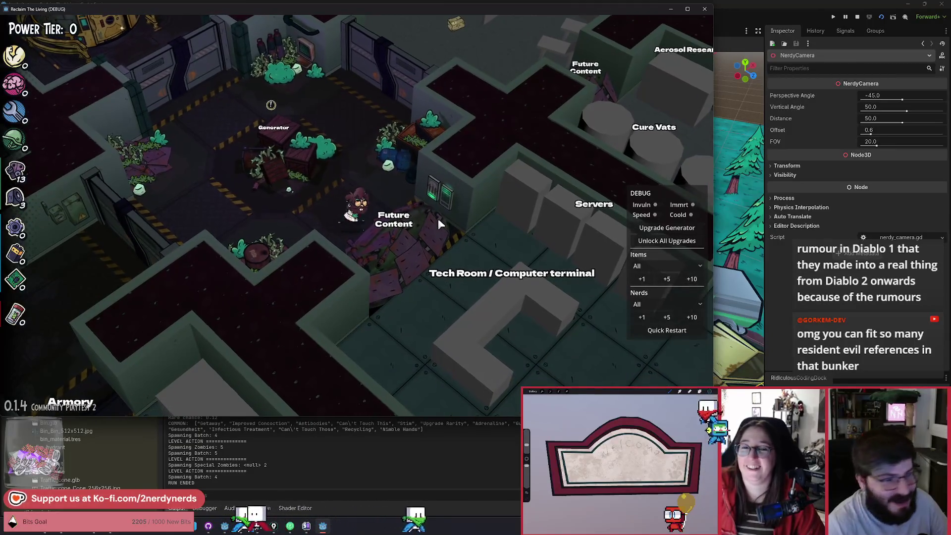
key("a")
key("a")
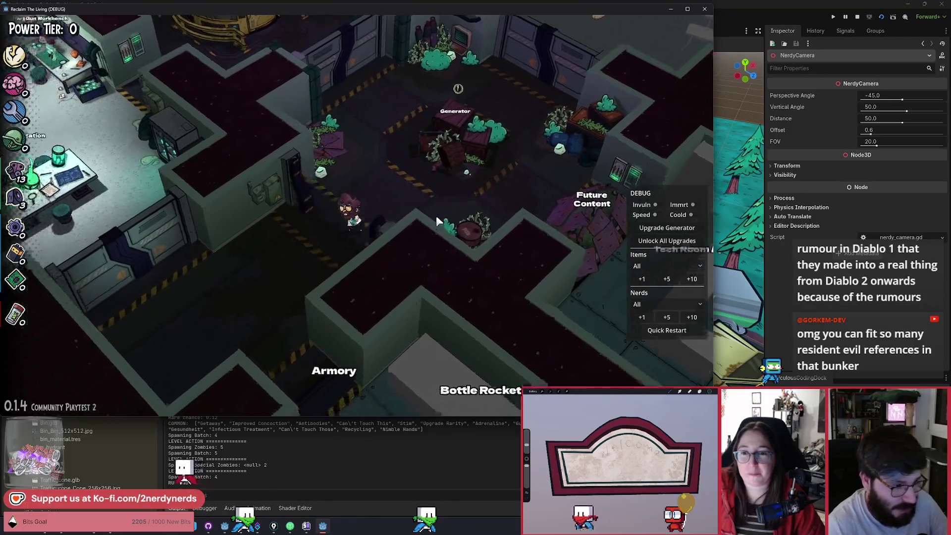
key("s")
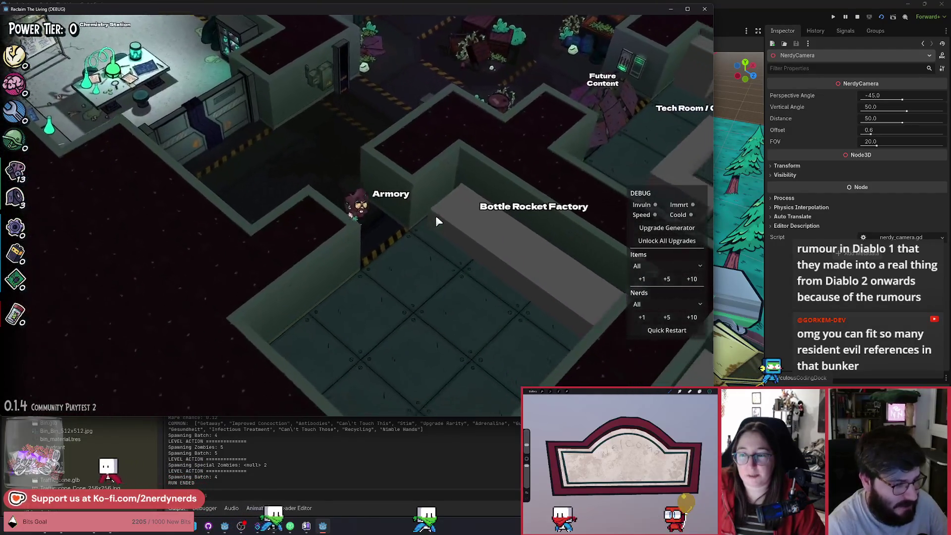
key("s")
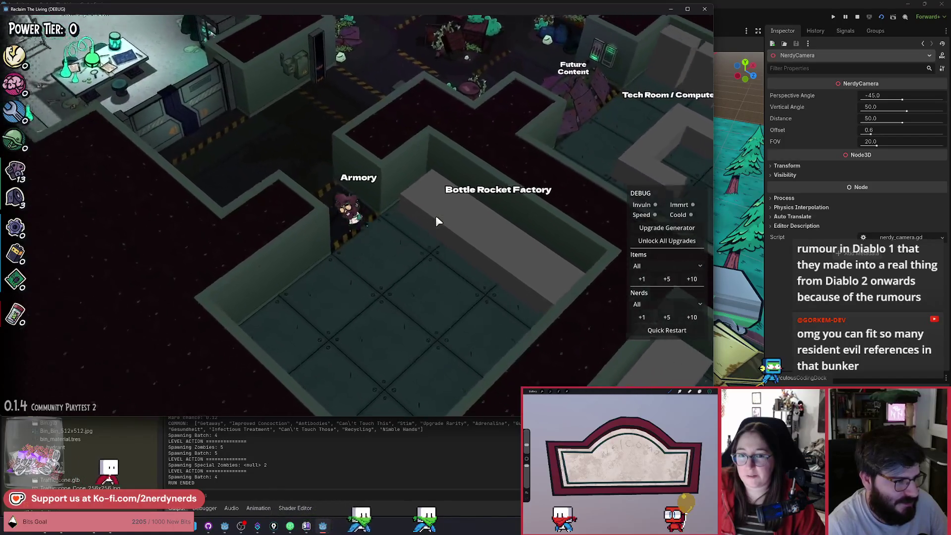
Step: Walk up to the Medbay corridor and back around the Generator, then pause and quit to the editor
key("w")
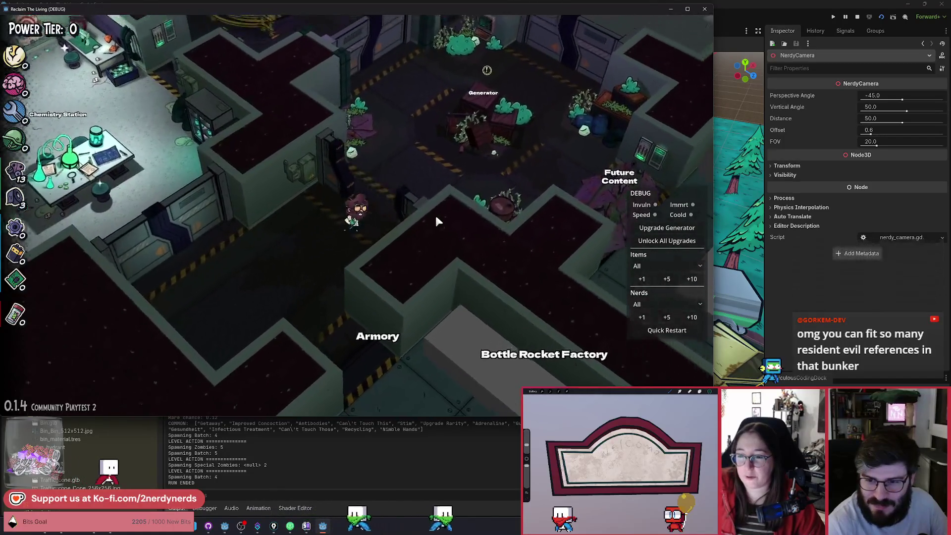
key("w")
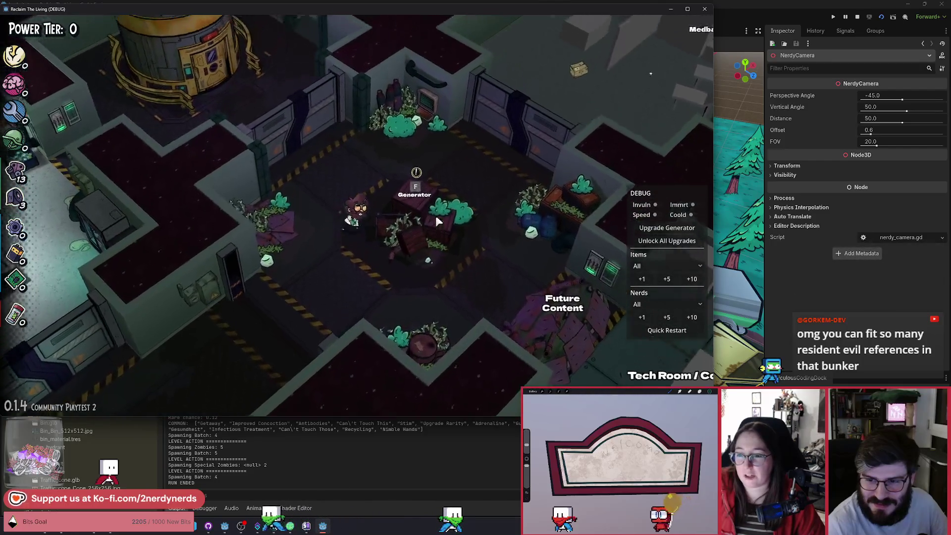
key("w")
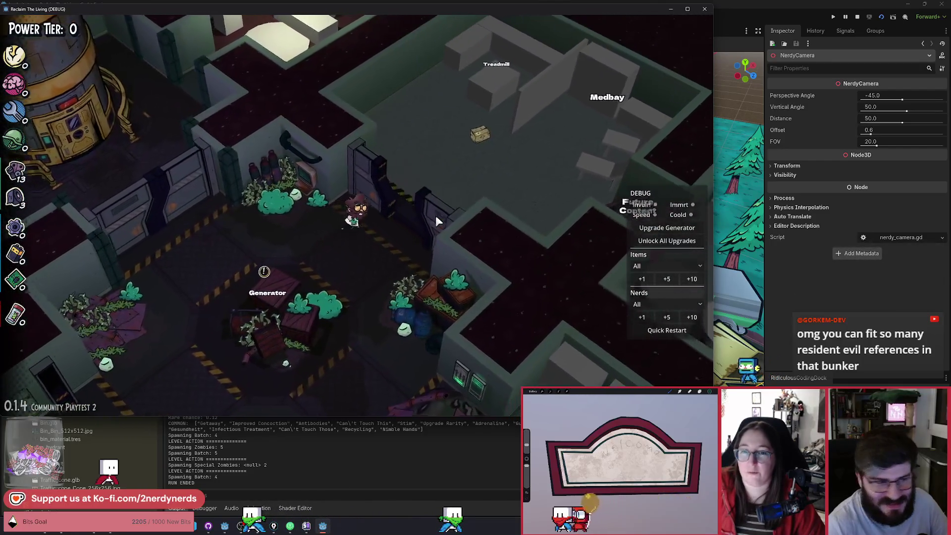
key("d")
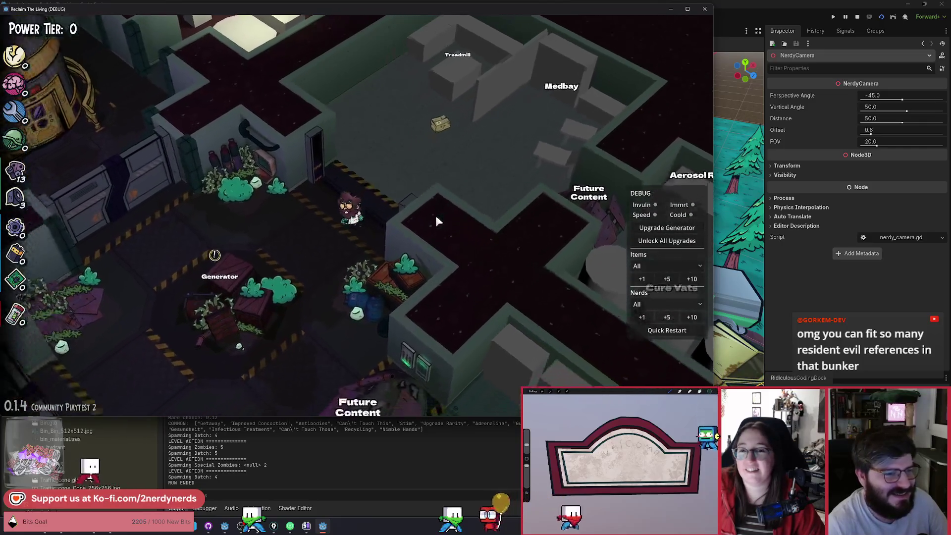
key("s")
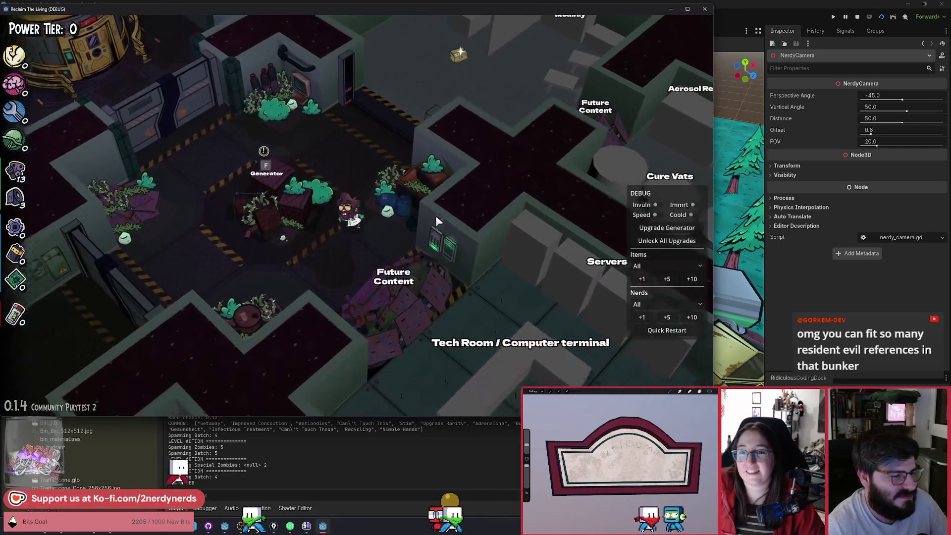
key("s")
key("a")
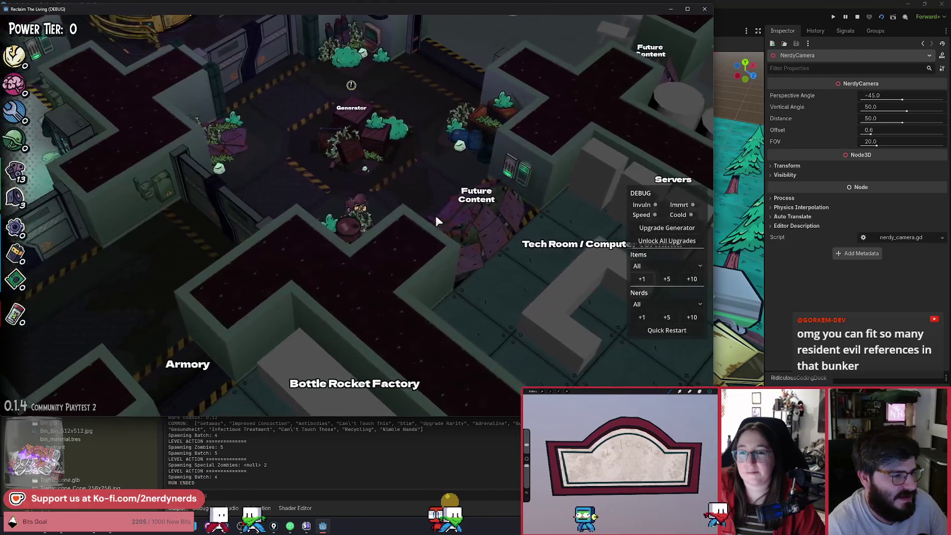
key("w")
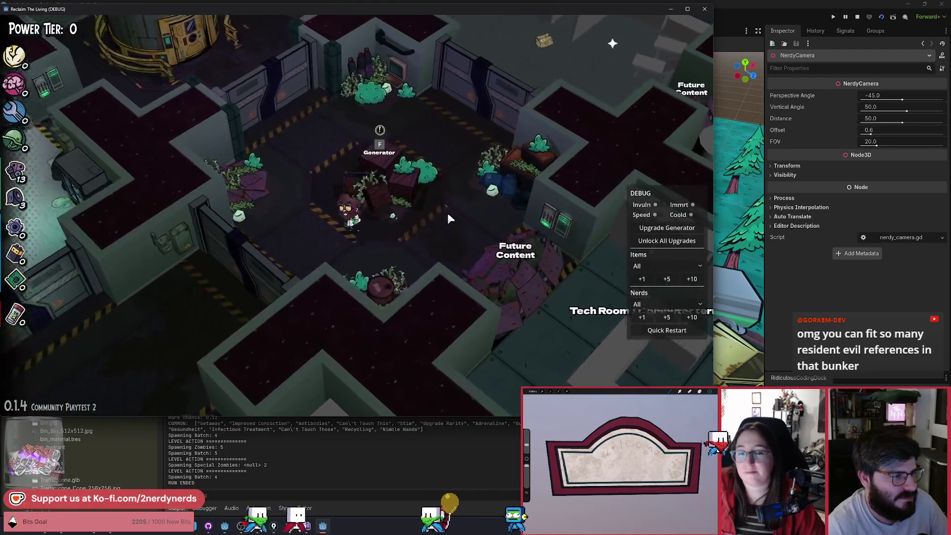
key("a")
key("Escape")
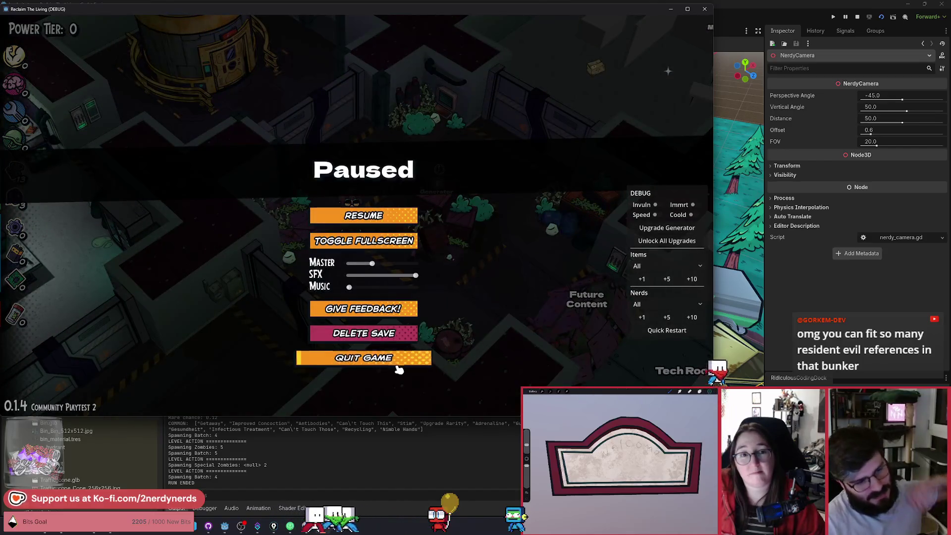
left_click(397, 364)
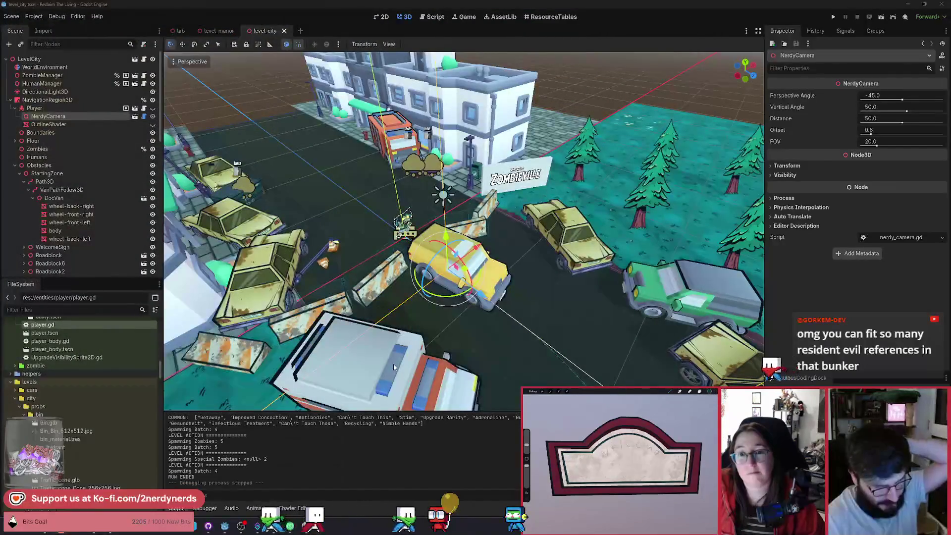